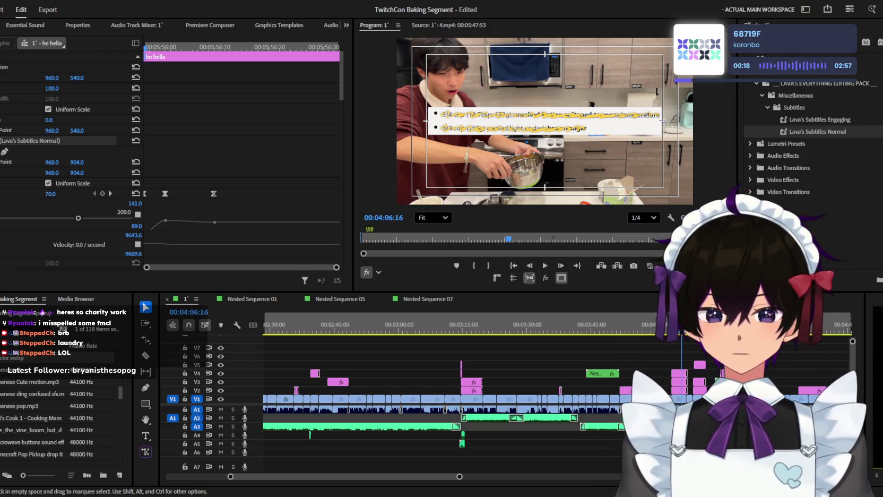
# Step: Save the project
pyautogui.hscroll(2, 663, 376)
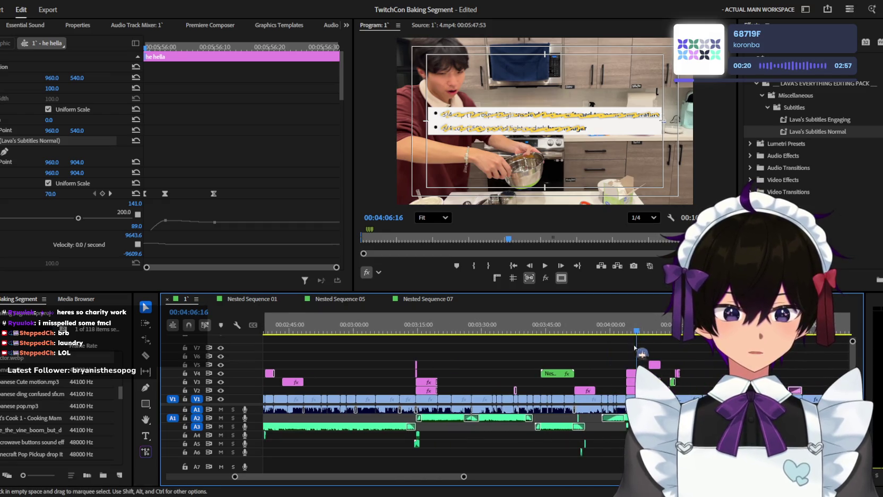
pyautogui.scroll(-3, 561, 330)
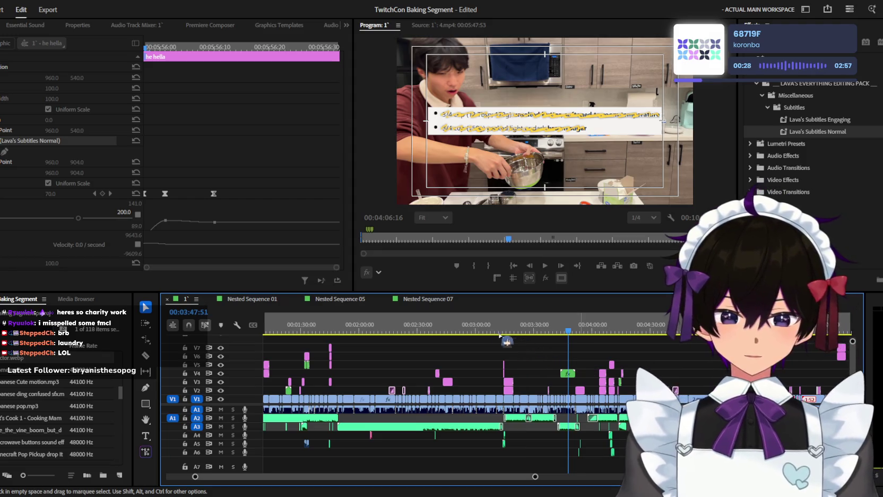
pyautogui.scroll(-3, 478, 342)
pyautogui.hotkey('ctrl', 's')
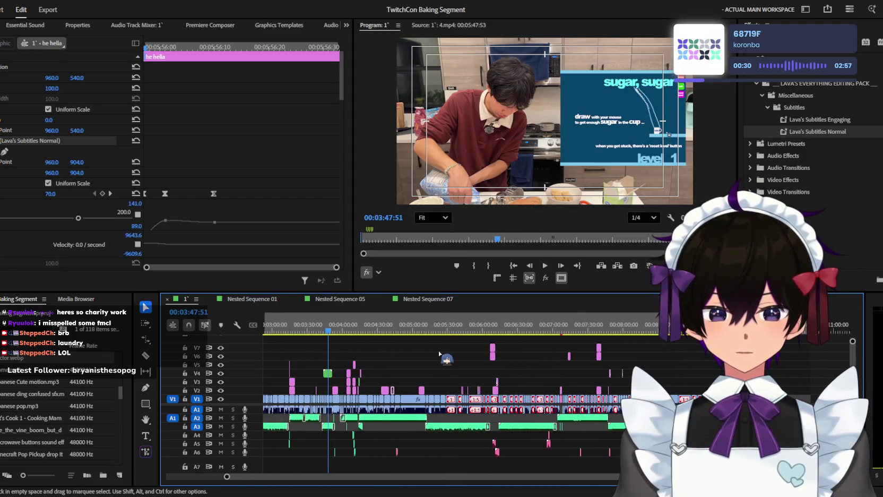
# Step: Return the playhead to the start of the sequence
pyautogui.scroll(2, 440, 354)
pyautogui.scroll(2, 440, 354)
pyautogui.scroll(1, 439, 354)
pyautogui.click(403, 331)
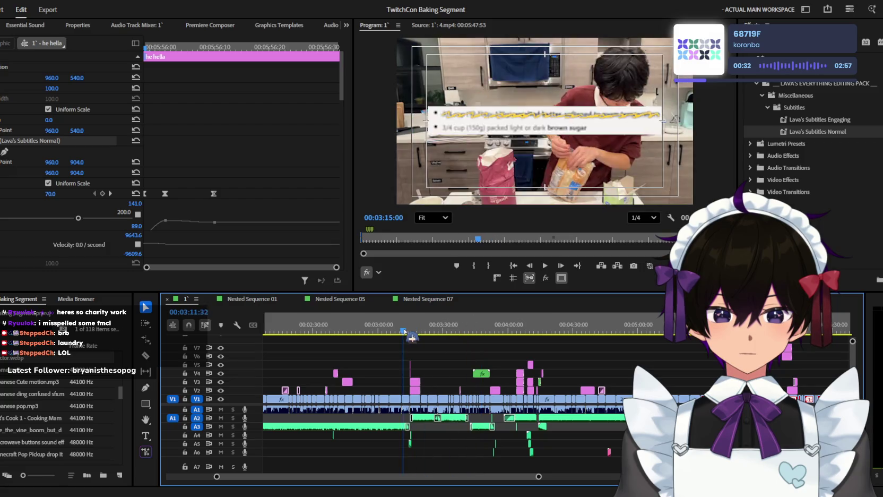
pyautogui.press('Home')
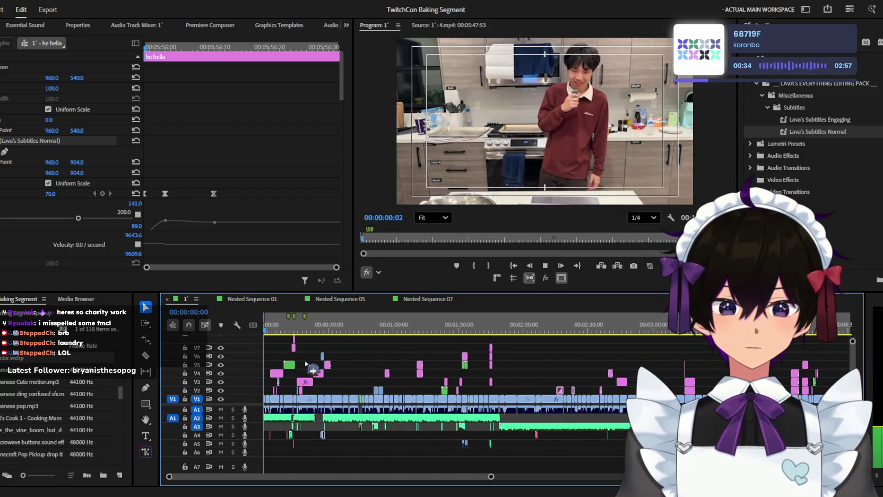
# Step: Play the goals checklist section from about 13 seconds
pyautogui.scroll(3, 313, 368)
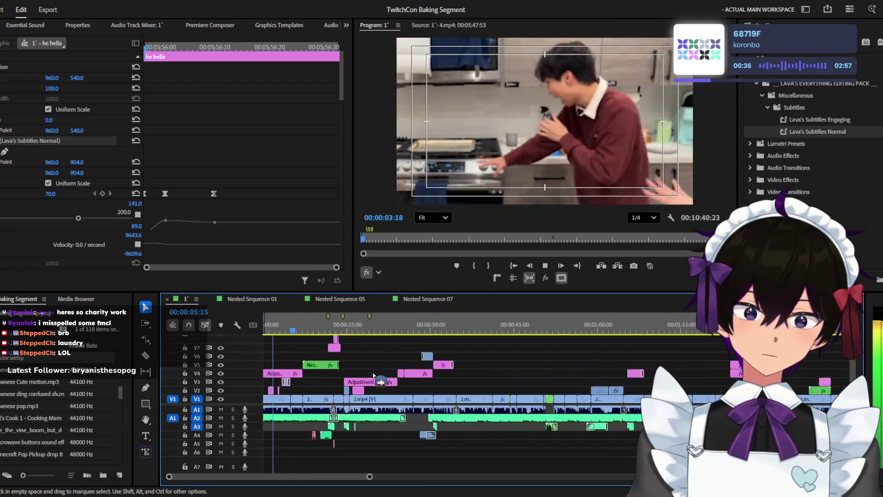
pyautogui.scroll(2, 374, 375)
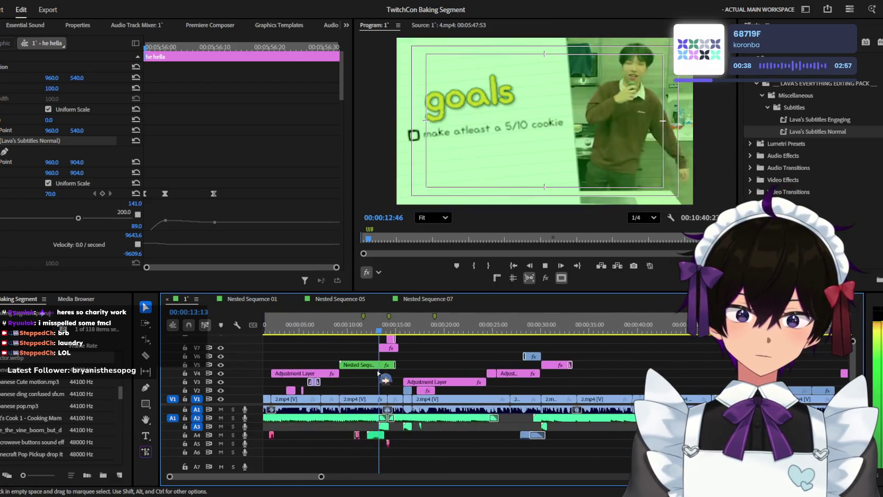
pyautogui.scroll(2, 386, 379)
pyautogui.click(386, 330)
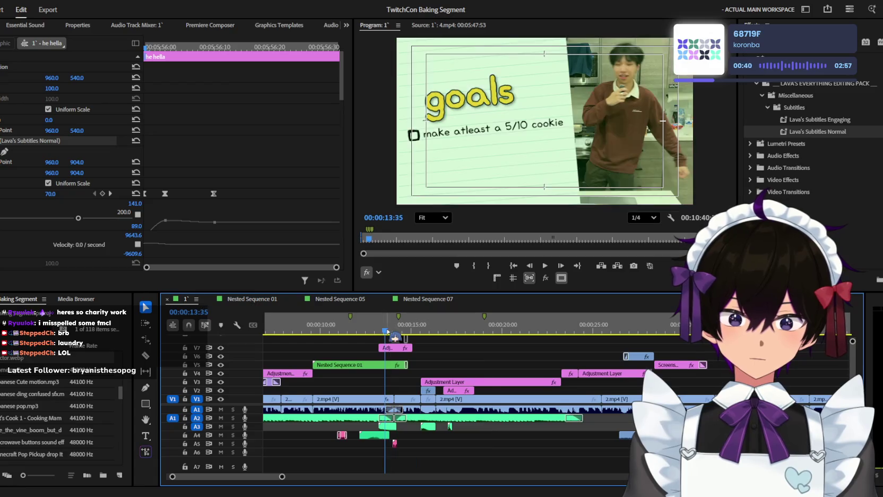
pyautogui.press('space')
# Step: Zoom in on the stacked V8/V9 Graphic clips around 00:00:14
pyautogui.scroll(3, 439, 376)
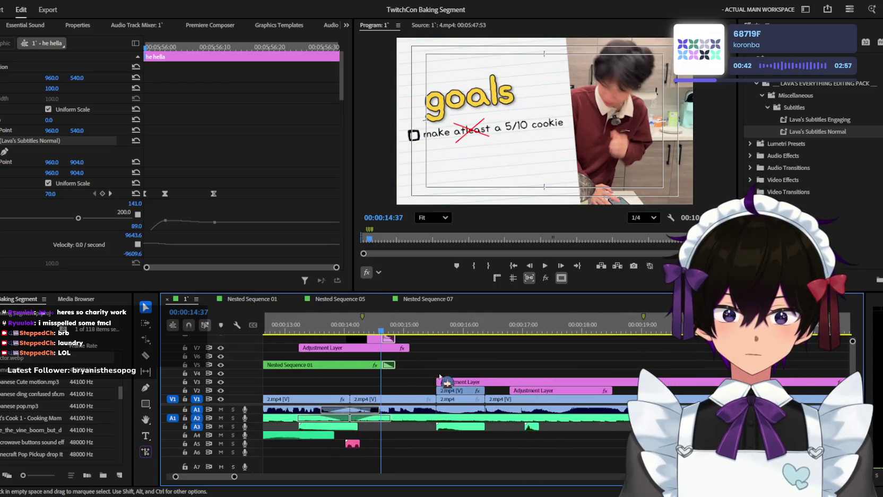
pyautogui.scroll(2, 439, 377)
pyautogui.scroll(3, 514, 380)
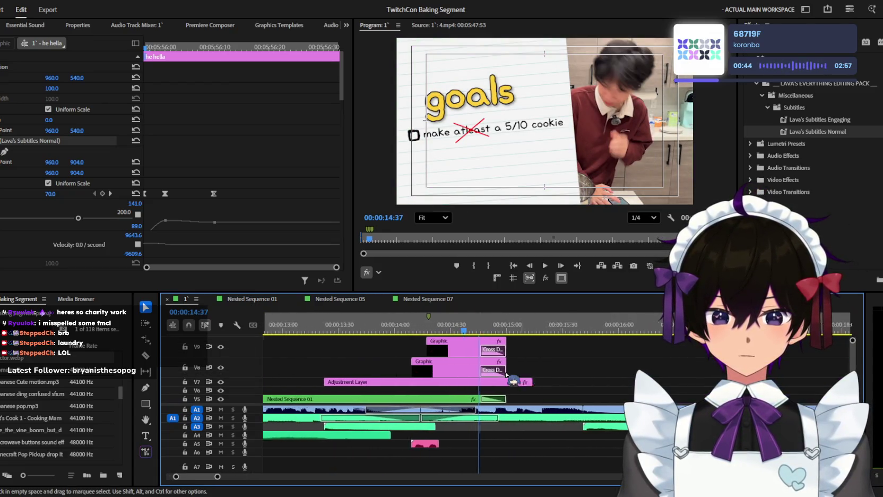
pyautogui.scroll(2, 610, 356)
pyautogui.click(604, 350)
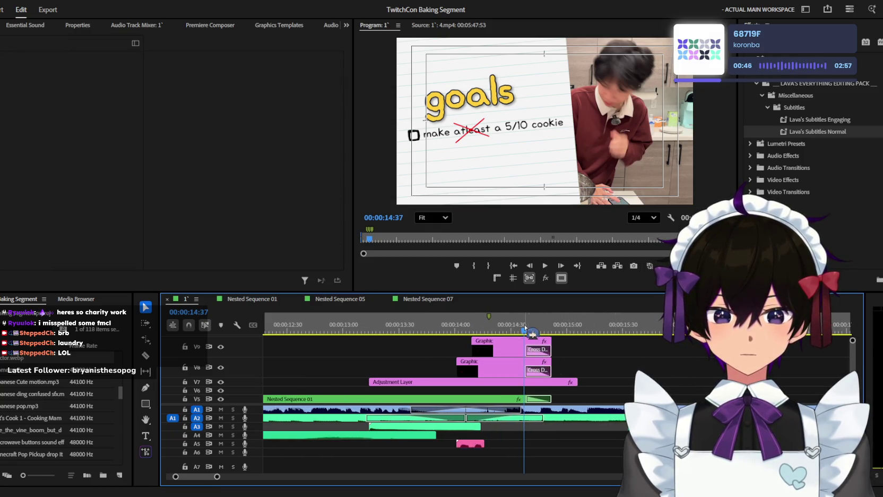
# Step: Apply the Roughen Edges effect to the top Graphic clip of the goals card
pyautogui.click(531, 347)
pyautogui.scroll(3, 796, 159)
pyautogui.write('roughen')
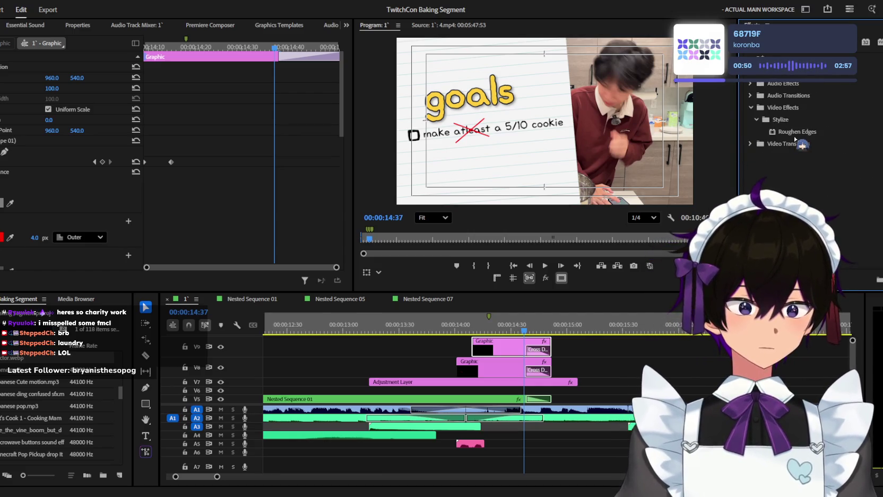
pyautogui.moveTo(484, 362); pyautogui.dragTo(497, 350)
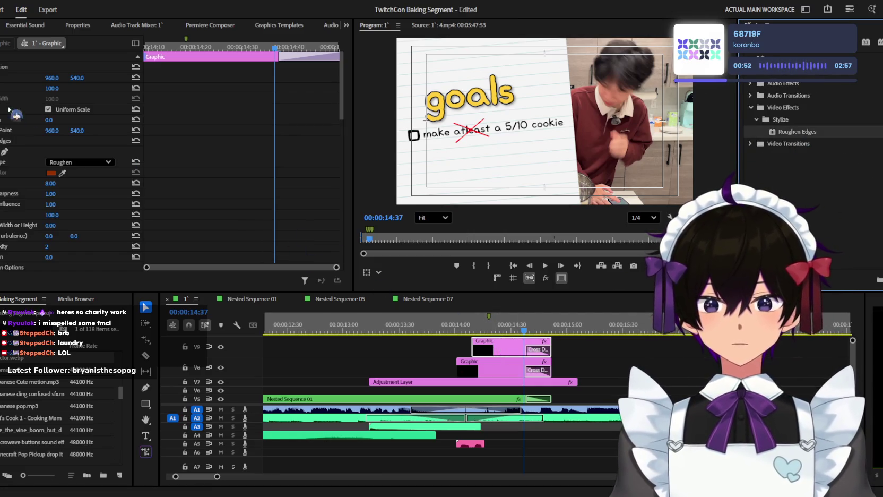
pyautogui.click(3, 143)
# Step: Save the project and play back from 14:04 to check the effect
pyautogui.click(462, 326)
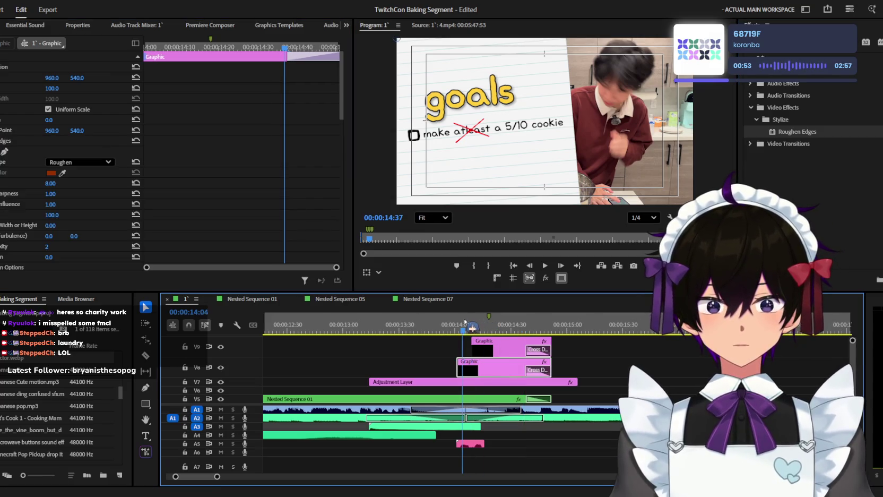
pyautogui.click(666, 361)
pyautogui.hotkey('ctrl', 's')
pyautogui.press('space')
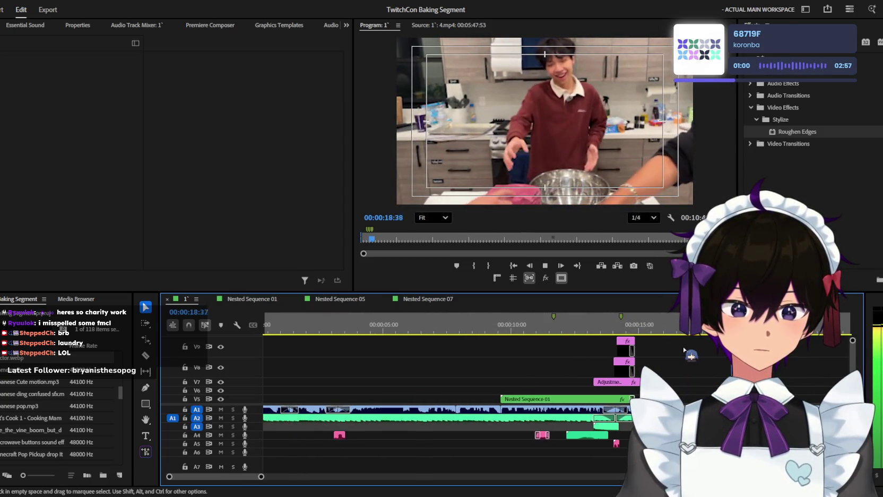
# Step: Rewatch from about 16 seconds, then stop and zoom the timeline out
pyautogui.click(666, 327)
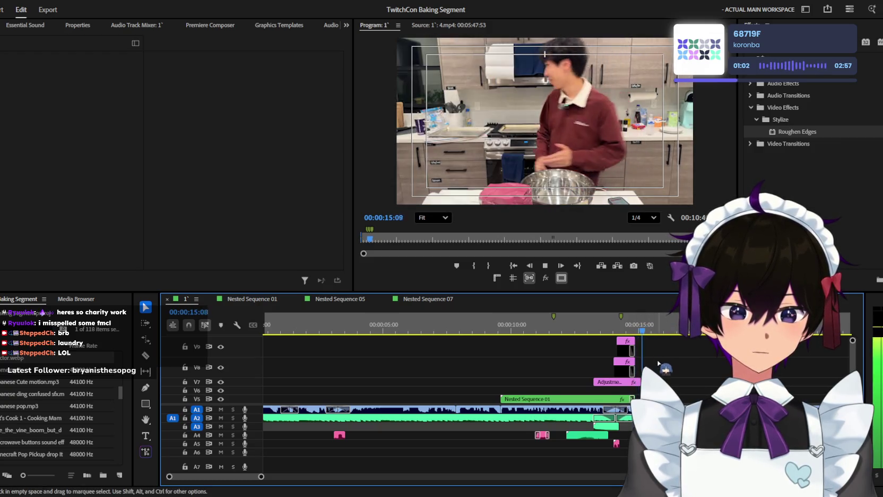
pyautogui.press('space')
pyautogui.press('-')
pyautogui.press('-')
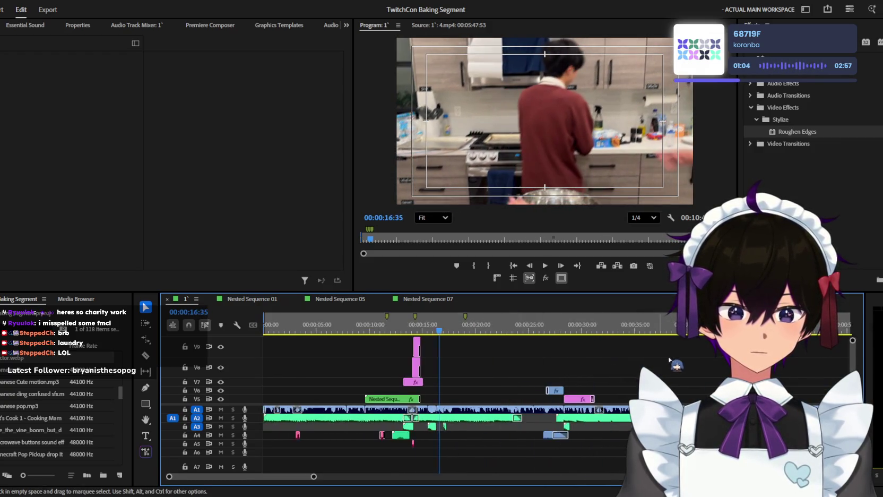
pyautogui.press('-')
# Step: Scrub to 1:26 and zoom in on the chat pop-up near 1:33
pyautogui.moveTo(409, 330); pyautogui.dragTo(792, 330)
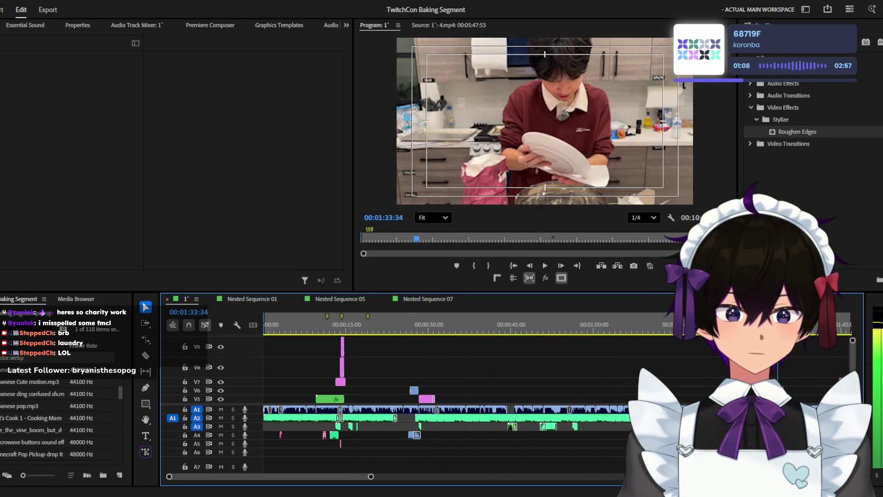
pyautogui.press('=')
pyautogui.press('=')
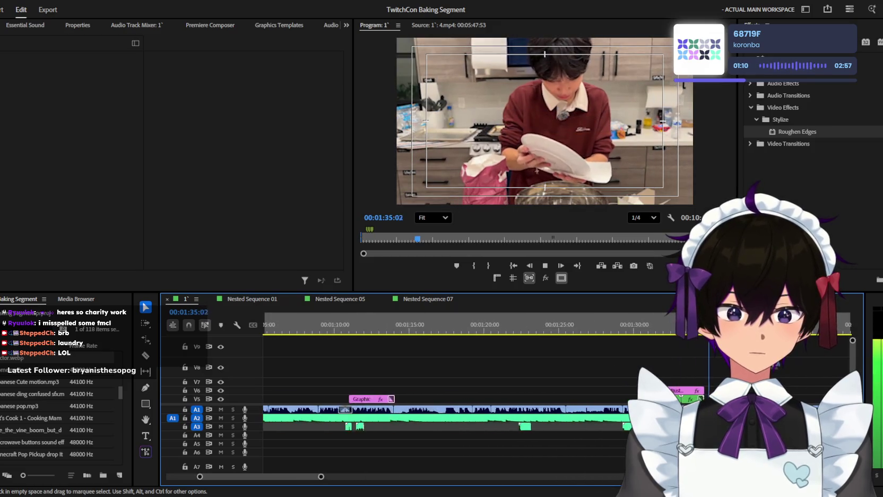
pyautogui.press('=')
pyautogui.press('=')
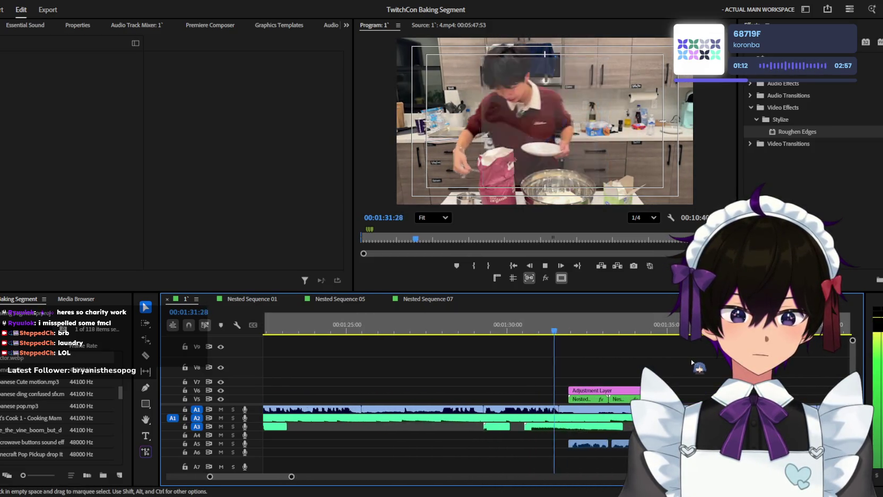
pyautogui.press('=')
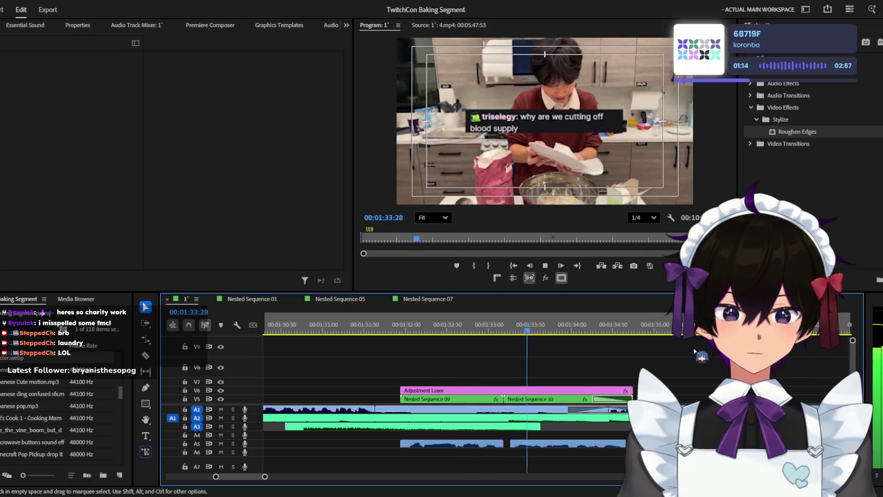
pyautogui.press('-')
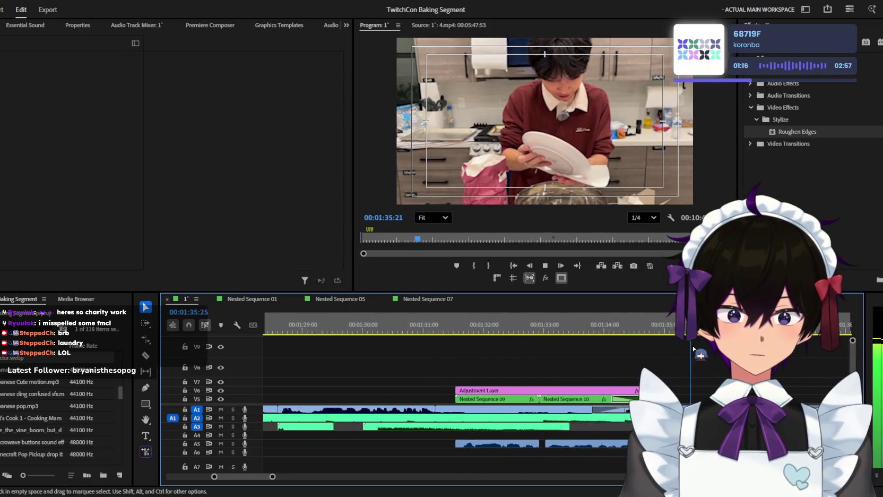
pyautogui.press('space')
# Step: Shorten the Adjustment Layer above Nested Sequences 09 and 10 so it ends earlier
pyautogui.scroll(-2, 621, 372)
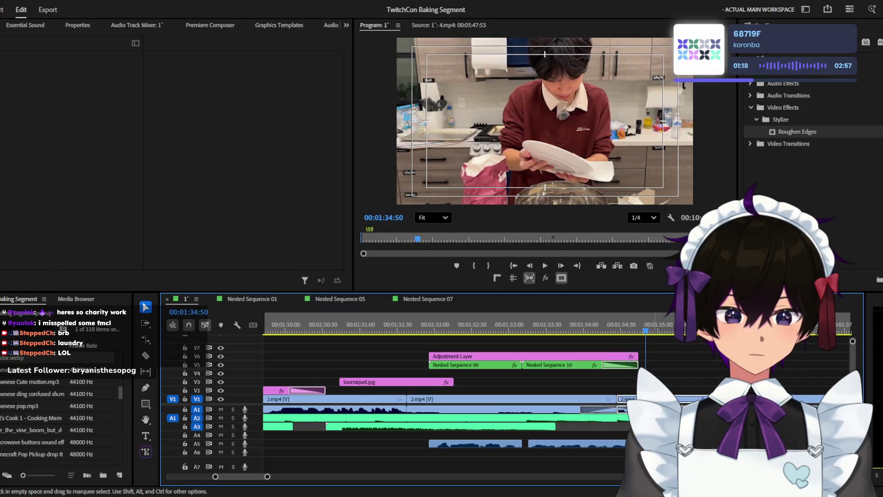
pyautogui.click(632, 398)
pyautogui.moveTo(637, 354); pyautogui.dragTo(616, 355)
pyautogui.click(596, 324)
pyautogui.press('space')
pyautogui.press('-')
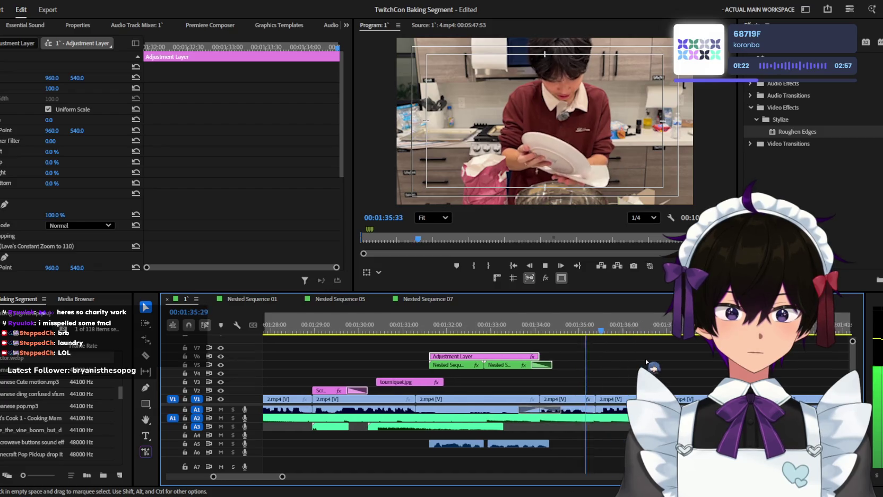
pyautogui.press('-')
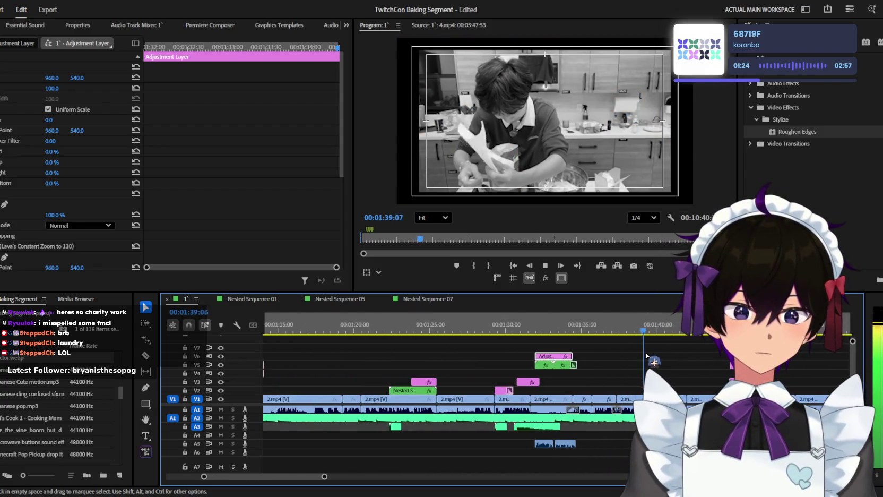
pyautogui.press('=')
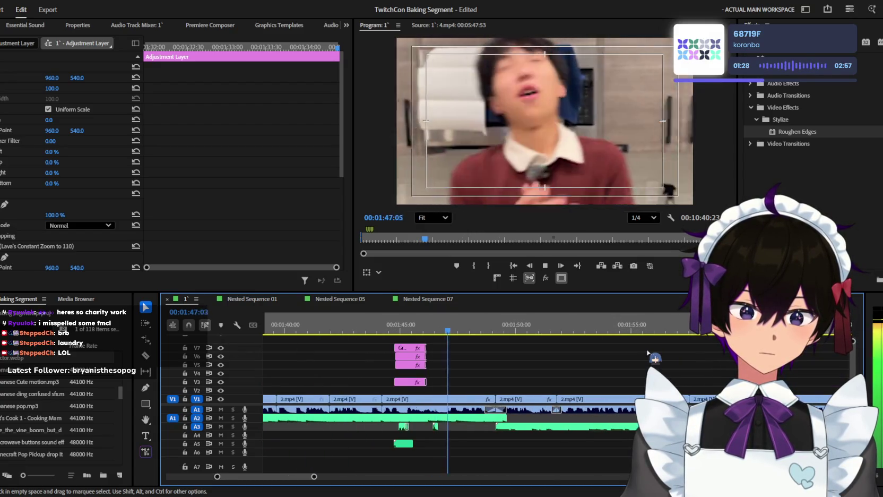
pyautogui.press('-')
pyautogui.press('-')
pyautogui.press('-')
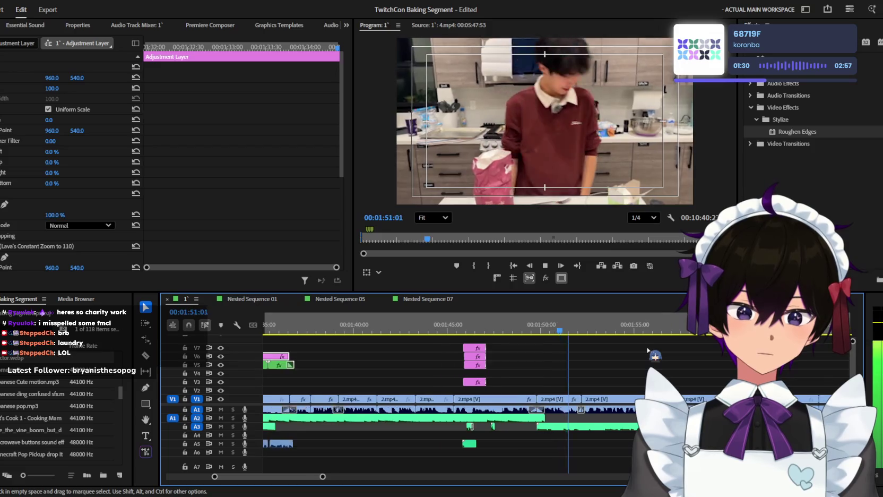
pyautogui.press('=')
pyautogui.press('=')
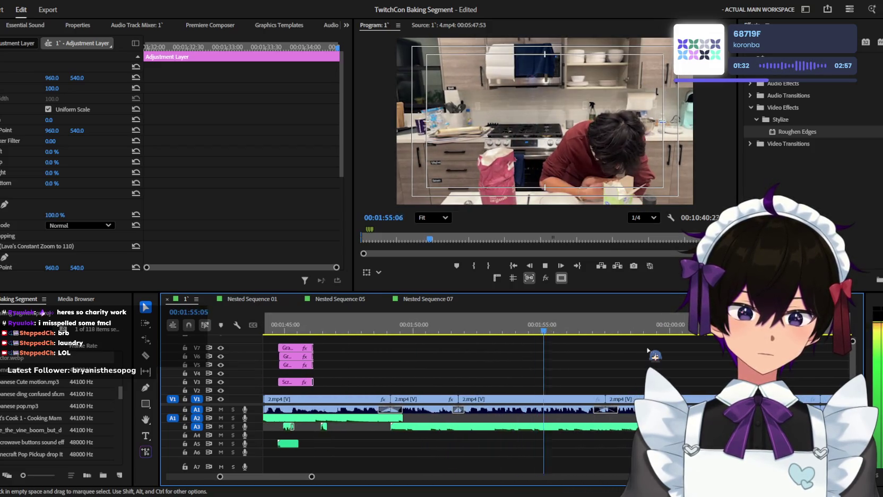
pyautogui.press('-')
pyautogui.press('-')
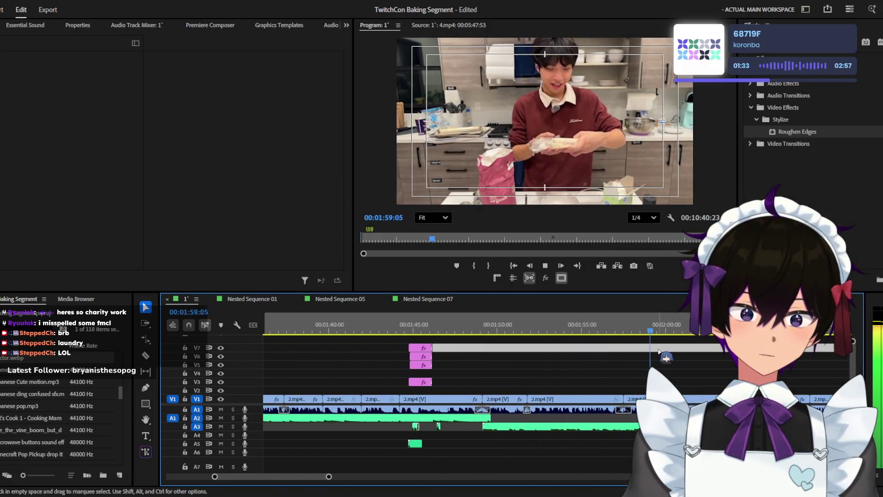
pyautogui.press('-')
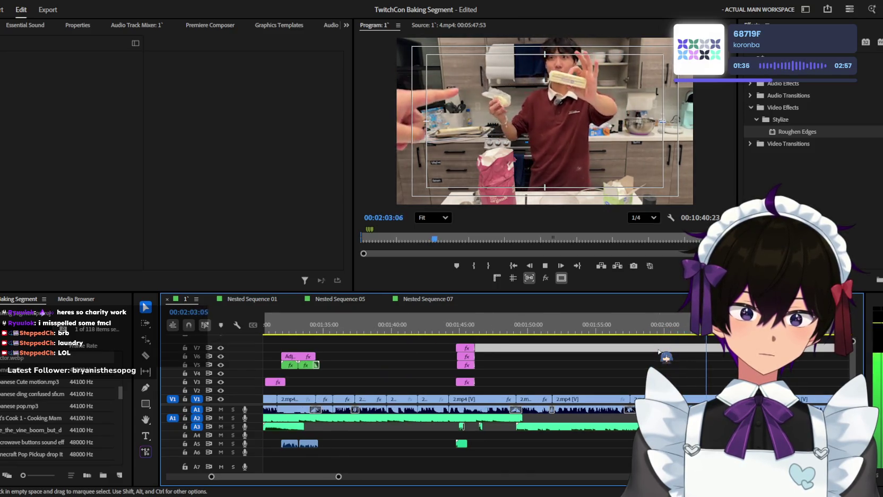
pyautogui.press('=')
pyautogui.press('=')
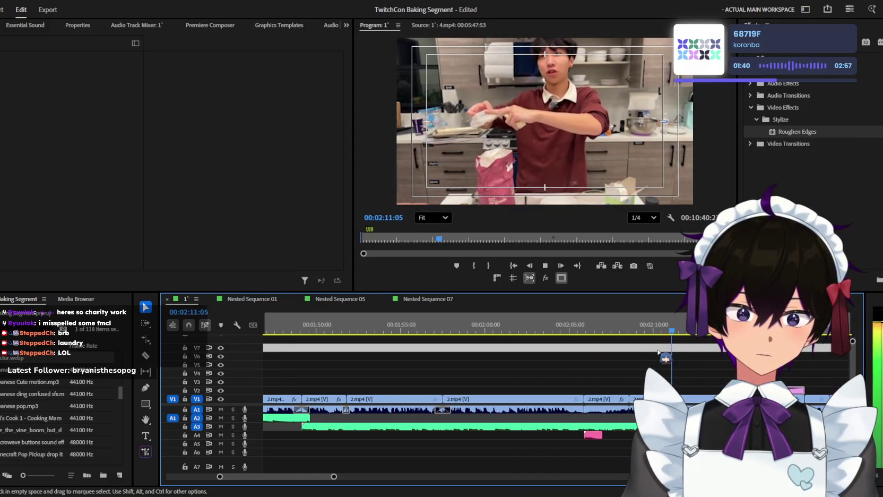
pyautogui.press('-')
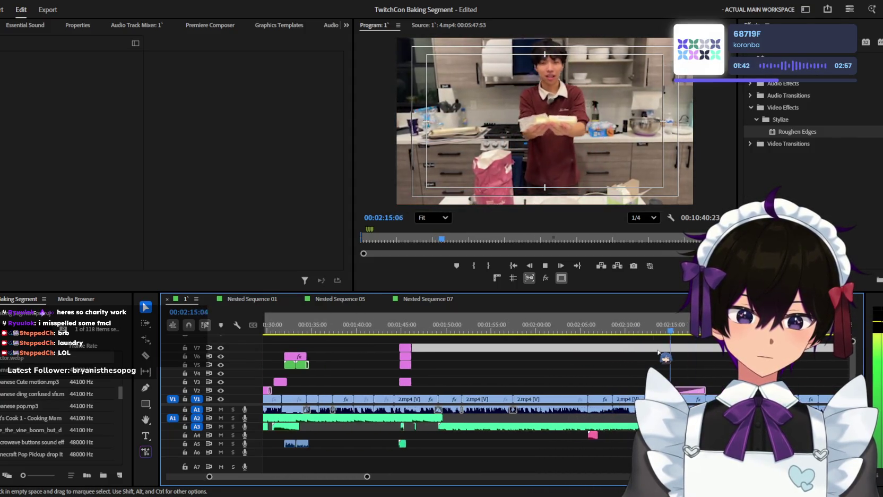
pyautogui.click(478, 326)
pyautogui.press('=')
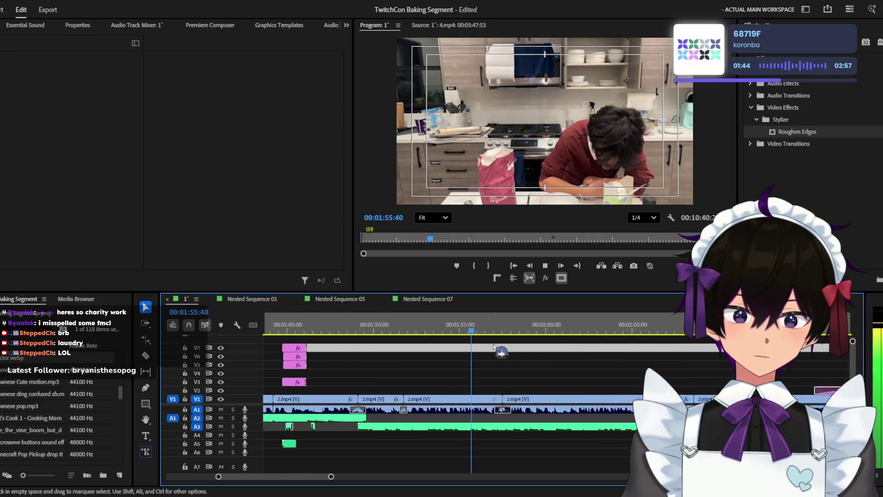
pyautogui.press('=')
pyautogui.press('space')
pyautogui.press('space')
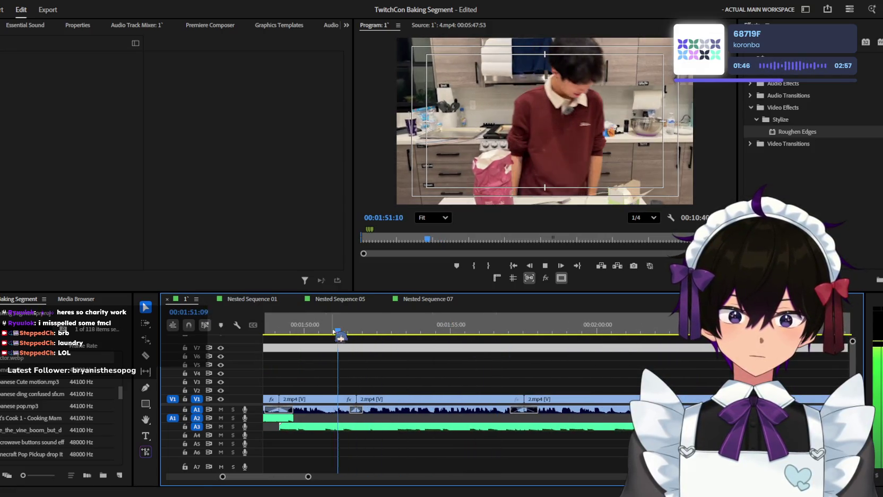
pyautogui.press('-')
pyautogui.press('Up')
pyautogui.press('-')
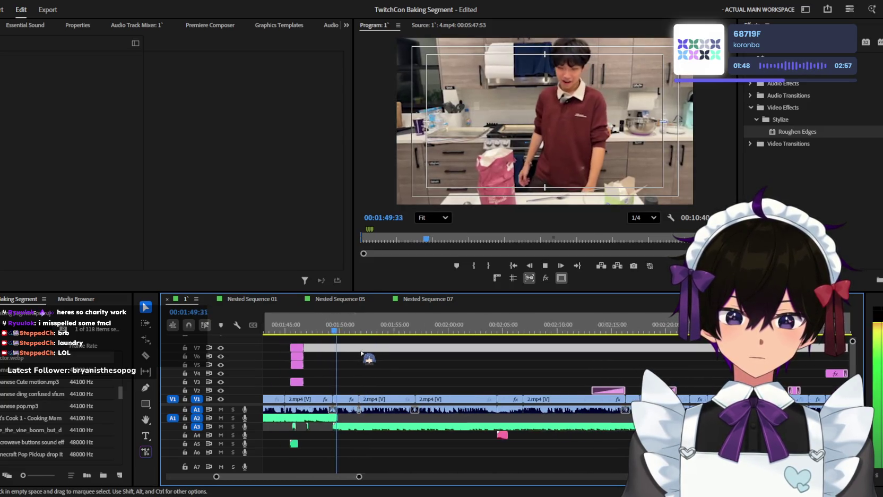
pyautogui.press('=')
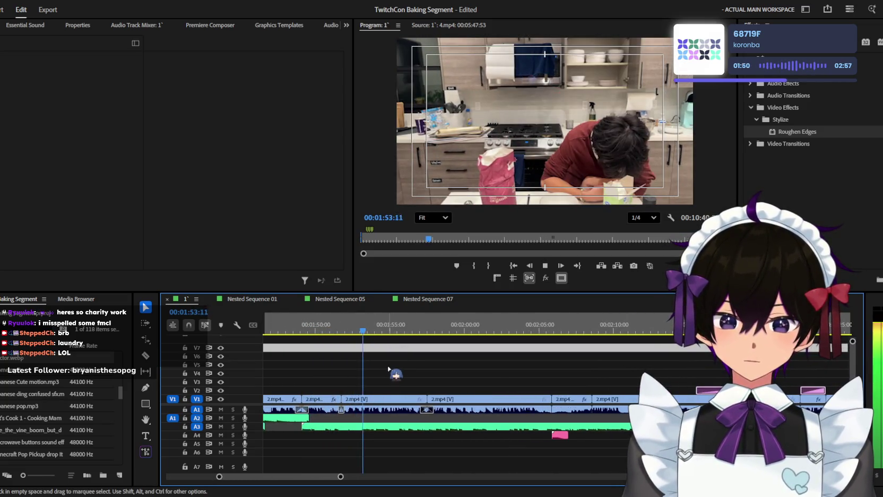
pyautogui.click(322, 399)
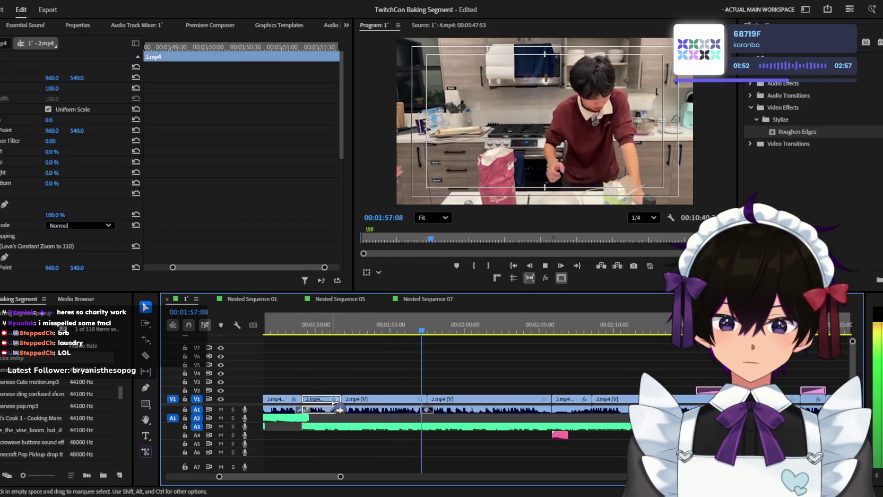
# Step: Delete the short shot near 1:50 and its gap, then undo the gap removal
pyautogui.press('Delete')
pyautogui.click(329, 399)
pyautogui.press('Delete')
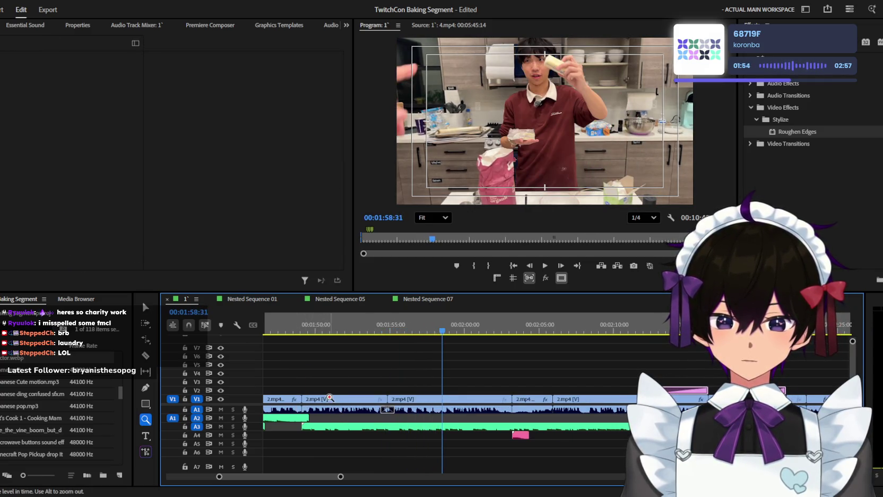
pyautogui.hotkey('ctrl', 'z')
pyautogui.press('v')
# Step: Trim the A3 music clip's start and ripple-delete the remaining gap
pyautogui.moveTo(327, 426); pyautogui.dragTo(339, 426)
pyautogui.click(335, 400)
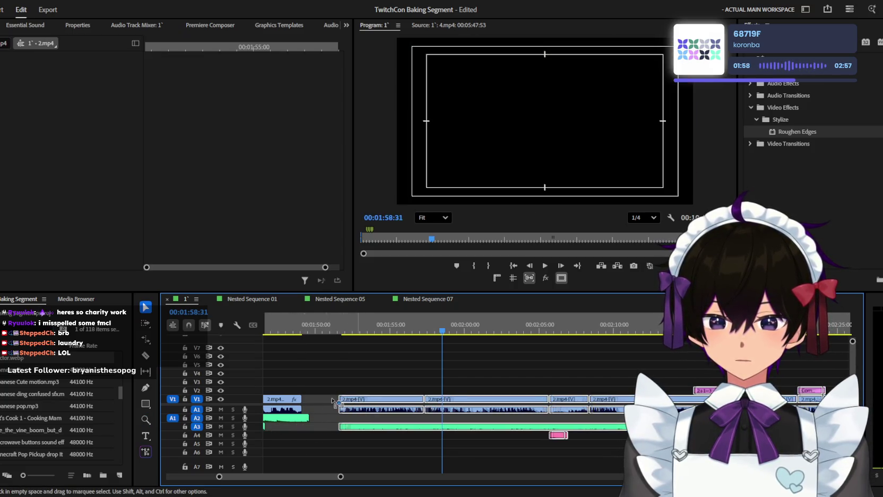
pyautogui.click(333, 401)
pyautogui.press('Delete')
pyautogui.moveTo(324, 401); pyautogui.dragTo(322, 400)
# Step: Extend the A2 audio clip's end and play the edited section through to about 2:00
pyautogui.press('space')
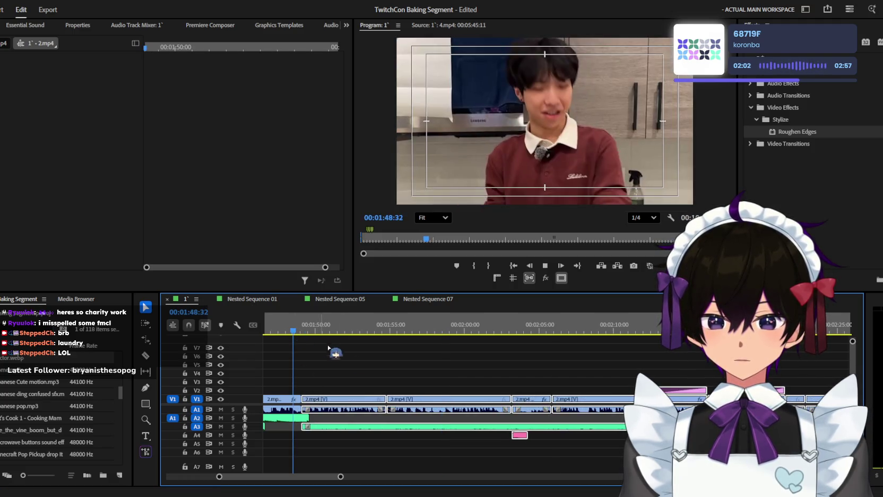
pyautogui.press('-')
pyautogui.press('-')
pyautogui.press('=')
pyautogui.press('=')
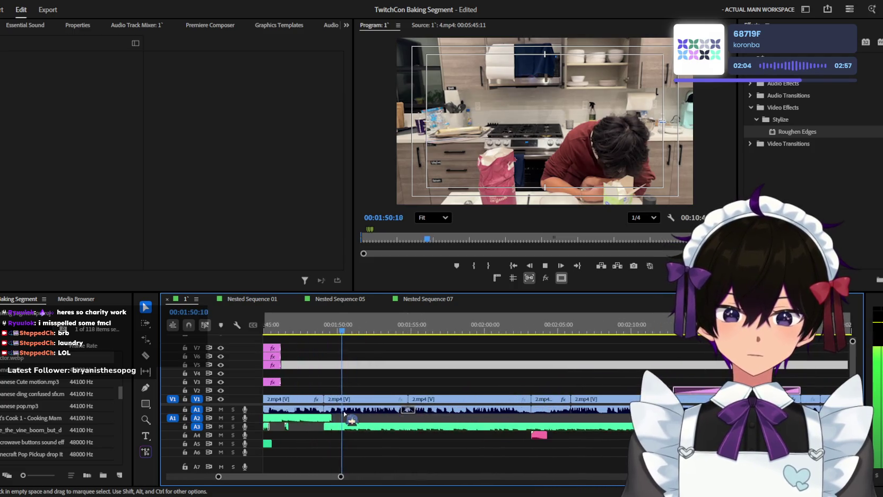
pyautogui.moveTo(328, 411); pyautogui.dragTo(337, 414)
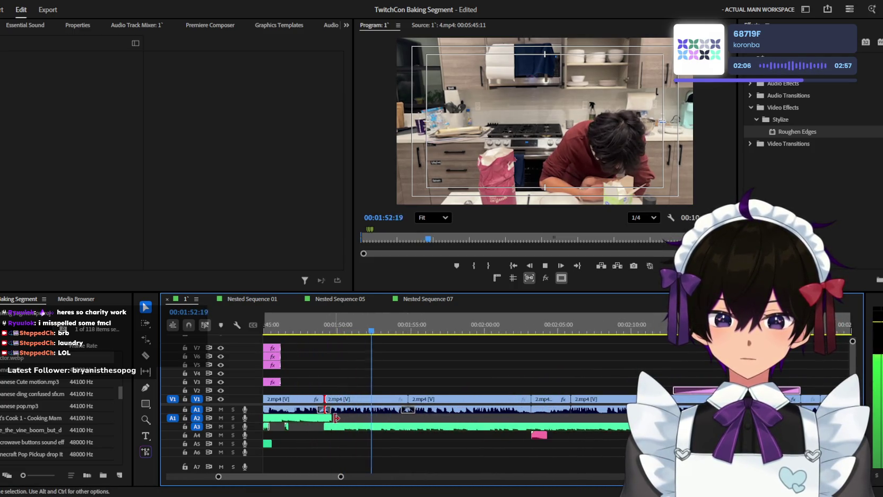
pyautogui.press('-')
pyautogui.press('-')
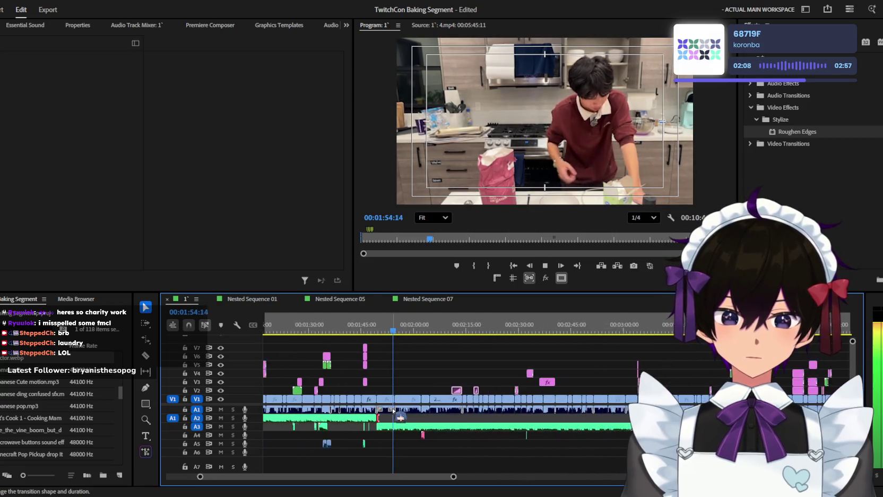
pyautogui.press('-')
pyautogui.press('=')
pyautogui.press('=')
pyautogui.press('=')
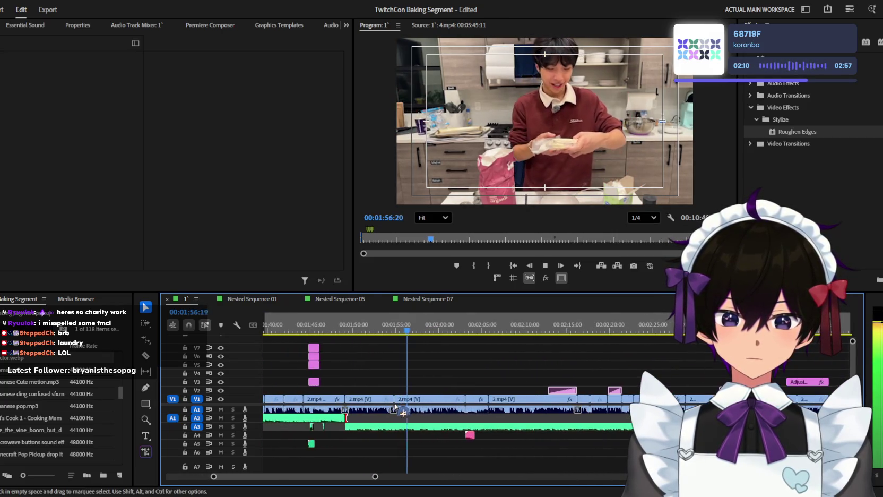
pyautogui.press('-')
pyautogui.press('-')
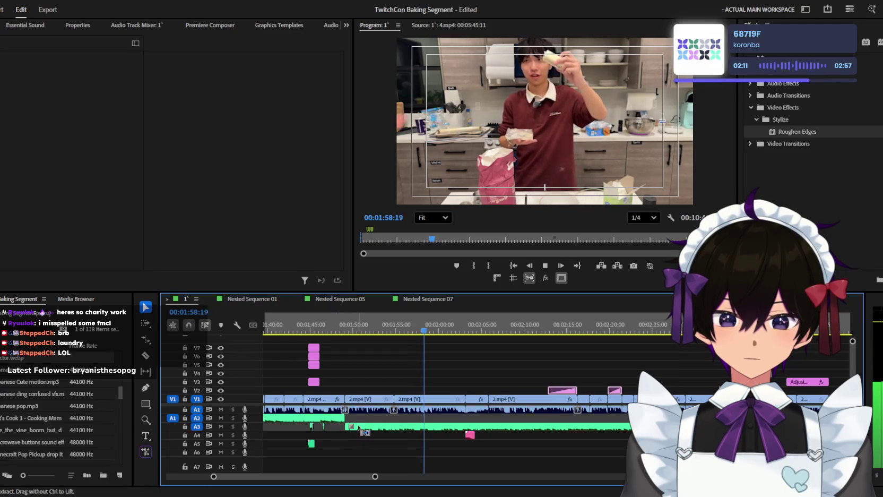
pyautogui.press('-')
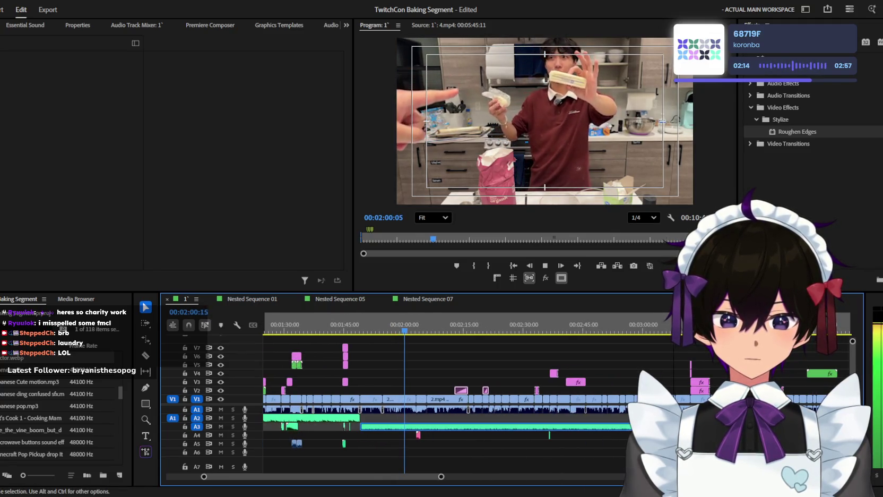
pyautogui.press('=')
pyautogui.click(372, 426)
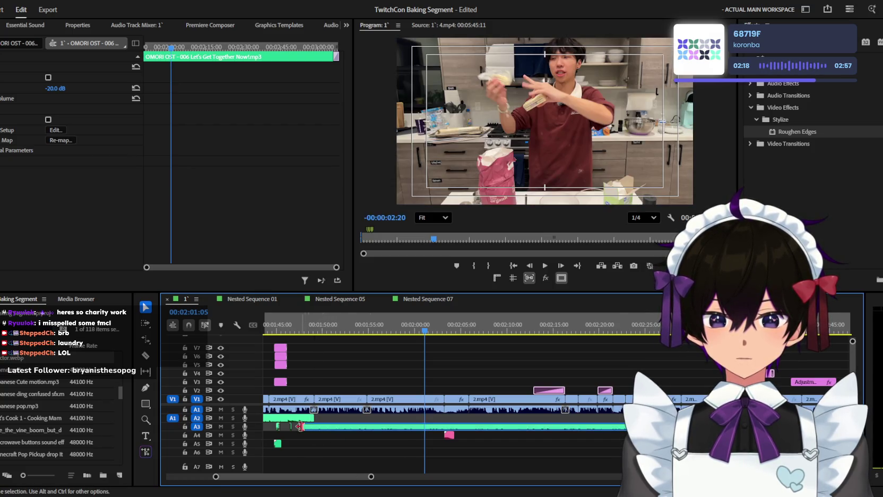
# Step: Shorten the OMORI music clip's end, trim its start to 2:01, and play to check
pyautogui.press('-')
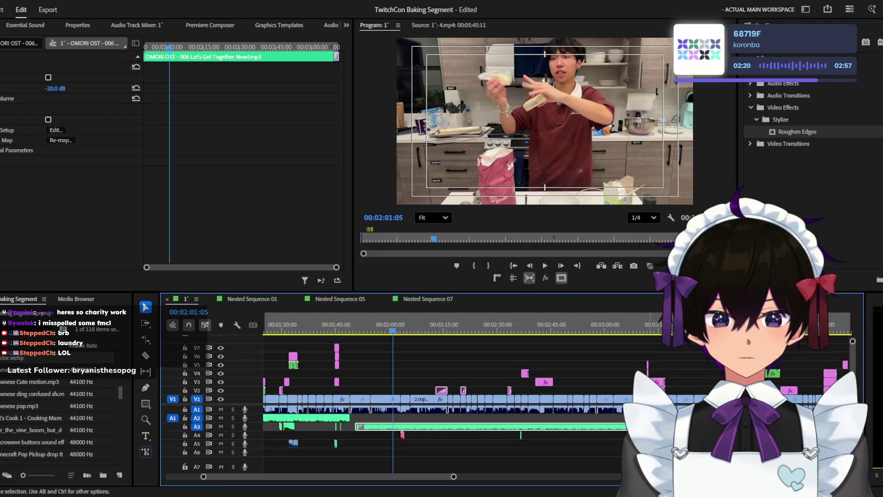
pyautogui.moveTo(648, 426); pyautogui.dragTo(577, 426)
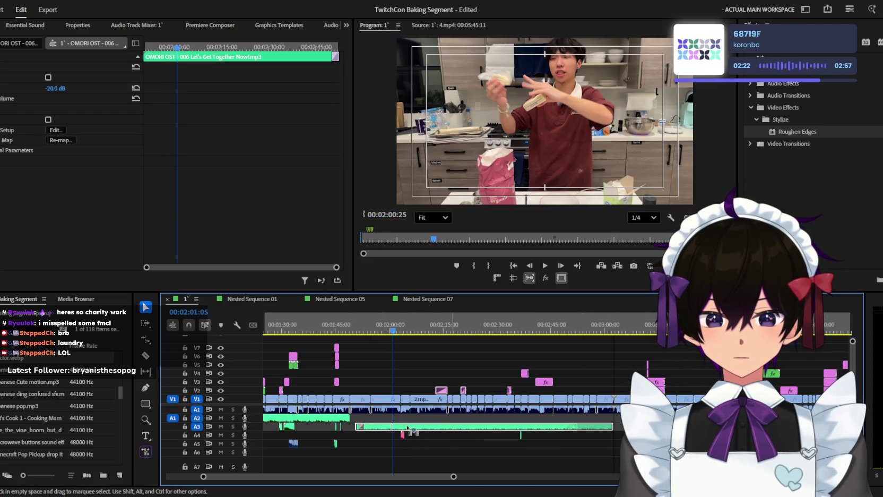
pyautogui.moveTo(355, 426); pyautogui.dragTo(393, 426)
pyautogui.press('=')
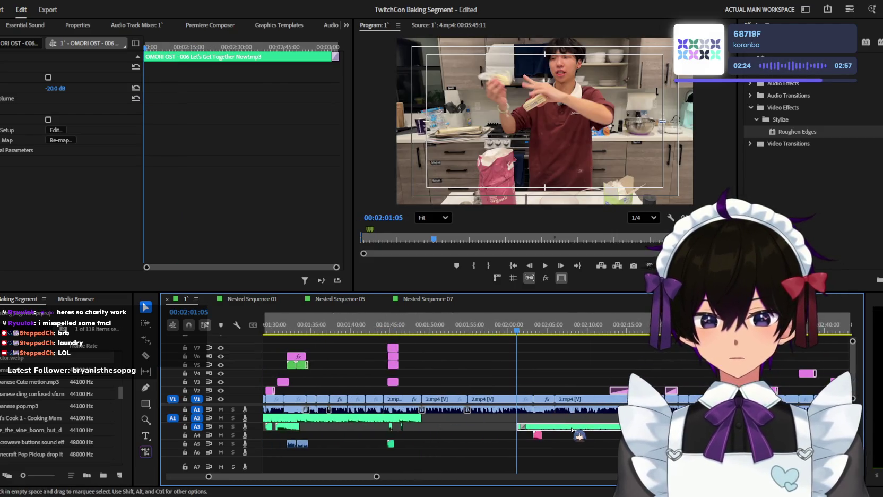
pyautogui.press('-')
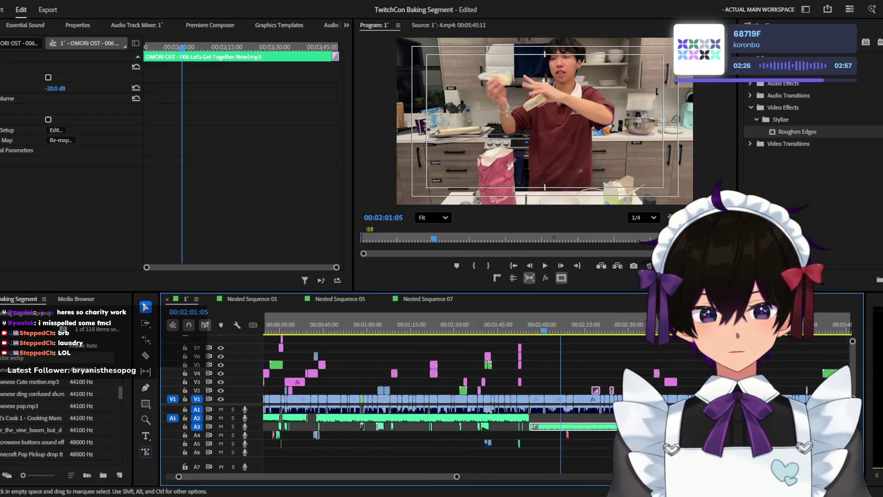
pyautogui.press('-')
pyautogui.press('space')
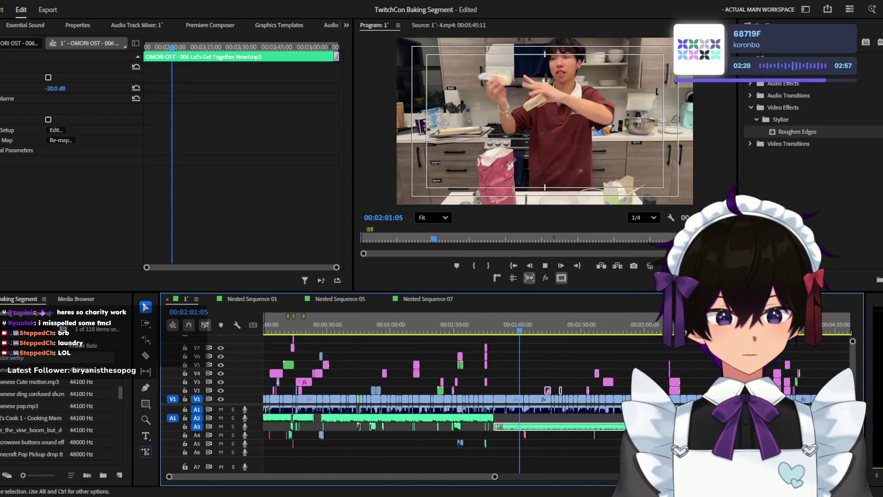
pyautogui.press('=')
pyautogui.press('=')
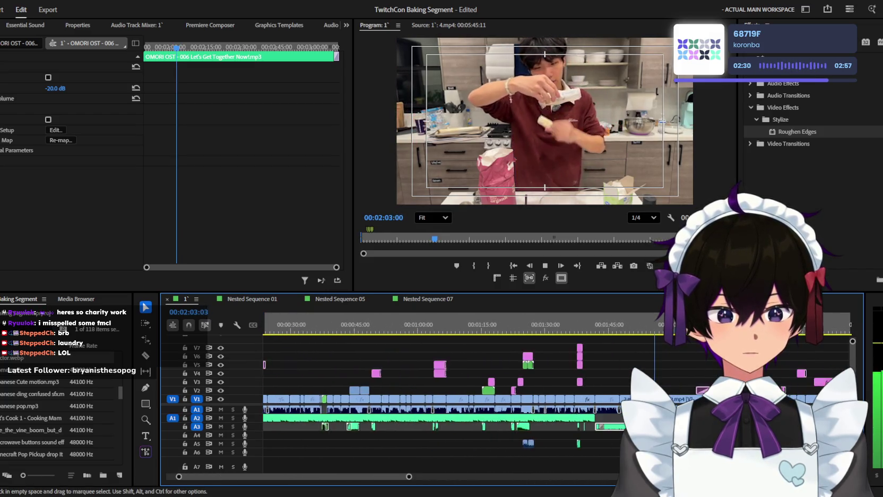
pyautogui.press('-')
pyautogui.press('-')
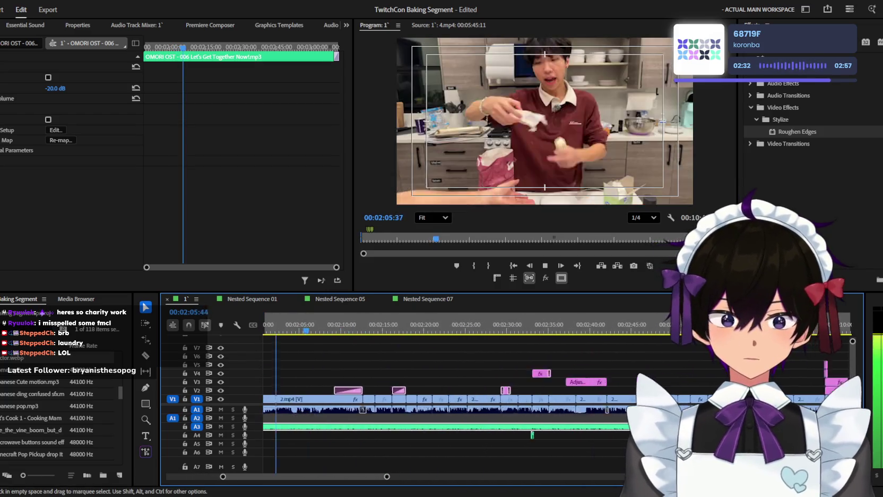
pyautogui.press('-')
pyautogui.press('=')
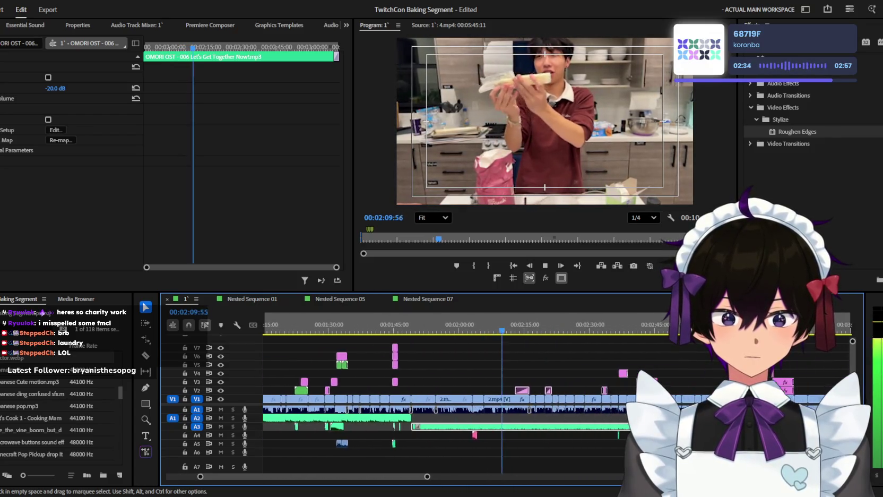
pyautogui.press('=')
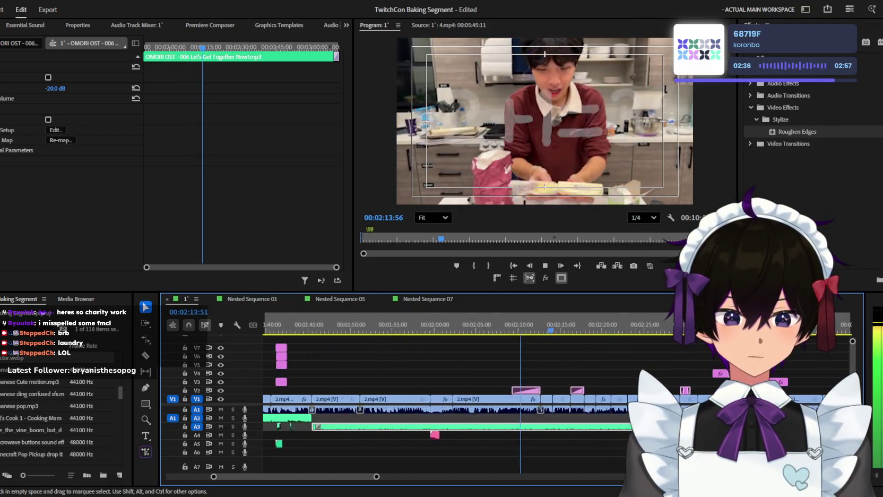
pyautogui.press('space')
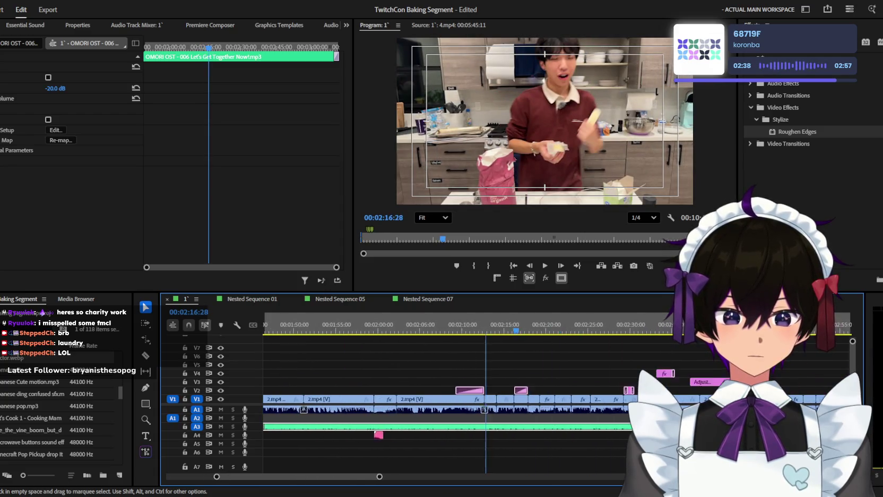
pyautogui.scroll(-2, 424, 398)
pyautogui.write('+15')
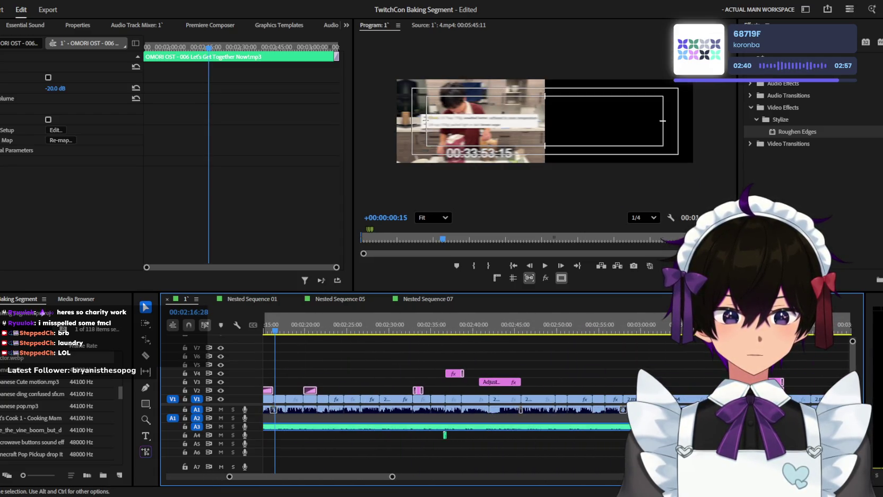
pyautogui.press('Return')
pyautogui.press('space')
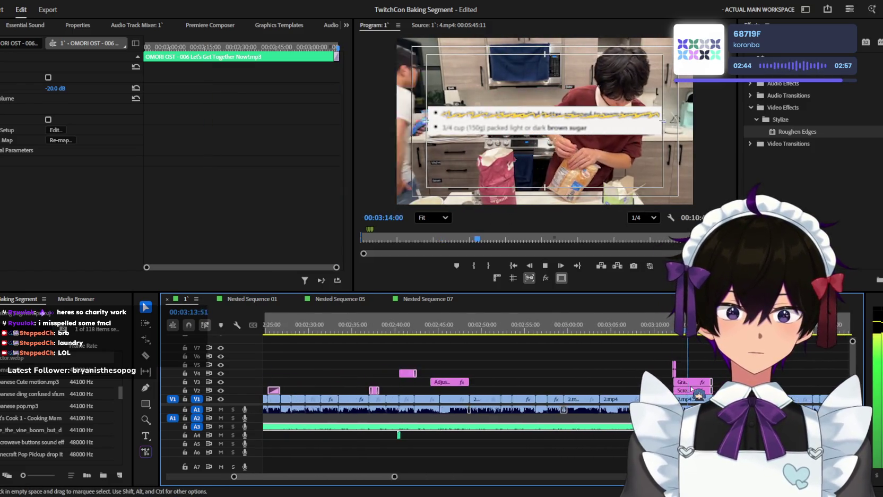
pyautogui.press('-')
pyautogui.press('-')
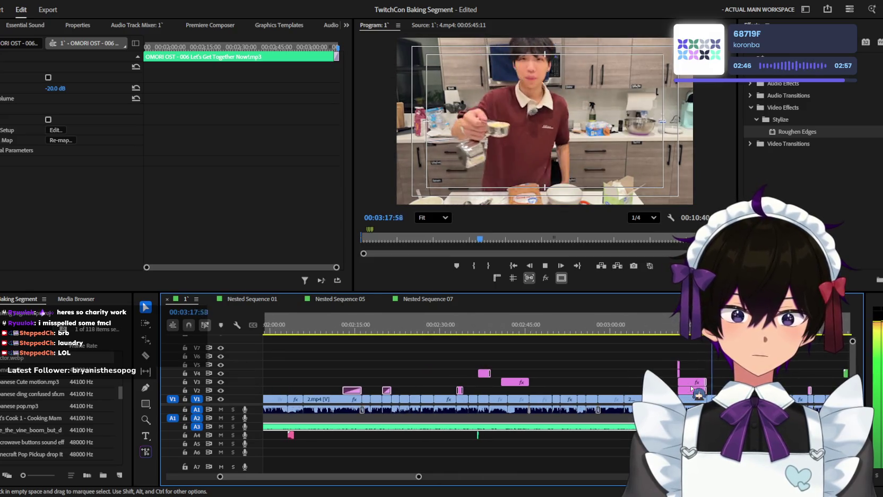
pyautogui.press('=')
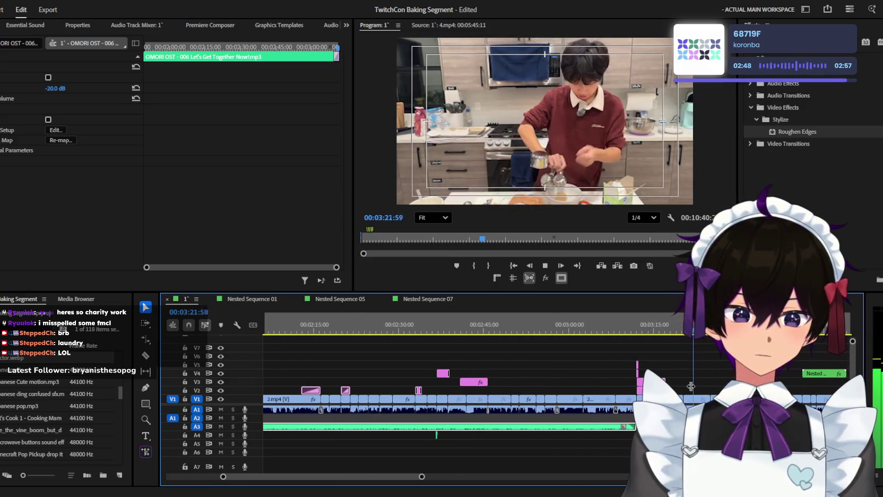
pyautogui.press('=')
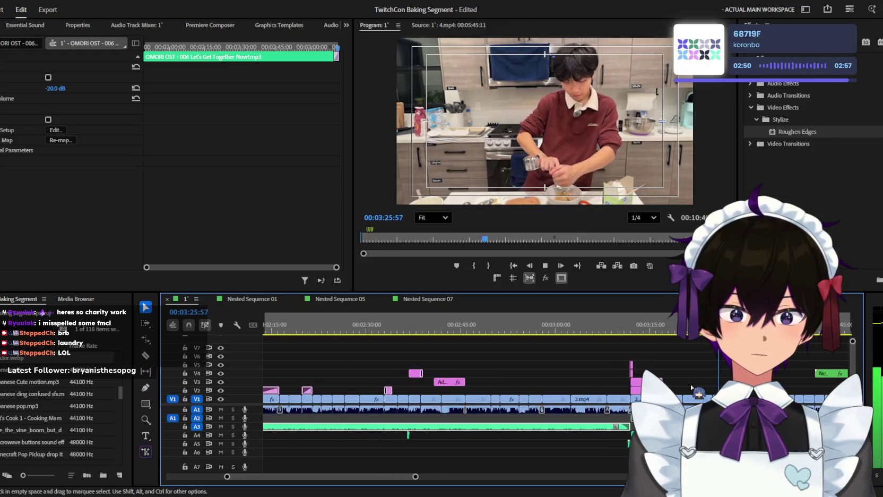
pyautogui.press('=')
pyautogui.press('=')
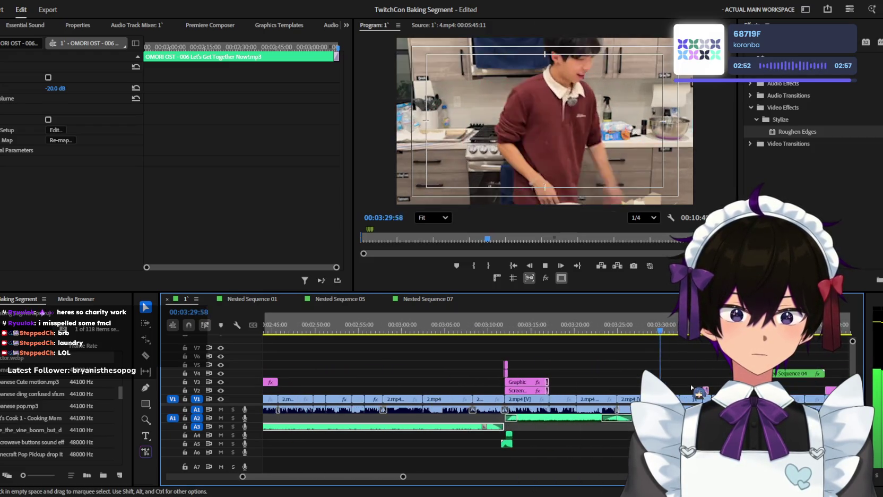
pyautogui.press('-')
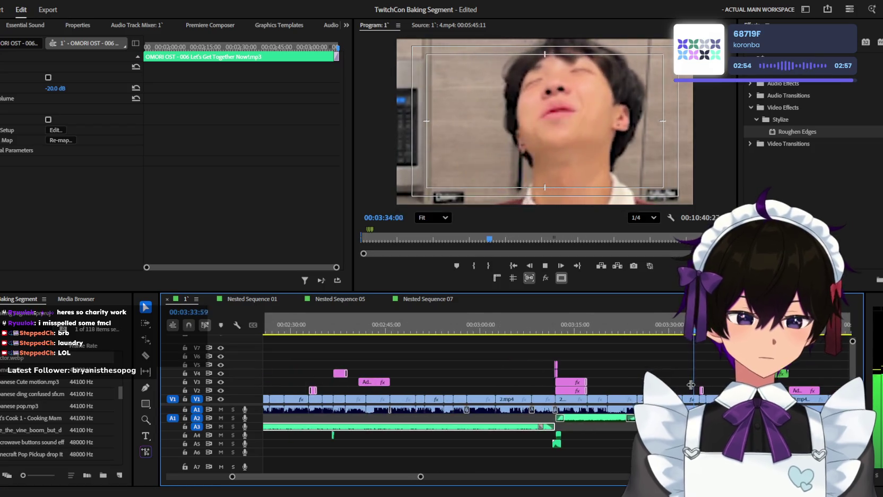
pyautogui.press('=')
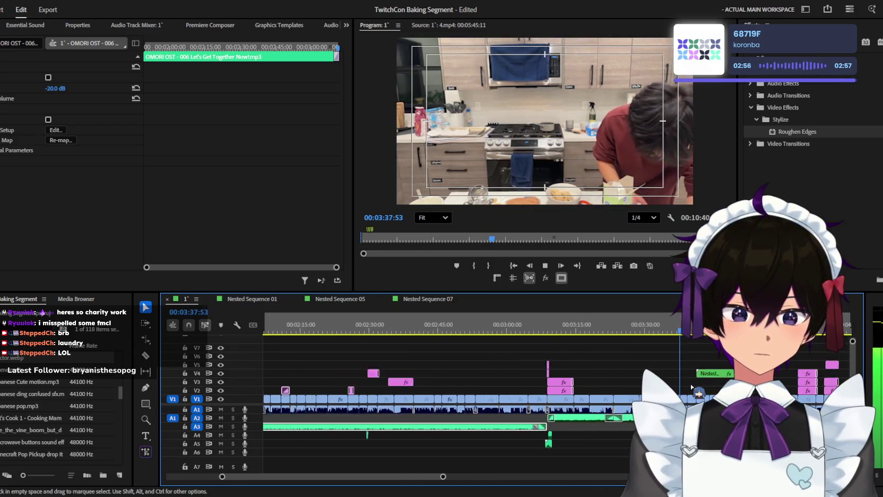
pyautogui.press('=')
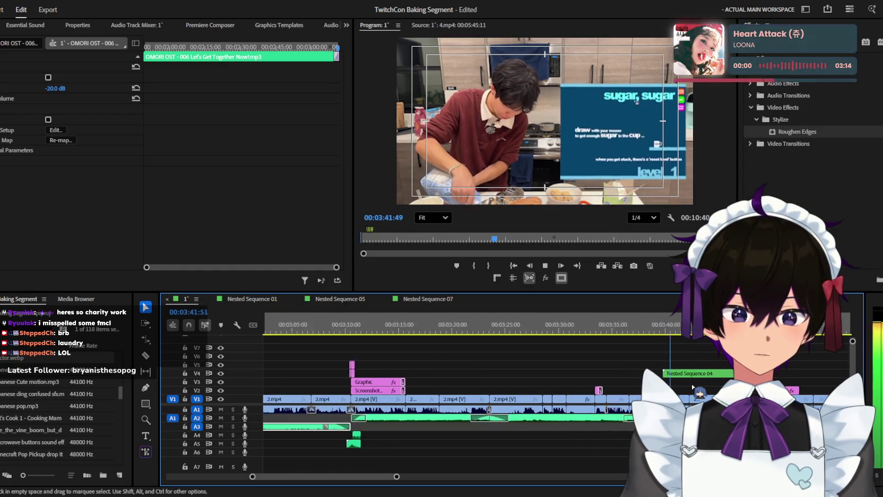
pyautogui.press('=')
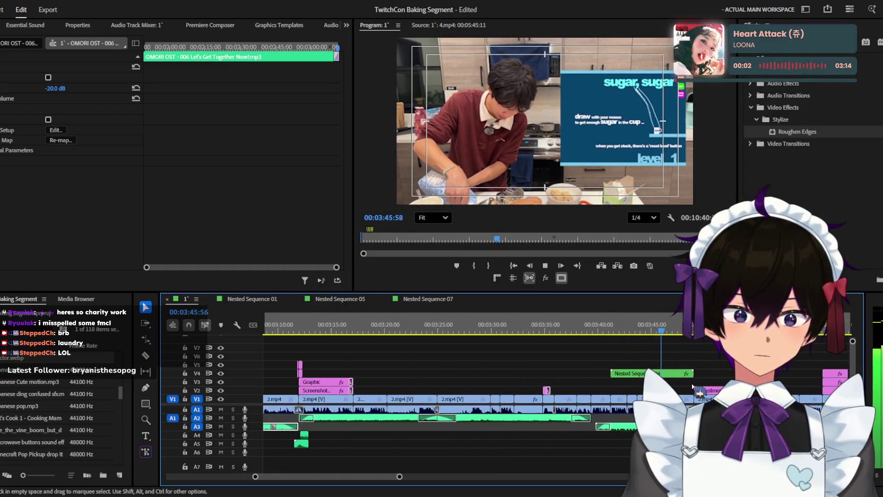
pyautogui.press('-')
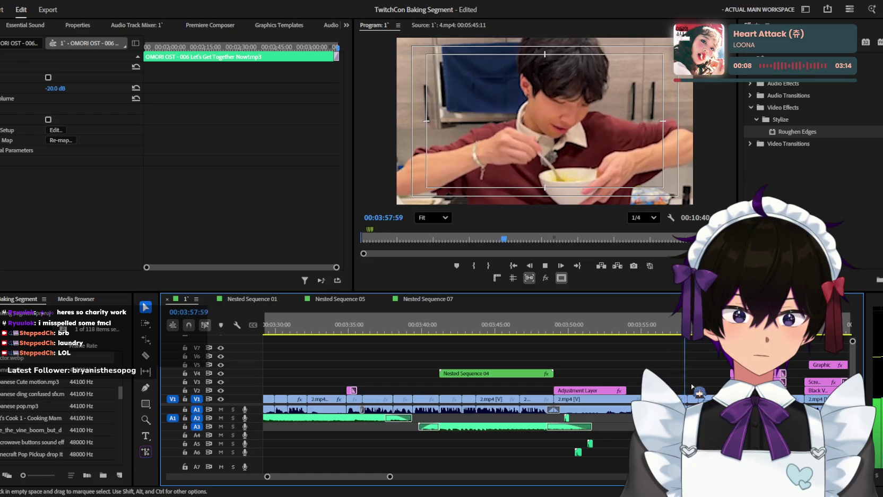
pyautogui.press('-')
pyautogui.press('=')
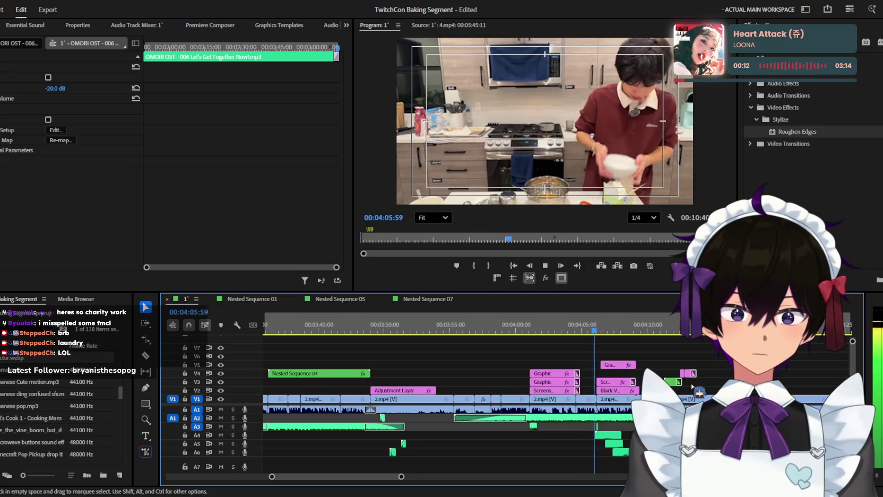
pyautogui.press('=')
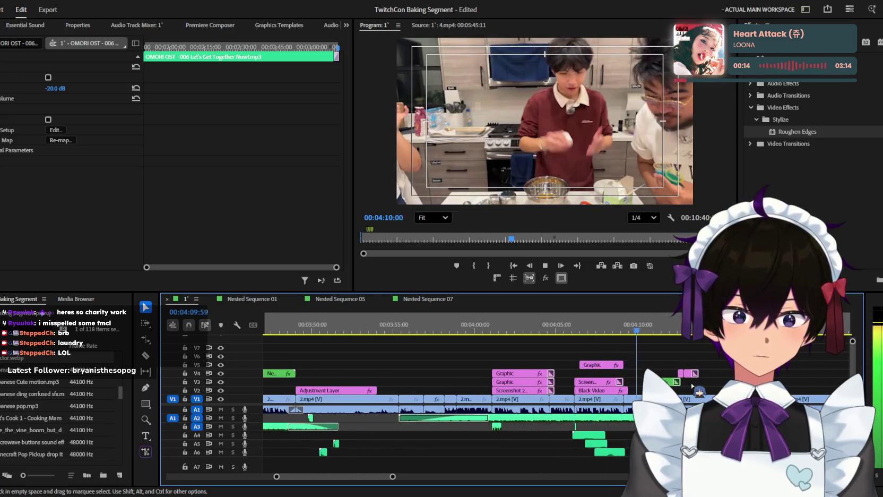
pyautogui.press('-')
pyautogui.press('=')
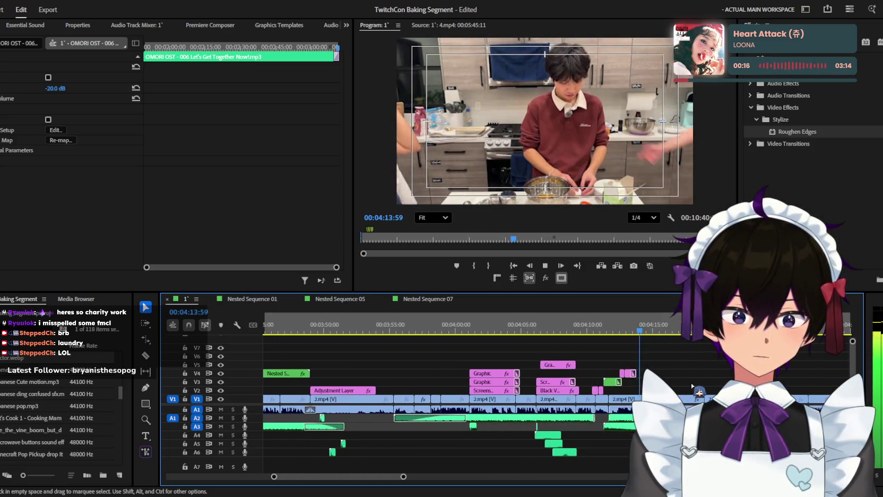
pyautogui.press('space')
pyautogui.click(507, 324)
pyautogui.press('space')
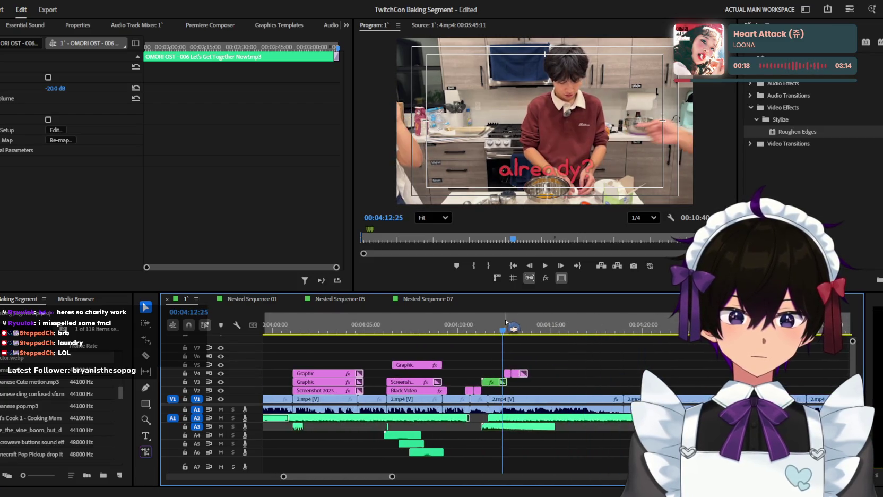
# Step: Replay the 'oven yet?' caption and stop to inspect the frame
pyautogui.click(519, 373)
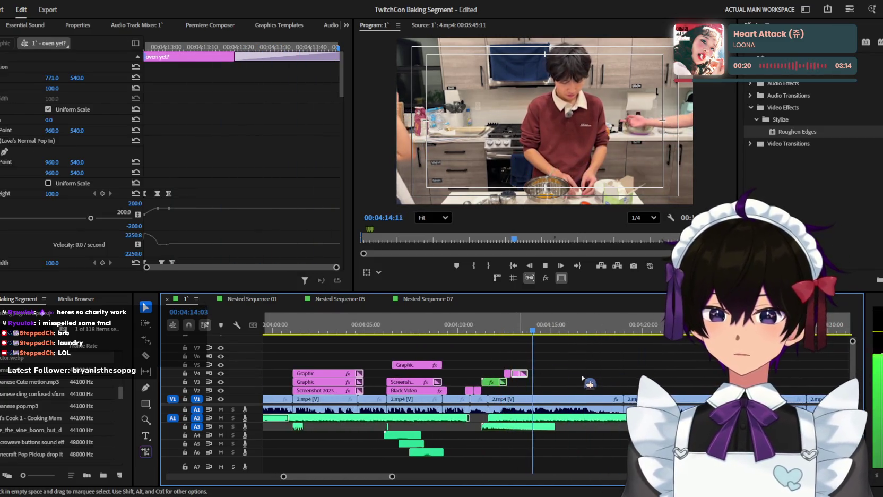
pyautogui.press('-')
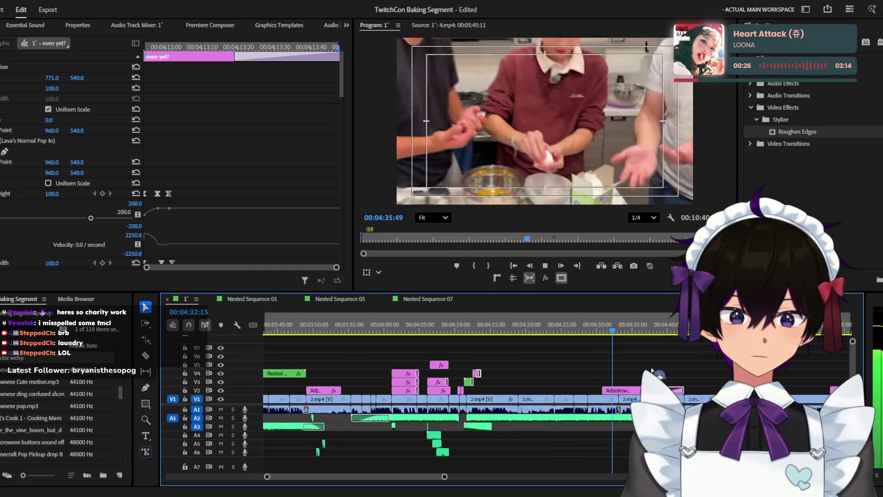
pyautogui.press('space')
pyautogui.press('=')
# Step: Open the 2.mp4 clip from V1 in the Source Monitor, then return to the sequence
pyautogui.click(626, 327)
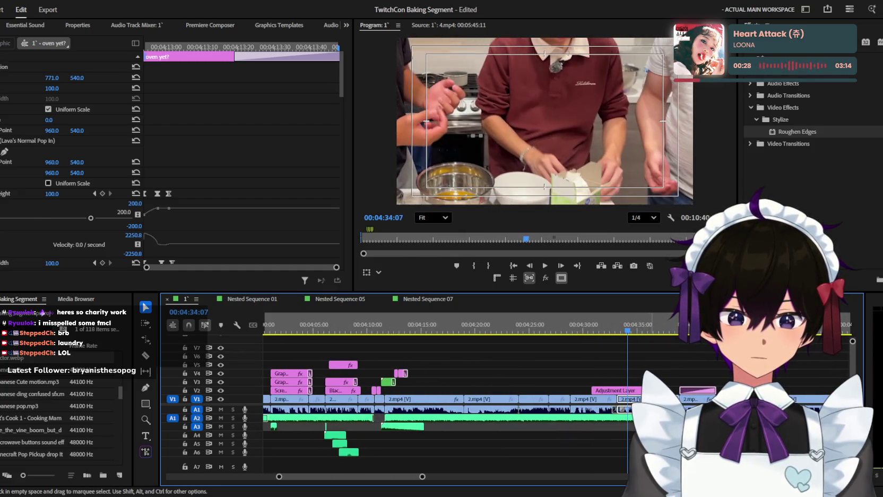
pyautogui.doubleClick(628, 398)
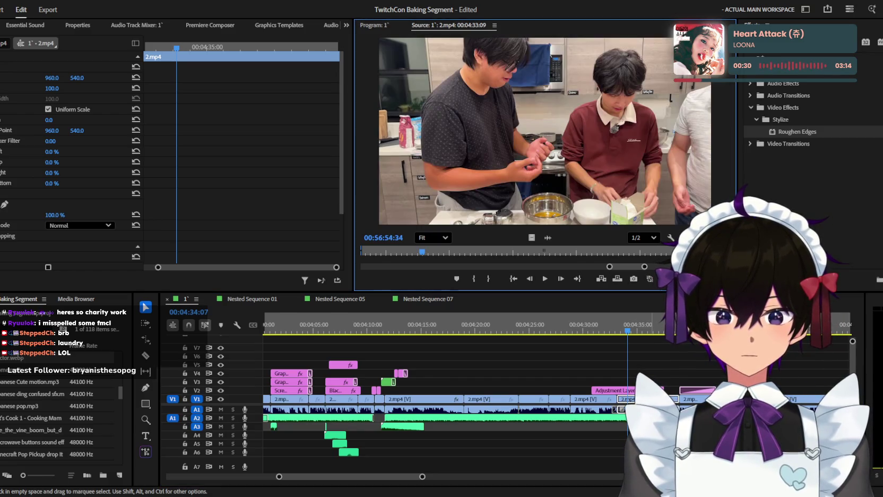
pyautogui.click(374, 25)
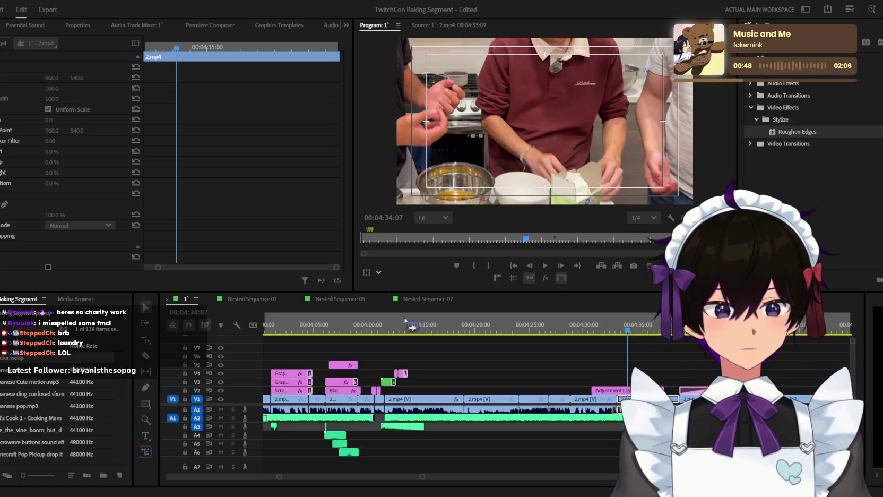
pyautogui.click(528, 311)
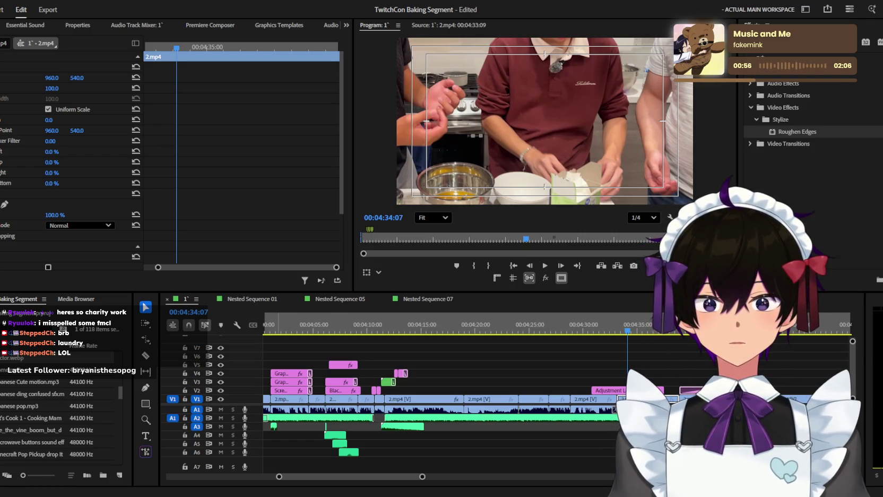
# Step: Place the Chat.mp4 recording on V4 above the baking footage and play it
pyautogui.moveTo(478, 159)
pyautogui.mouseDown()
pyautogui.moveTo(559, 370)
pyautogui.moveTo(622, 362)
pyautogui.moveTo(621, 373)
pyautogui.mouseUp()
pyautogui.press('-')
pyautogui.press('-')
pyautogui.press('-')
pyautogui.press('=')
pyautogui.press('space')
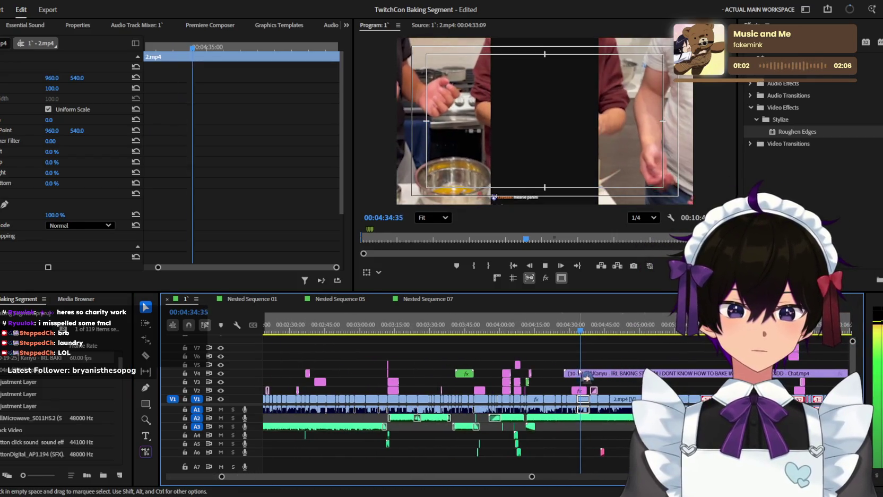
# Step: Raise the chat overlay by setting its Position Y to 93
pyautogui.click(605, 373)
pyautogui.click(77, 78)
pyautogui.write('93')
pyautogui.press('Return')
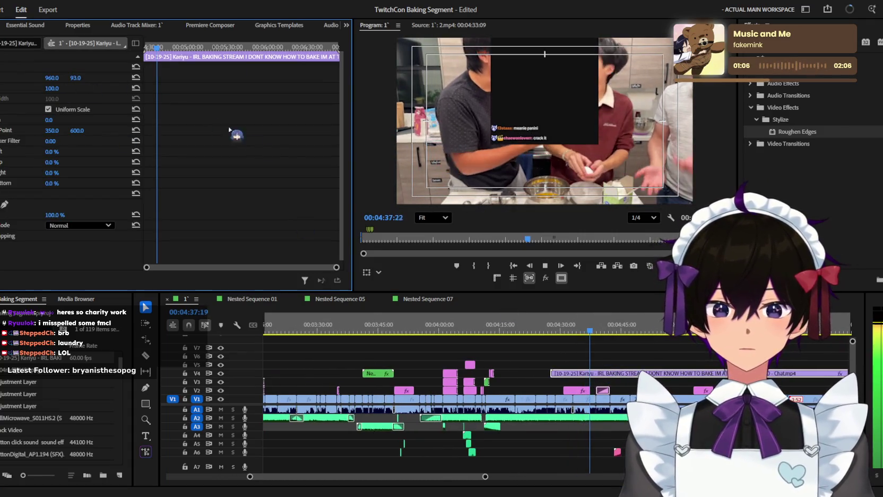
# Step: Review the overlay at faster playback and scrub back to about 4:47
pyautogui.press('space')
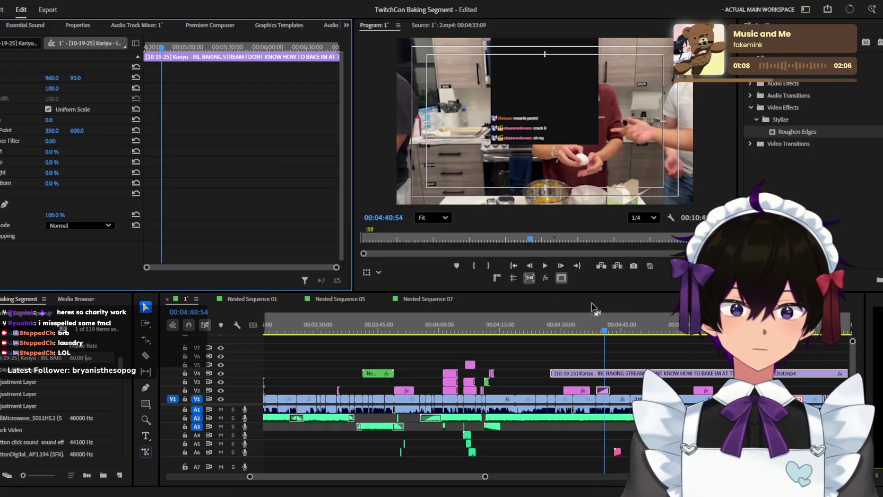
pyautogui.press('l')
pyautogui.press('l')
pyautogui.press('l')
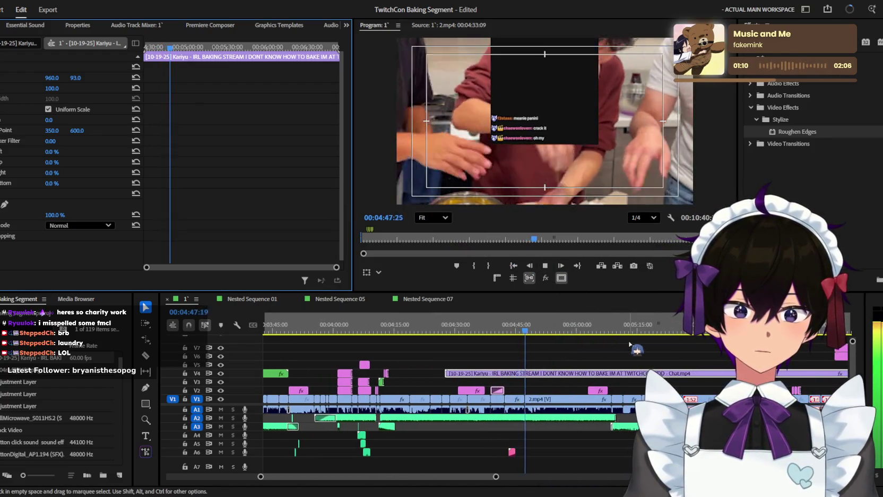
pyautogui.press('=')
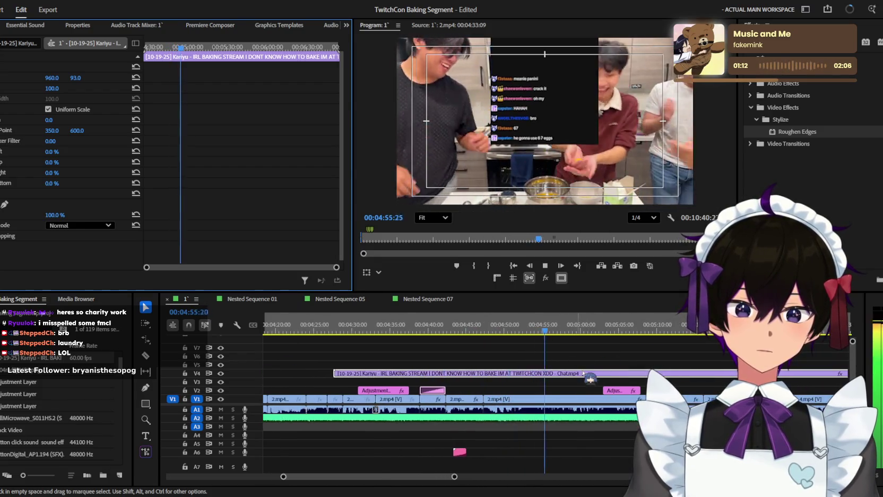
pyautogui.press('space')
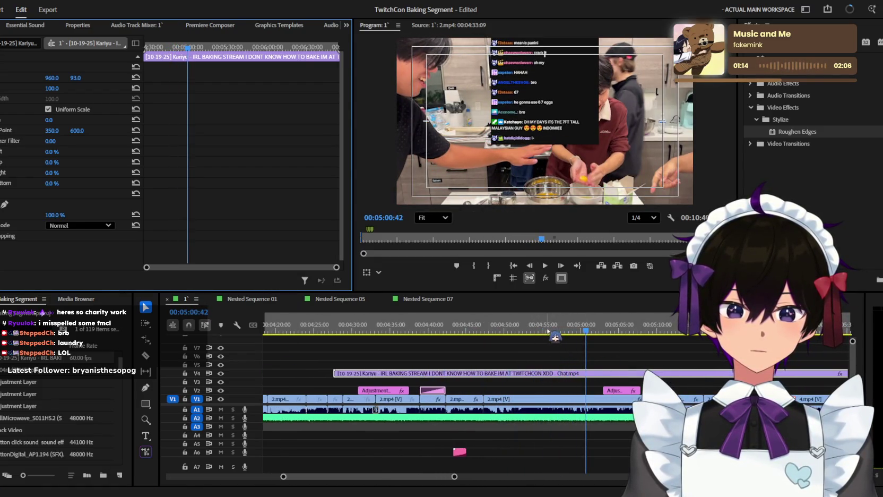
pyautogui.click(677, 333)
pyautogui.moveTo(683, 335); pyautogui.dragTo(504, 339)
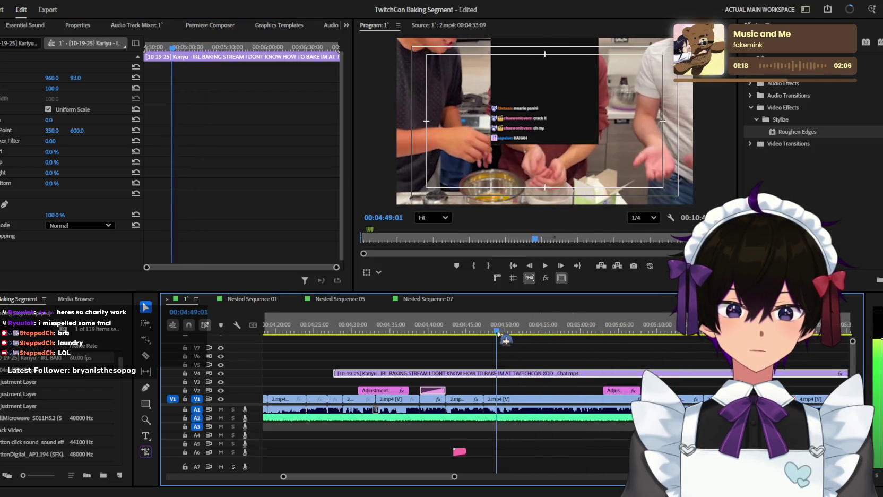
pyautogui.scroll(1, 499, 342)
pyautogui.scroll(1, 493, 345)
pyautogui.moveTo(491, 333); pyautogui.dragTo(464, 334)
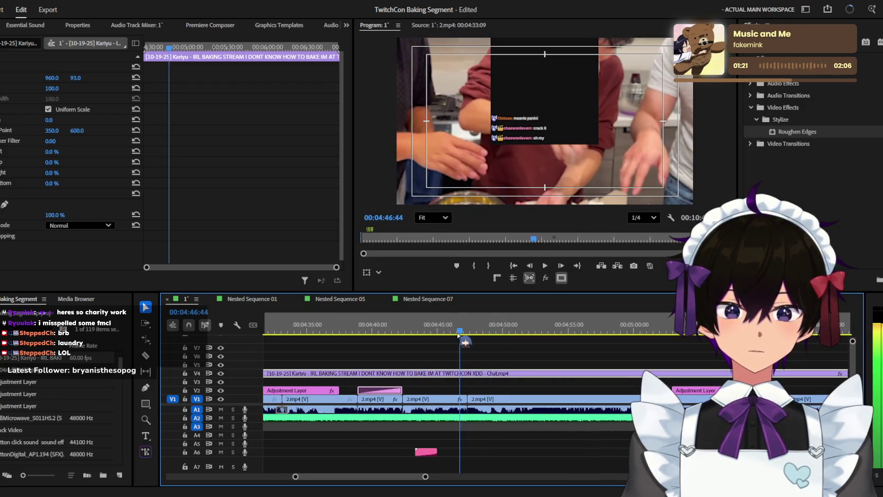
# Step: Razor-cut the chat clip around 4:47 and 4:56 and remove the unwanted portions
pyautogui.press('c')
pyautogui.click(468, 373)
pyautogui.click(525, 325)
pyautogui.moveTo(527, 325); pyautogui.dragTo(603, 346)
pyautogui.click(601, 373)
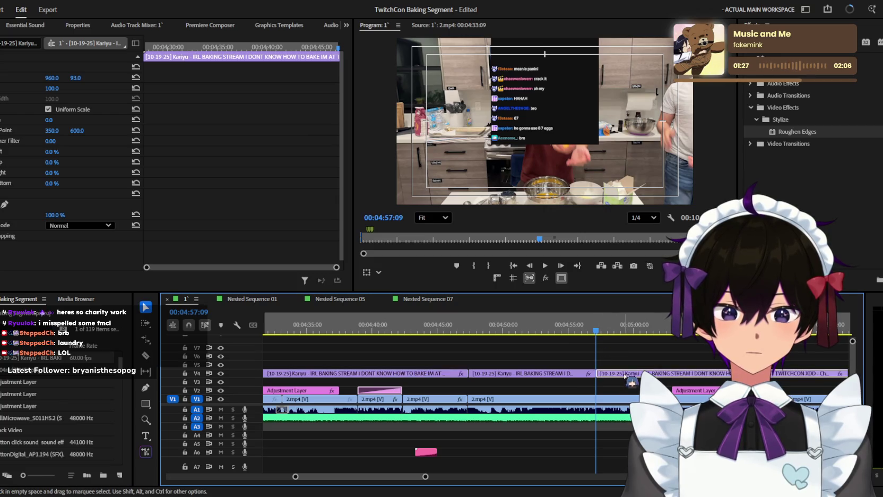
pyautogui.press('v')
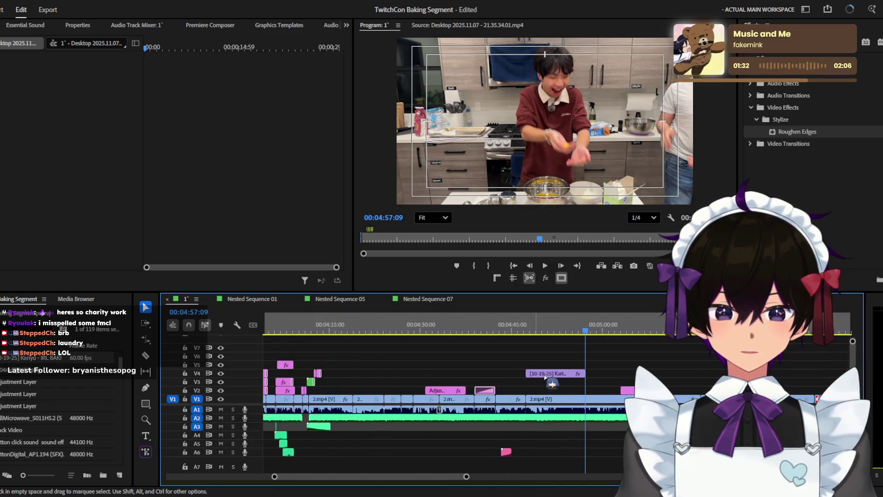
pyautogui.scroll(2, 533, 379)
pyautogui.scroll(2, 536, 373)
pyautogui.press('space')
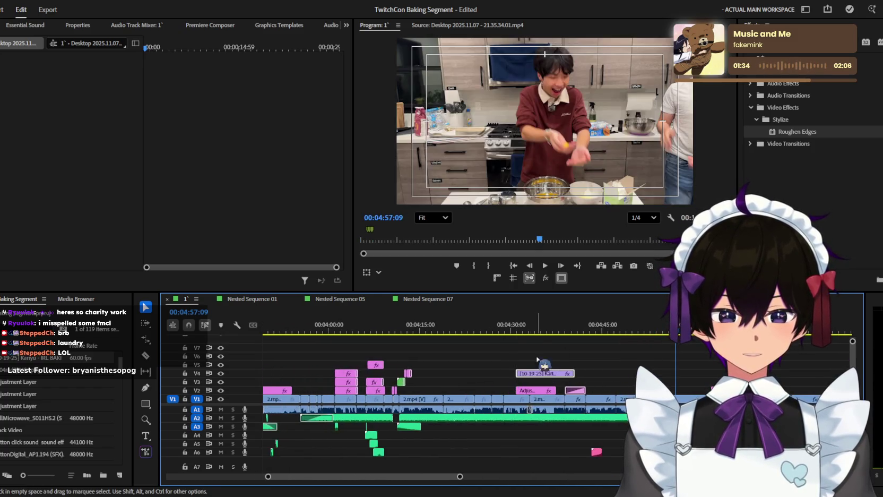
pyautogui.moveTo(511, 373); pyautogui.dragTo(590, 372)
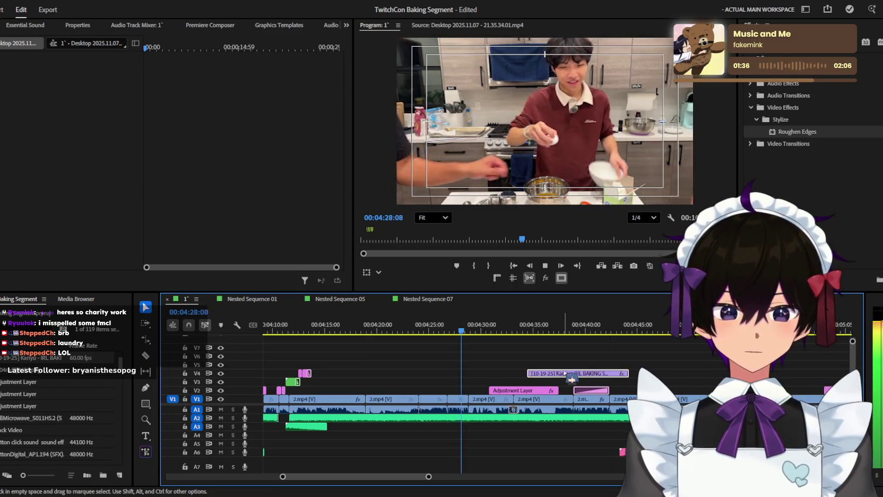
pyautogui.scroll(2, 591, 371)
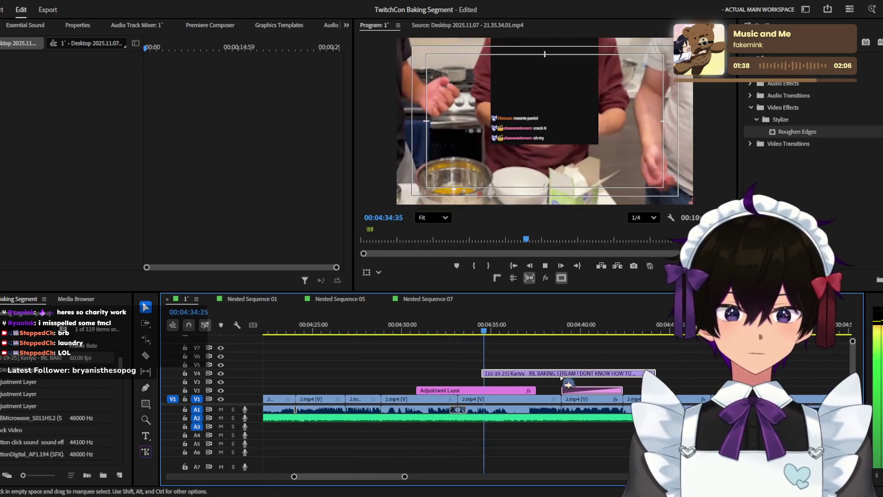
pyautogui.press('space')
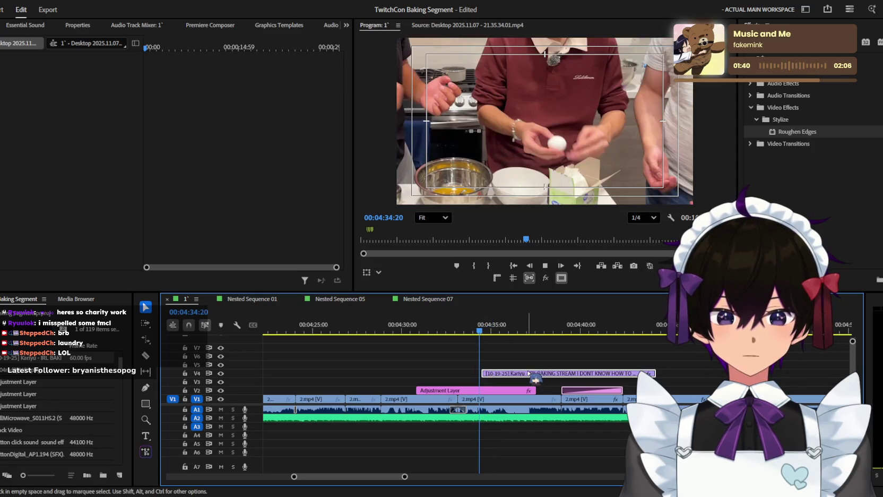
pyautogui.moveTo(530, 373); pyautogui.dragTo(575, 377)
pyautogui.press('space')
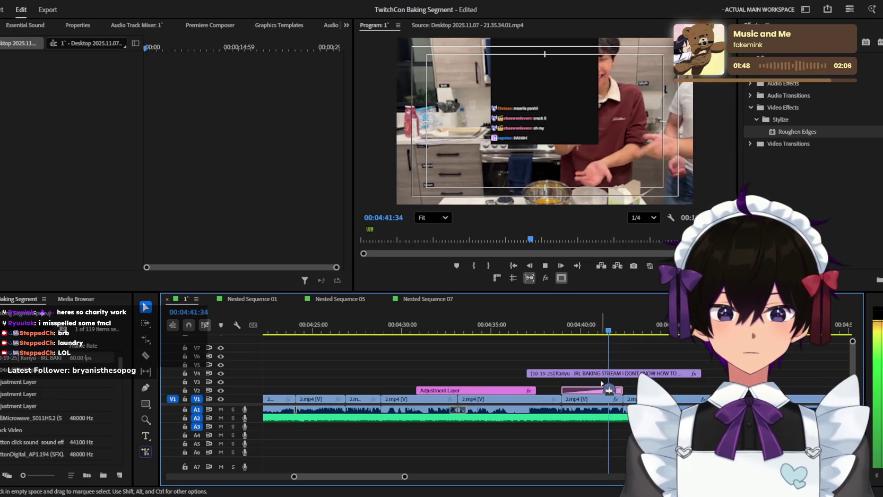
pyautogui.press('space')
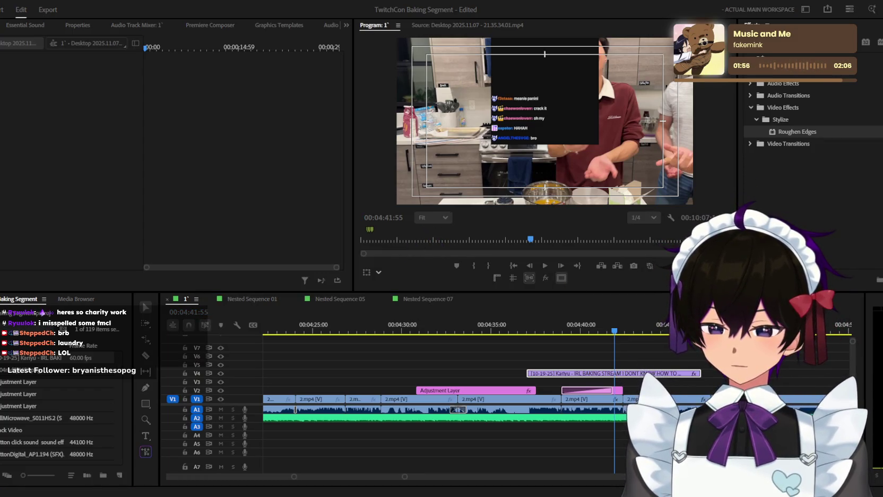
pyautogui.moveTo(429, 234); pyautogui.dragTo(554, 277)
pyautogui.click(537, 331)
pyautogui.press('space')
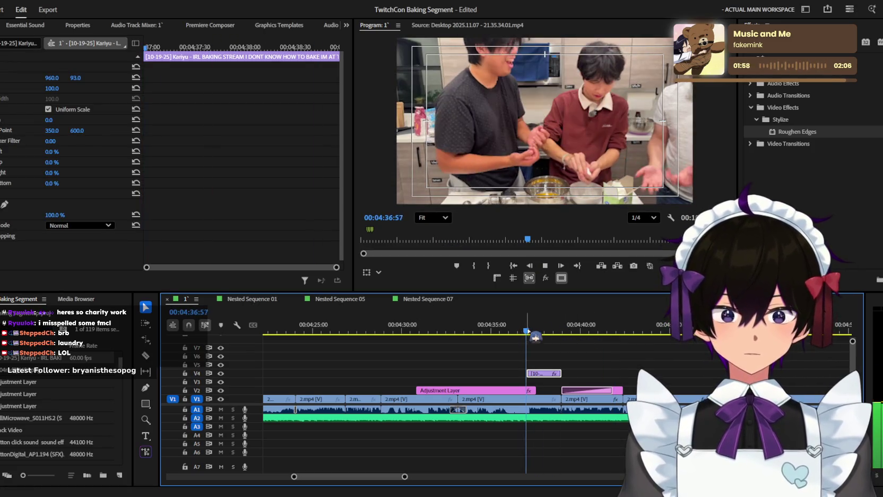
pyautogui.press('space')
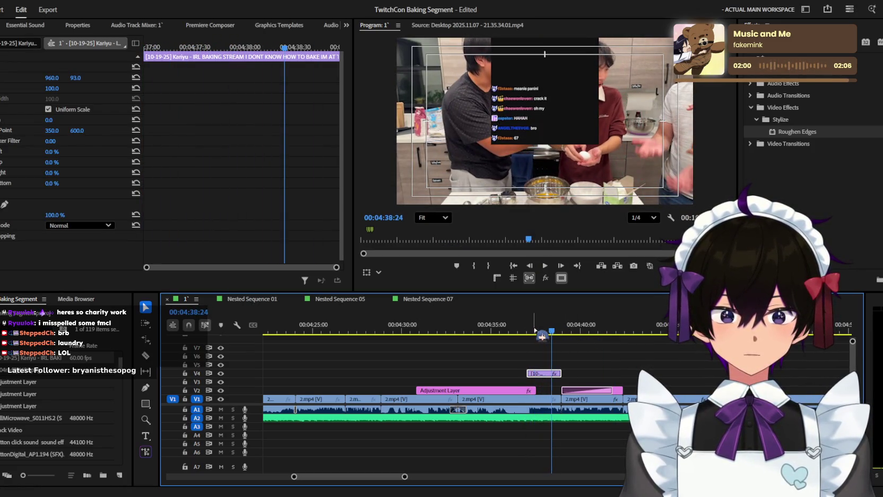
pyautogui.press('Up')
pyautogui.press('space')
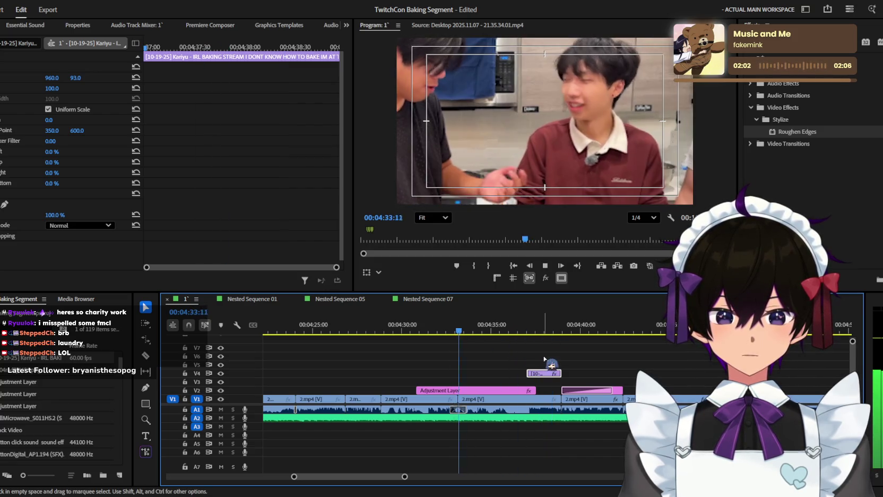
pyautogui.click(547, 365)
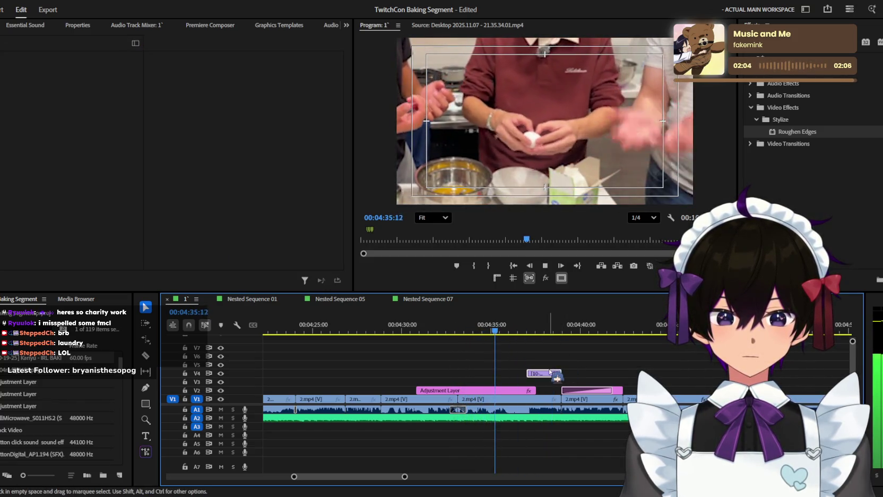
pyautogui.press('-')
pyautogui.press('space')
pyautogui.moveTo(537, 334)
pyautogui.mouseDown()
pyautogui.moveTo(274, 331)
pyautogui.moveTo(464, 320)
pyautogui.mouseUp()
pyautogui.press('-')
pyautogui.press('-')
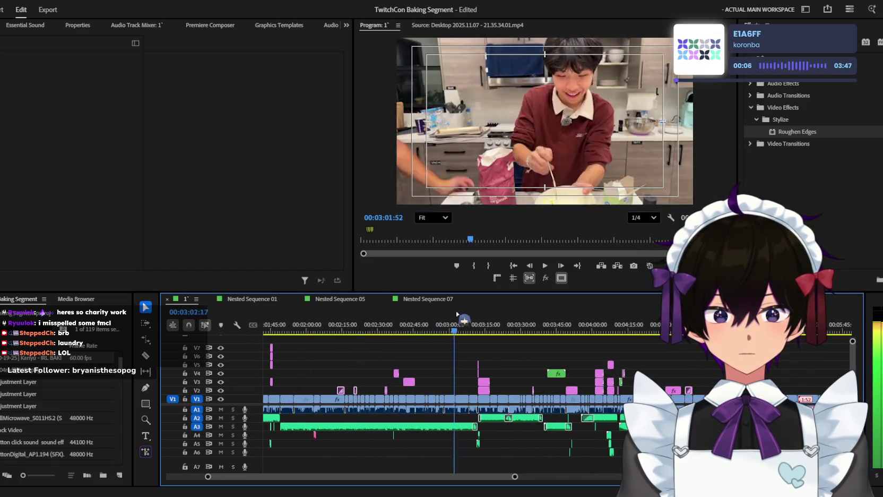
# Step: Select the 'what IS happening' caption on V2 with the playhead near 05:36
pyautogui.moveTo(464, 319)
pyautogui.mouseDown()
pyautogui.moveTo(835, 326)
pyautogui.moveTo(594, 320)
pyautogui.mouseUp()
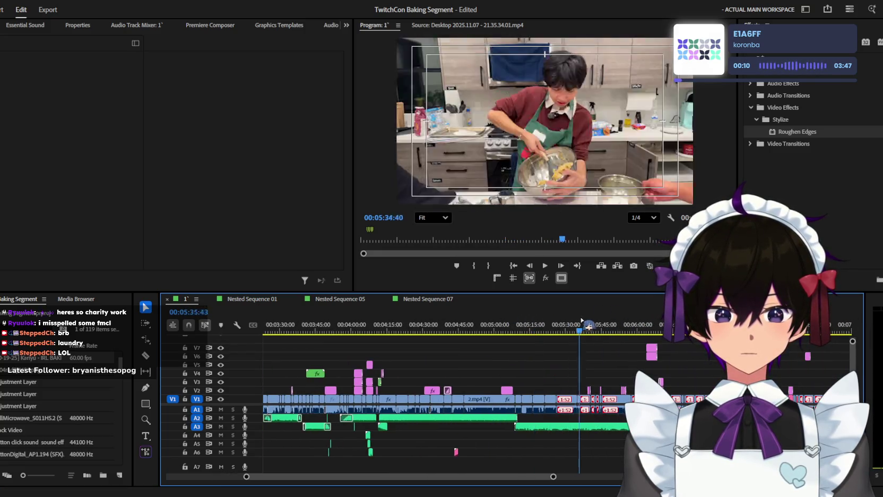
pyautogui.press('=')
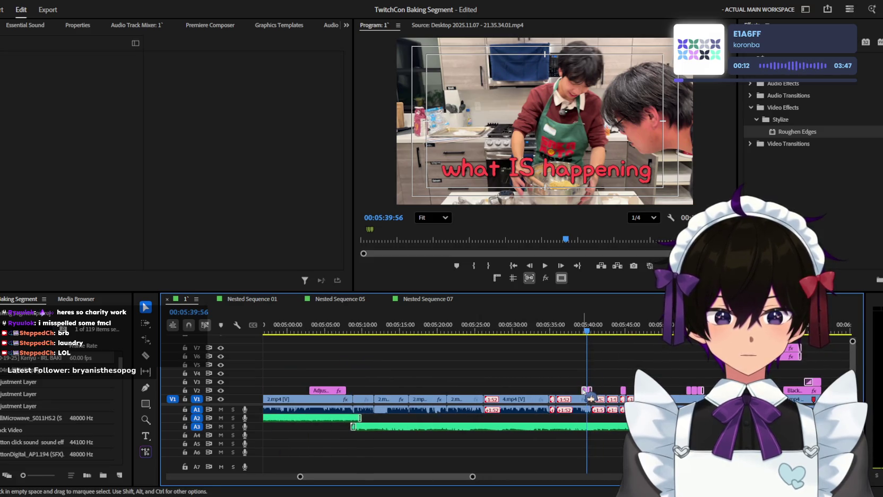
pyautogui.click(587, 390)
pyautogui.press('-')
pyautogui.moveTo(583, 328); pyautogui.dragTo(574, 332)
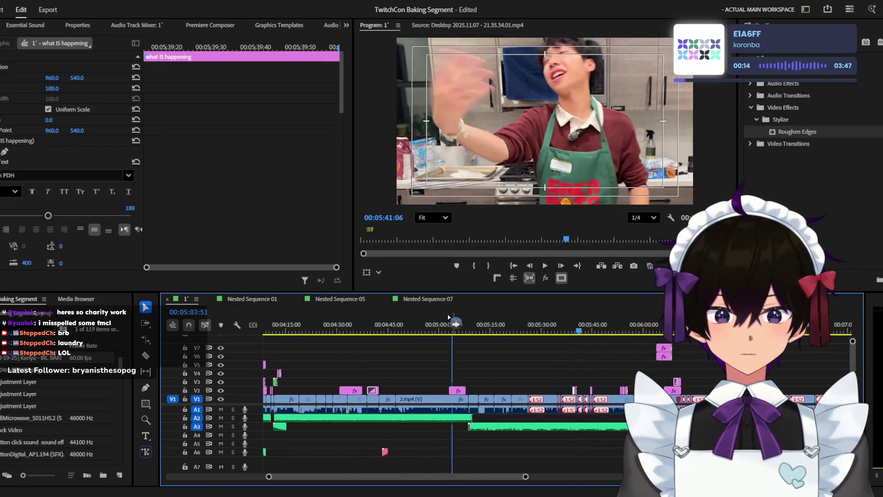
# Step: Play the caption to 05:40, then scroll the Effects panel to the Presets folder
pyautogui.press('space')
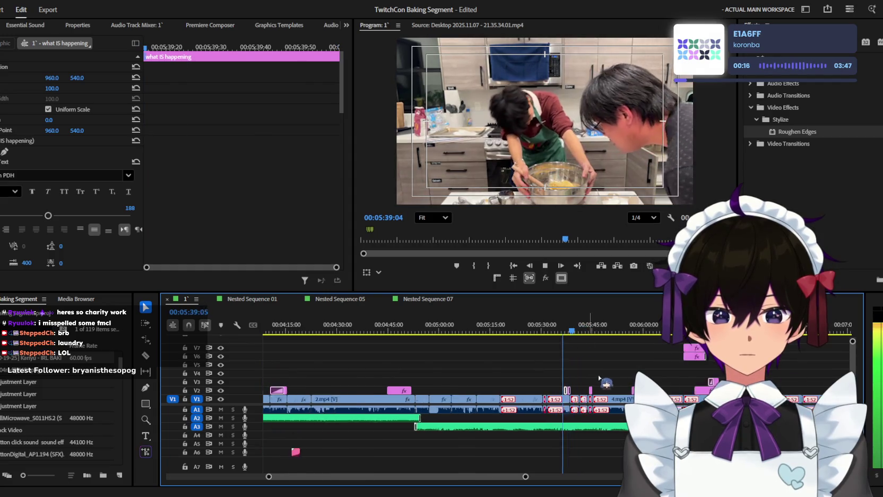
pyautogui.press('=')
pyautogui.press('space')
pyautogui.click(751, 107)
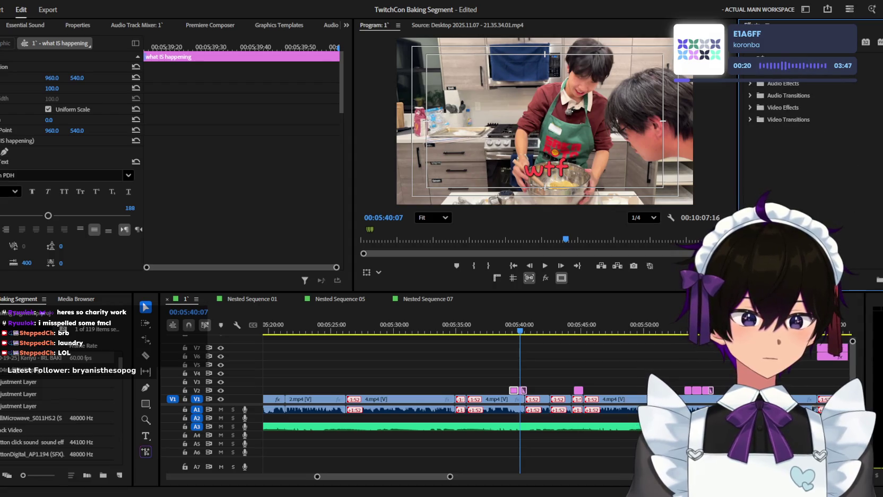
pyautogui.scroll(5, 812, 143)
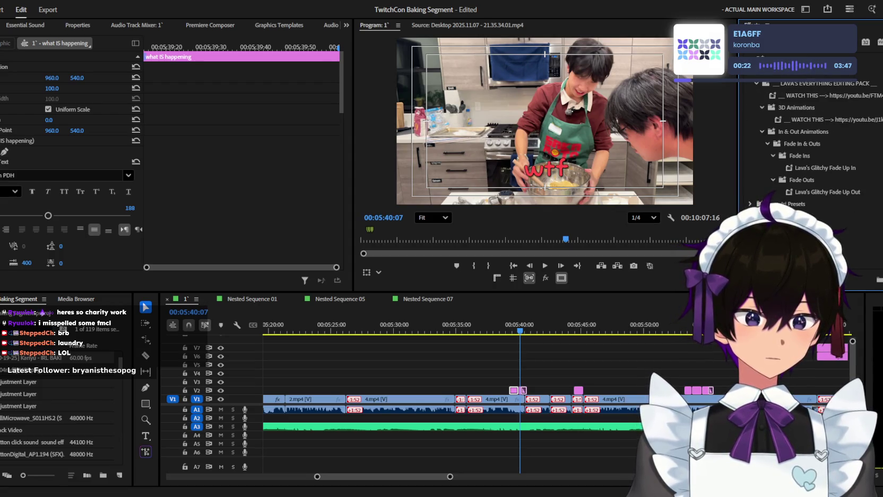
# Step: Play the caption section and stop at 05:45:01 on the 'sup camera' caption
pyautogui.moveTo(563, 376); pyautogui.dragTo(505, 385)
pyautogui.click(767, 250)
pyautogui.press('space')
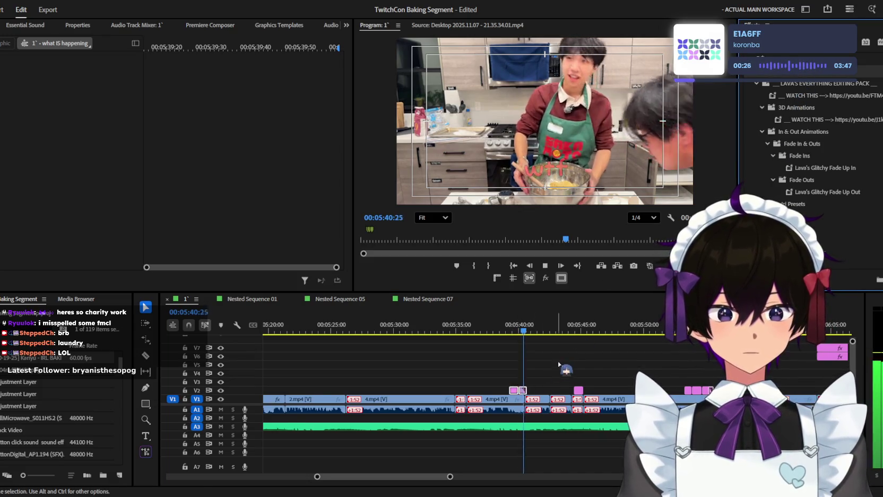
pyautogui.click(544, 352)
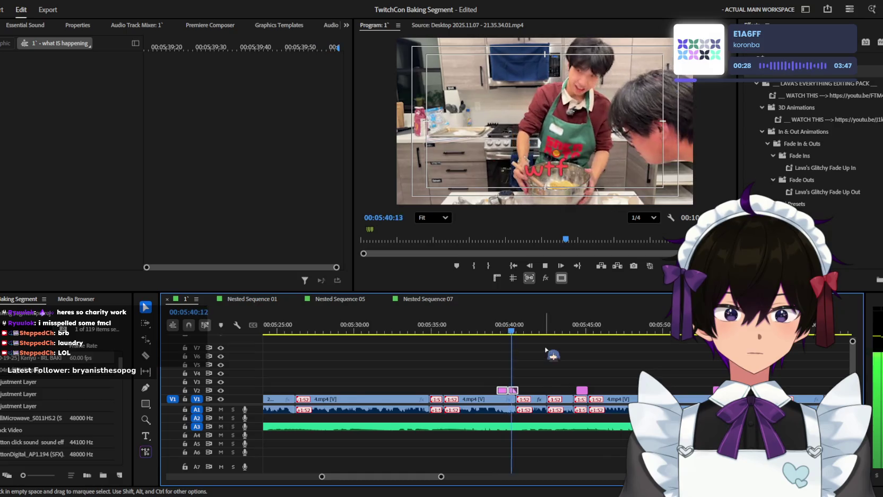
pyautogui.press('-')
pyautogui.press('=')
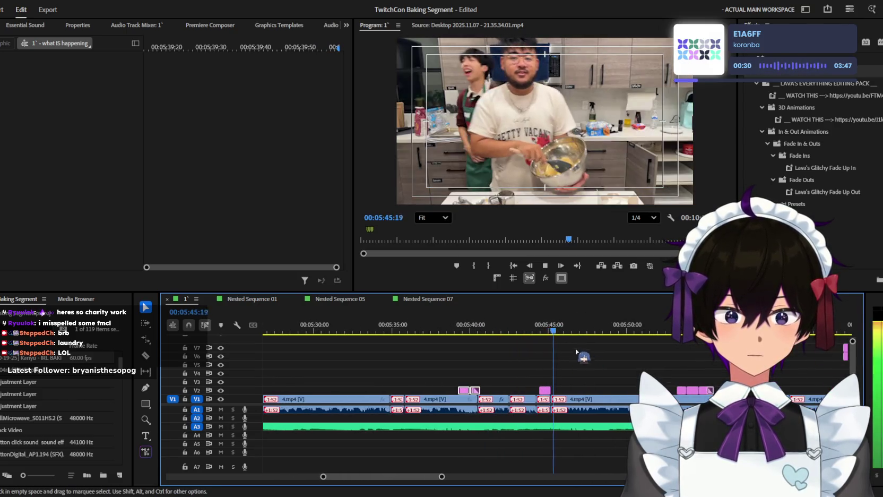
pyautogui.press('space')
# Step: Apply Lava's Glitchy Fade preset to the 'sup camera' caption and play it back
pyautogui.click(779, 103)
pyautogui.moveTo(553, 391); pyautogui.dragTo(583, 360)
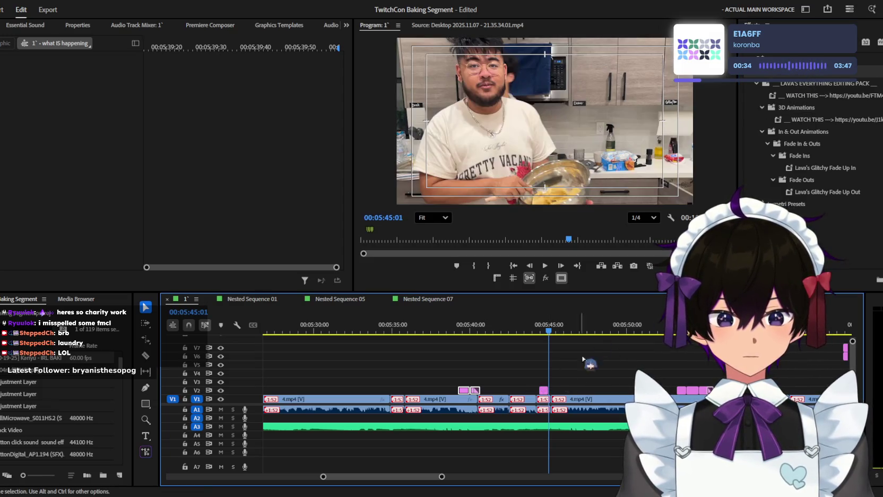
pyautogui.moveTo(837, 96); pyautogui.dragTo(585, 348)
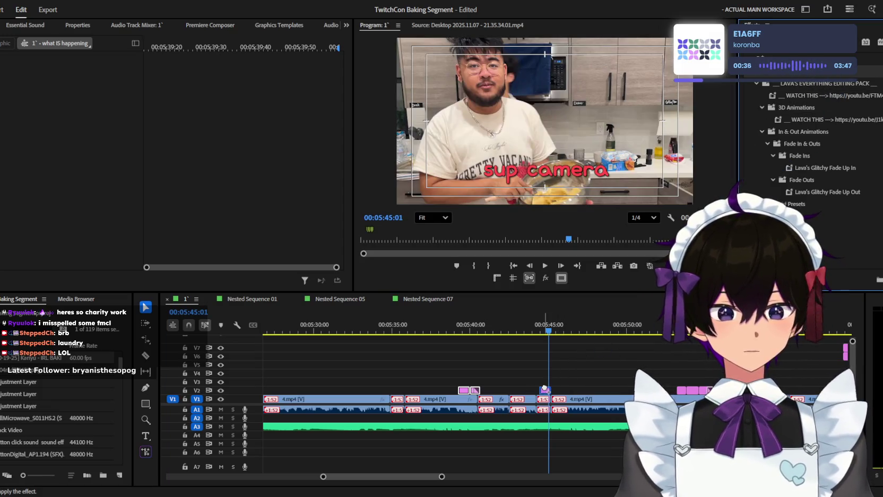
pyautogui.moveTo(545, 389); pyautogui.dragTo(544, 390)
pyautogui.press('space')
pyautogui.press('-')
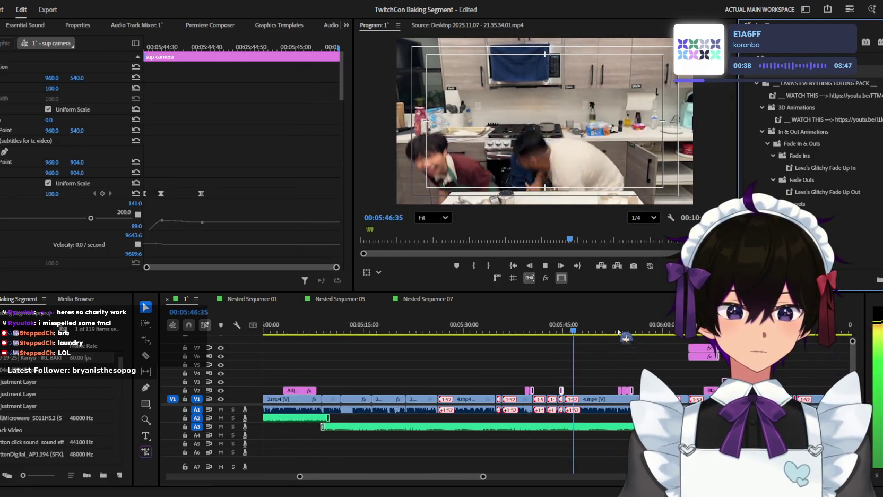
pyautogui.click(618, 331)
pyautogui.press('=')
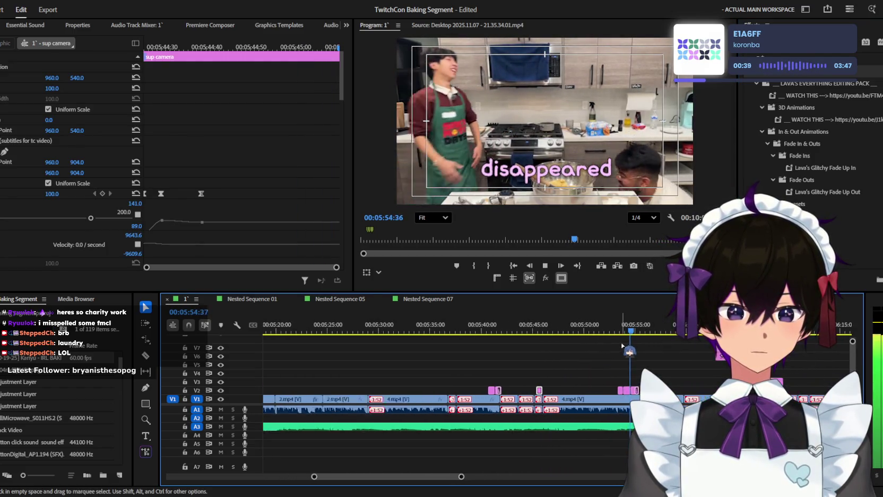
pyautogui.press('-')
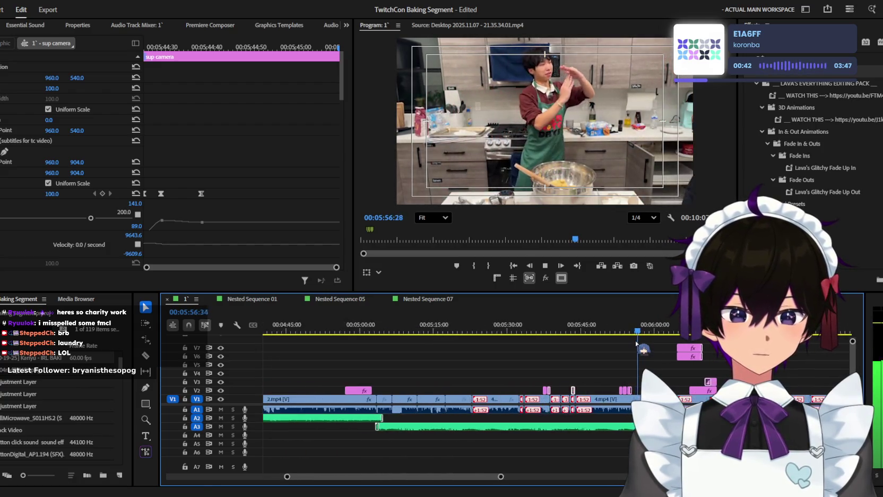
pyautogui.press('=')
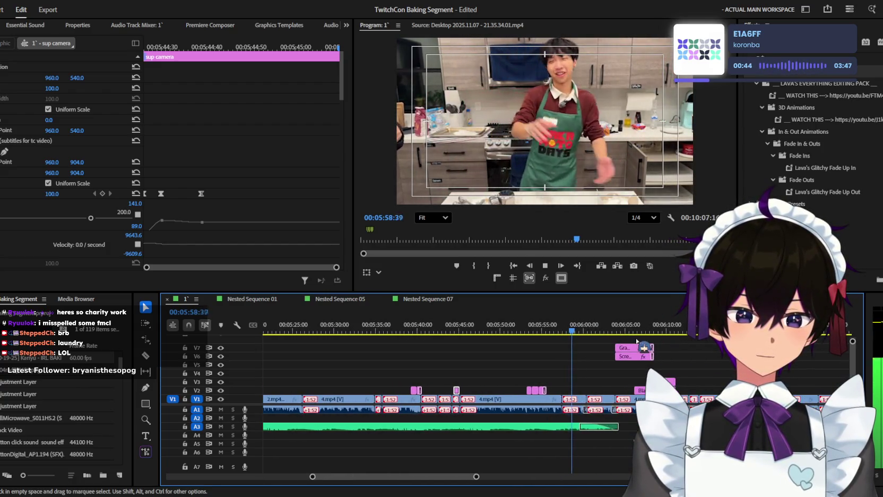
pyautogui.press('=')
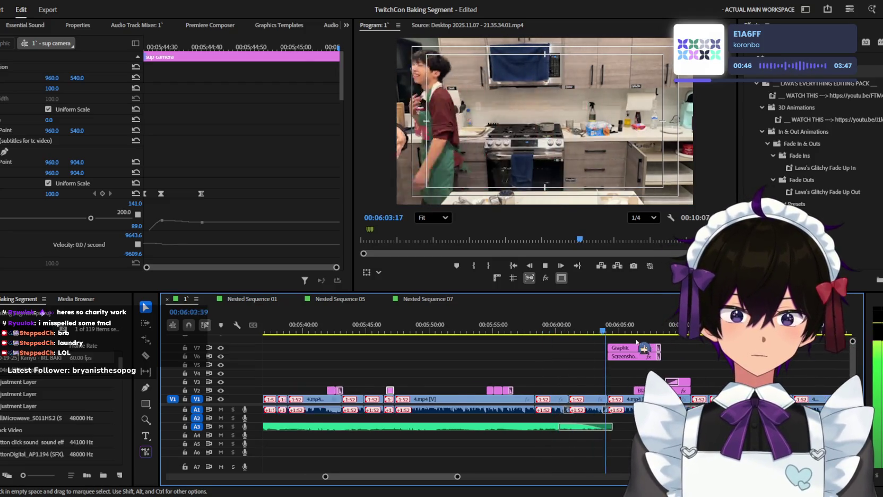
pyautogui.press('-')
pyautogui.press('-')
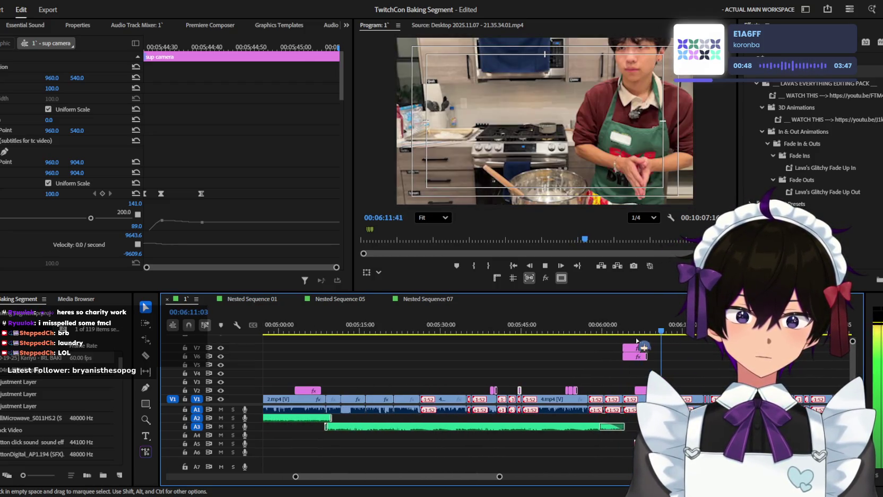
pyautogui.press('=')
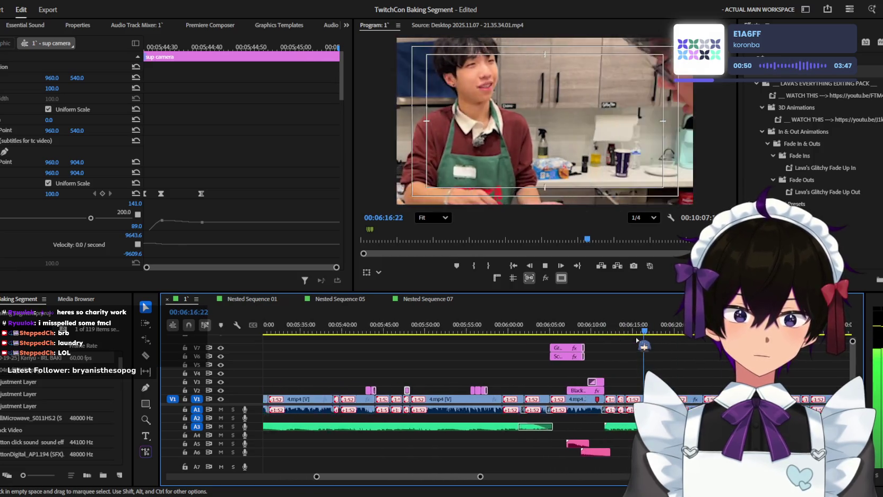
pyautogui.press('-')
pyautogui.press('-')
pyautogui.moveTo(637, 340); pyautogui.dragTo(394, 325)
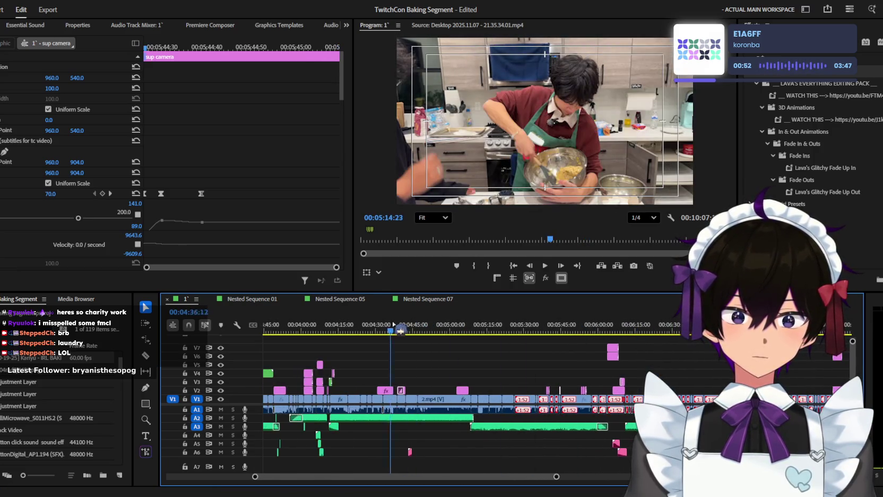
# Step: Scrub and play through the timeline around 02:30–04:16 to find the egg-cracking moment
pyautogui.click(541, 338)
pyautogui.press('=')
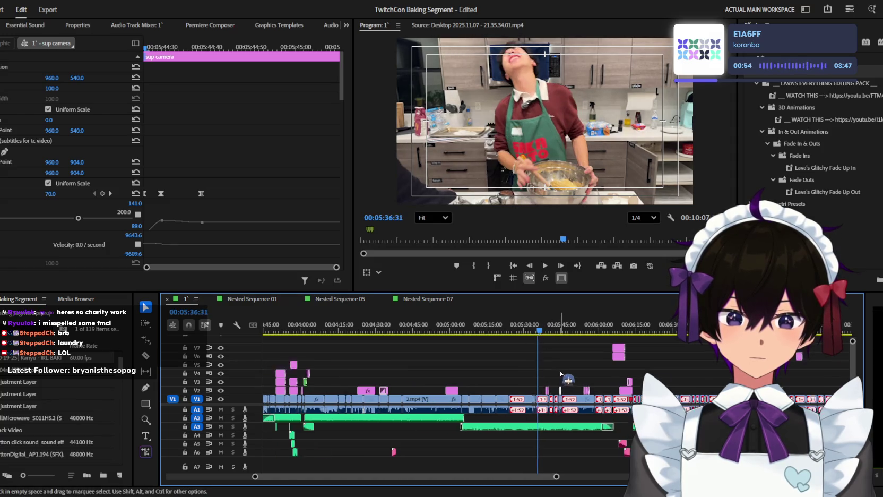
pyautogui.press('-')
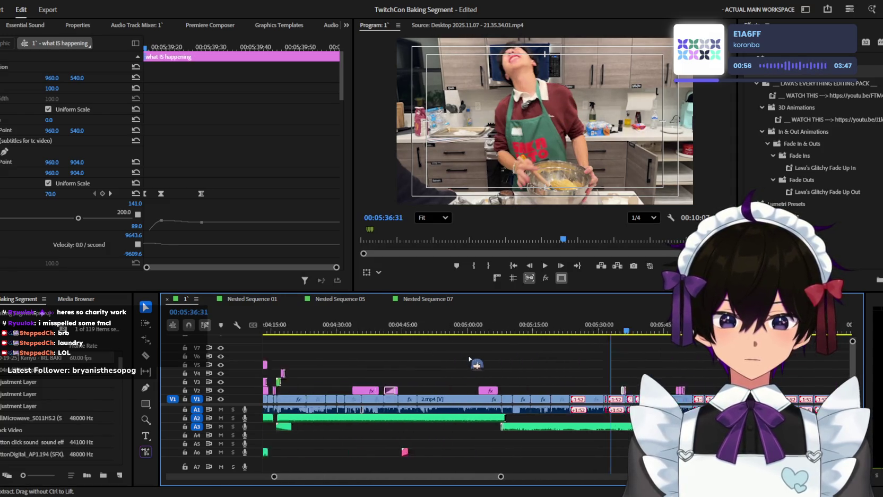
pyautogui.press('-')
pyautogui.click(377, 329)
pyautogui.moveTo(381, 327); pyautogui.dragTo(378, 328)
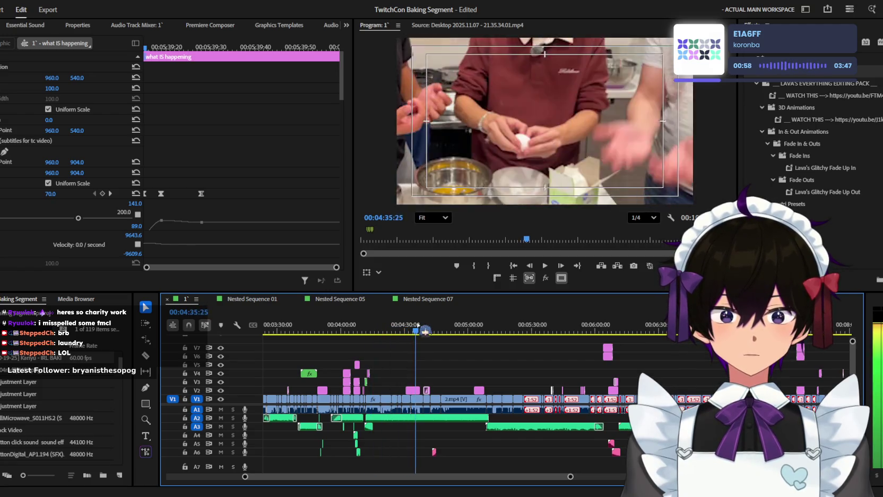
pyautogui.press('=')
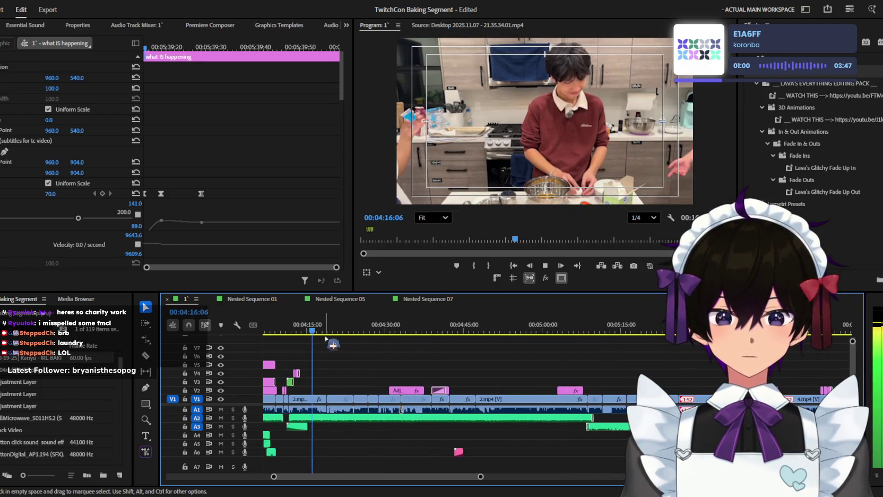
pyautogui.scroll(3, 417, 347)
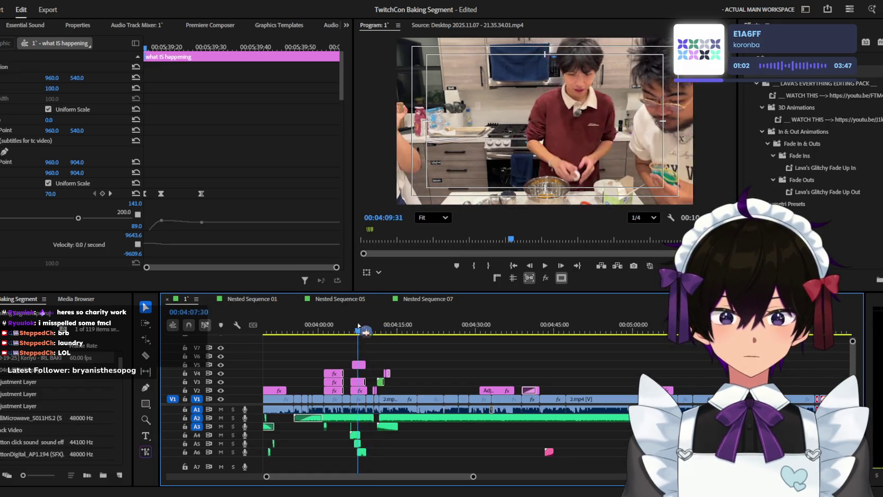
pyautogui.moveTo(358, 325); pyautogui.dragTo(280, 331)
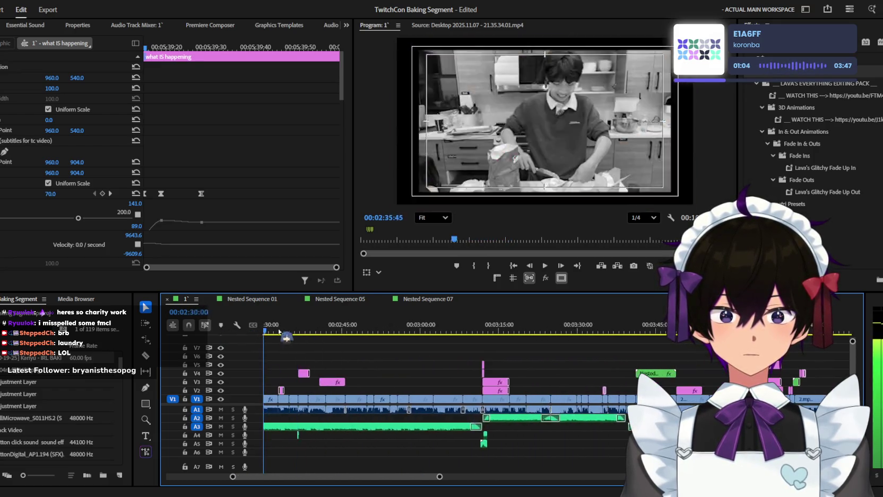
pyautogui.moveTo(279, 331)
pyautogui.mouseDown()
pyautogui.moveTo(498, 317)
pyautogui.moveTo(712, 324)
pyautogui.moveTo(647, 329)
pyautogui.mouseUp()
pyautogui.press('space')
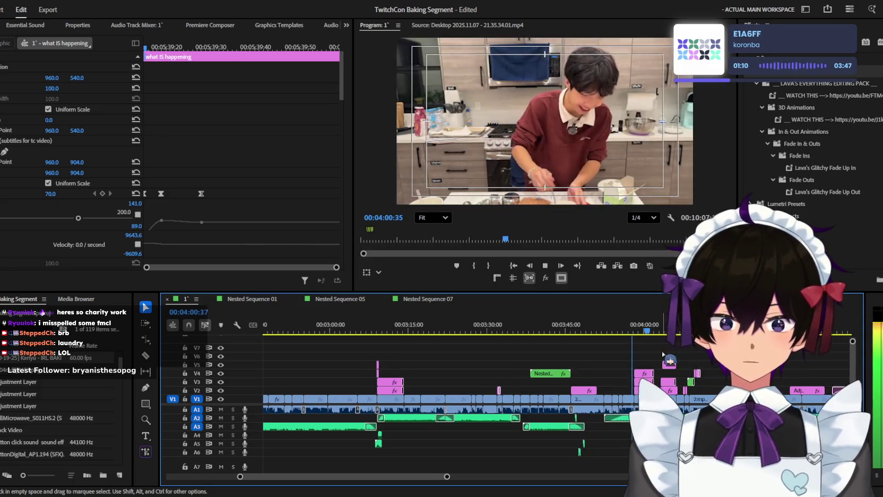
pyautogui.scroll(1, 663, 353)
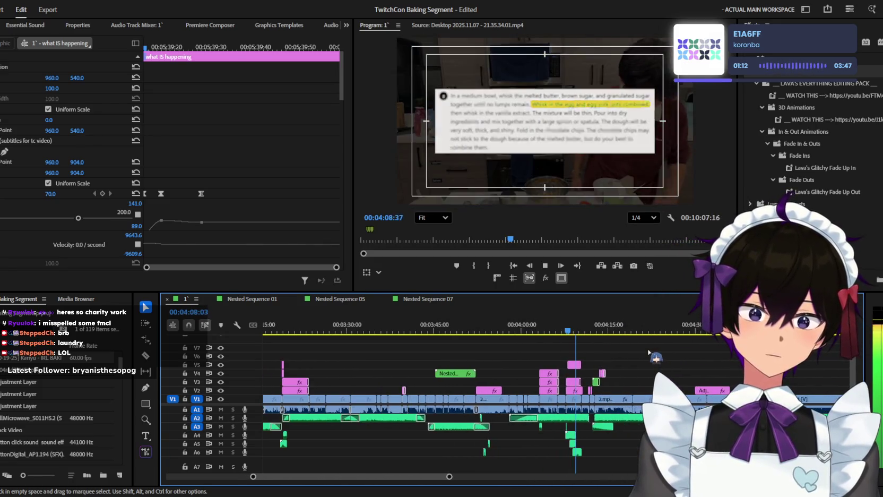
pyautogui.scroll(1, 602, 349)
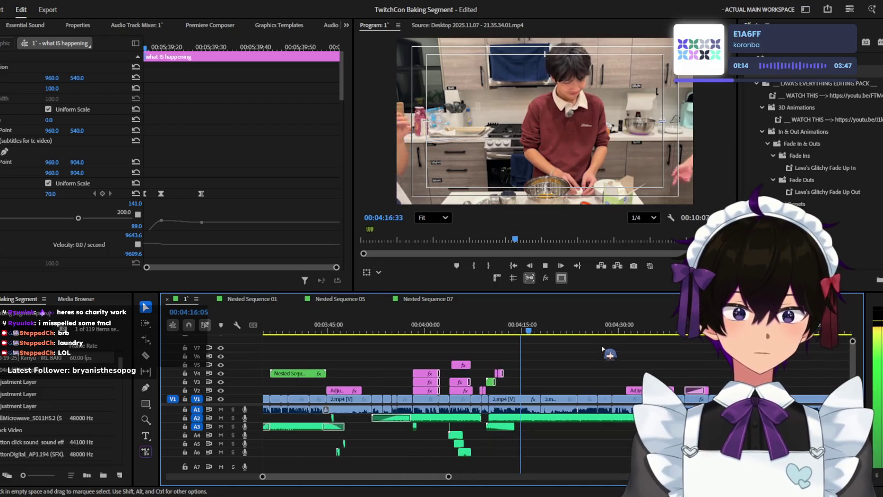
pyautogui.scroll(-2, 602, 348)
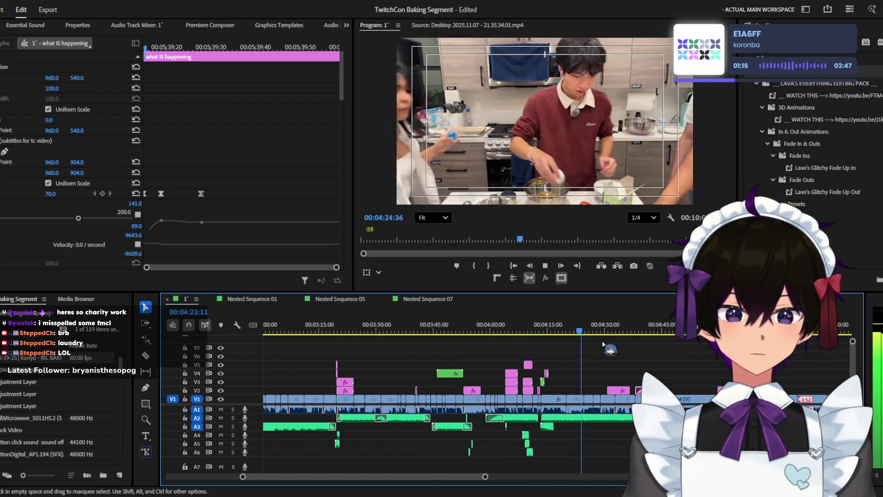
pyautogui.scroll(-1, 603, 344)
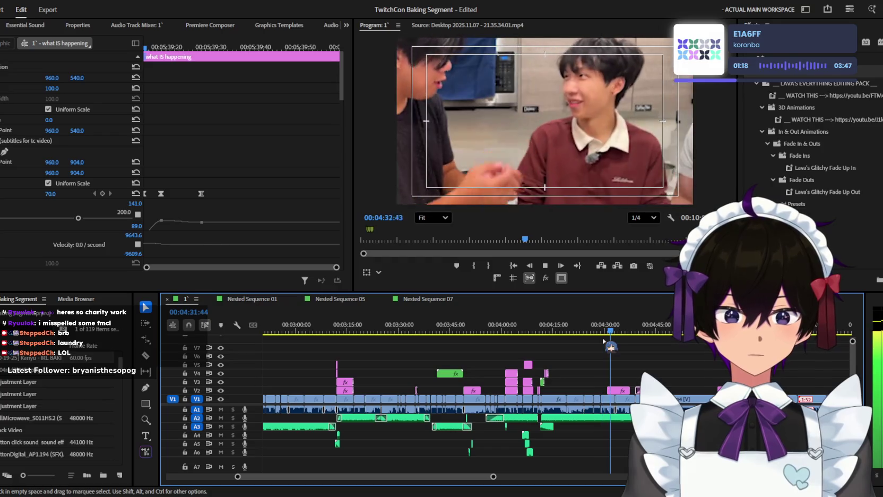
# Step: Paste the 'what IS happening' caption onto V3 at about 00:04:29:45
pyautogui.click(657, 349)
pyautogui.scroll(1, 656, 349)
pyautogui.press('j')
pyautogui.scroll(1, 610, 354)
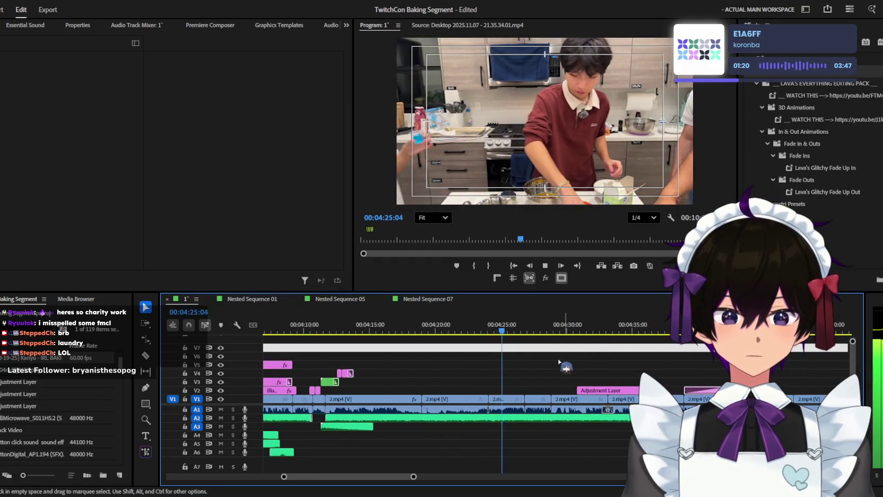
pyautogui.scroll(1, 531, 358)
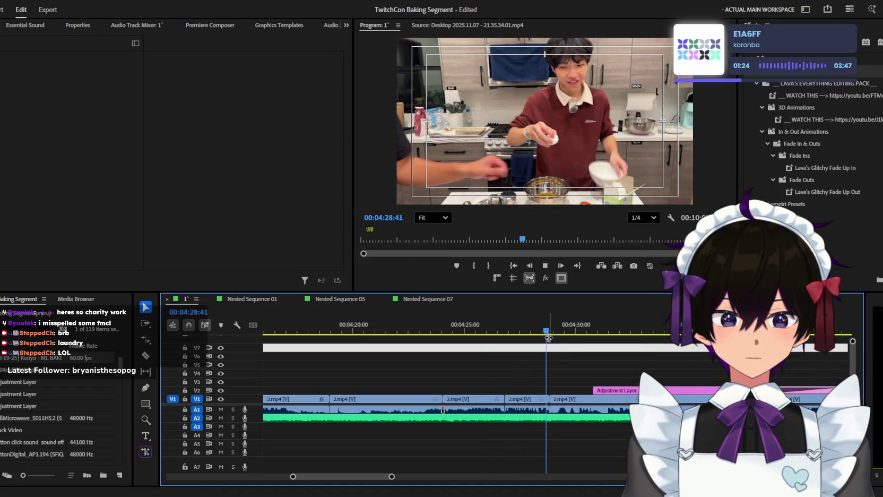
pyautogui.scroll(1, 547, 360)
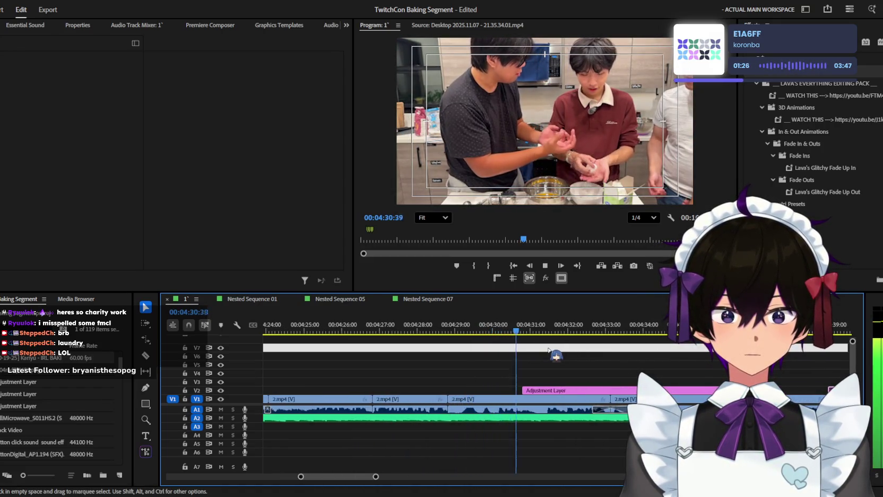
pyautogui.click(484, 334)
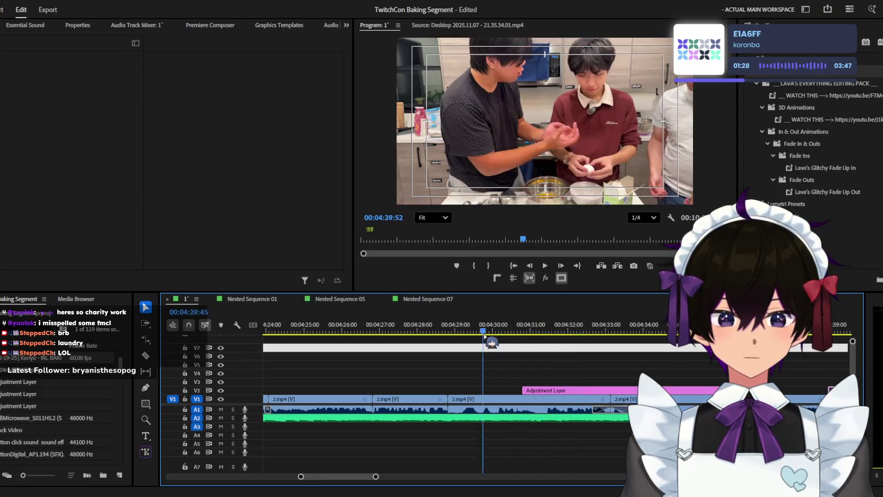
pyautogui.hotkey('ctrl', 'v')
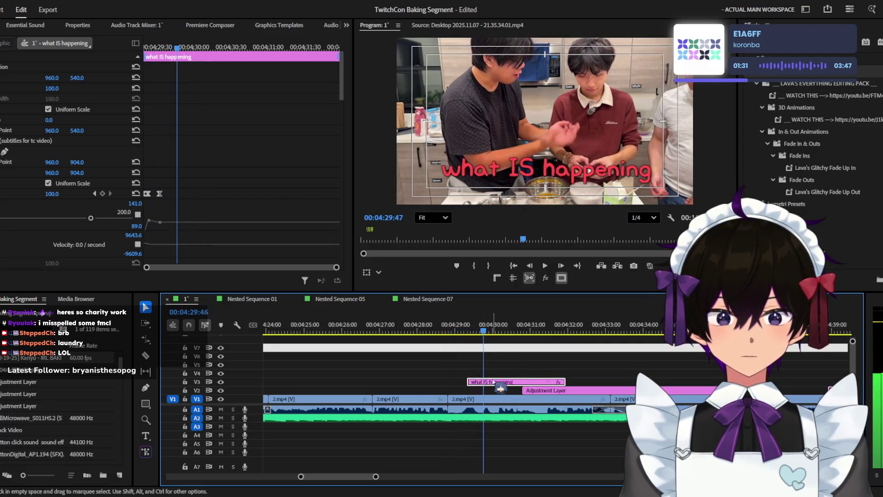
# Step: Lay out several 'what IS happening' caption copies along V3 and review them
pyautogui.scroll(1, 484, 386)
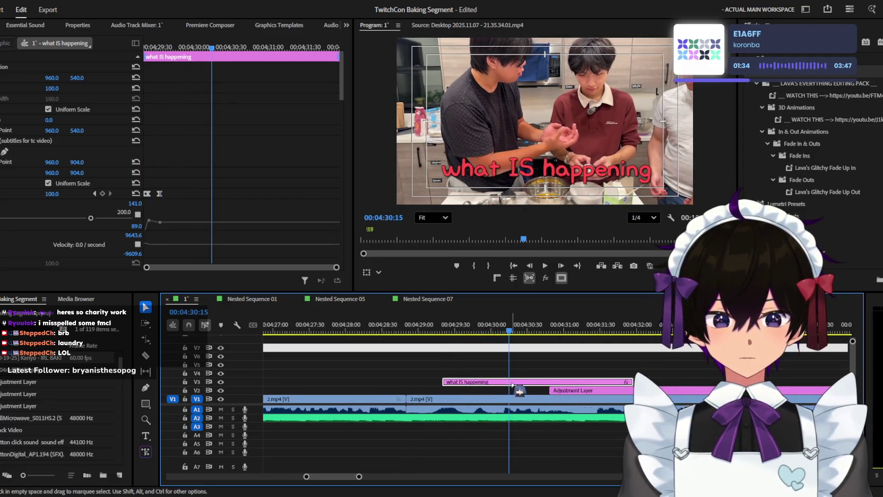
pyautogui.moveTo(485, 386); pyautogui.dragTo(561, 384)
pyautogui.moveTo(497, 385); pyautogui.dragTo(536, 385)
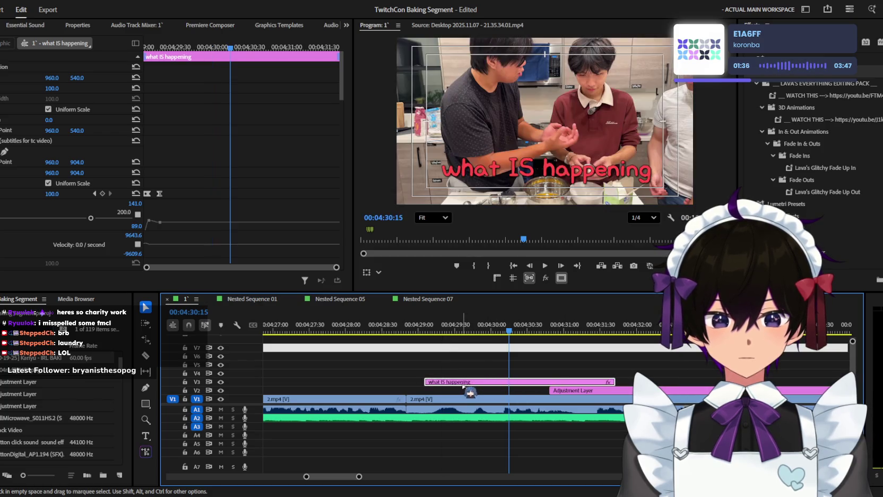
pyautogui.click(442, 340)
pyautogui.press('space')
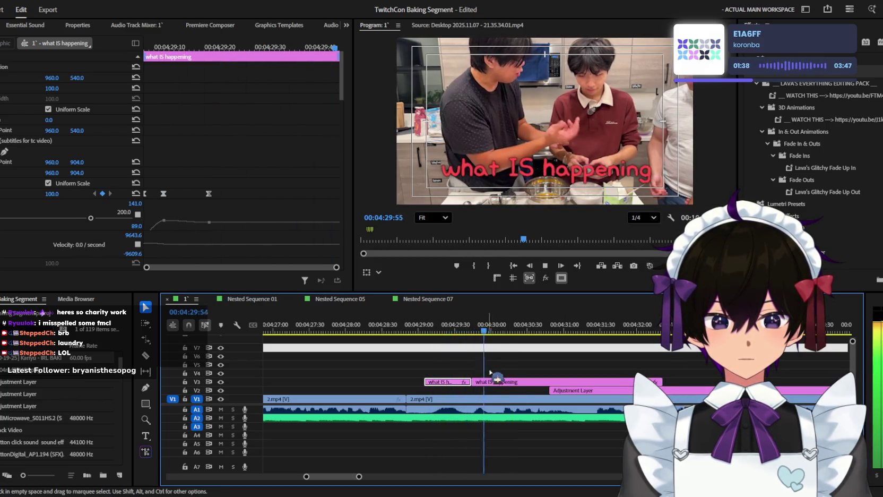
pyautogui.moveTo(520, 390); pyautogui.dragTo(552, 389)
pyautogui.press('space')
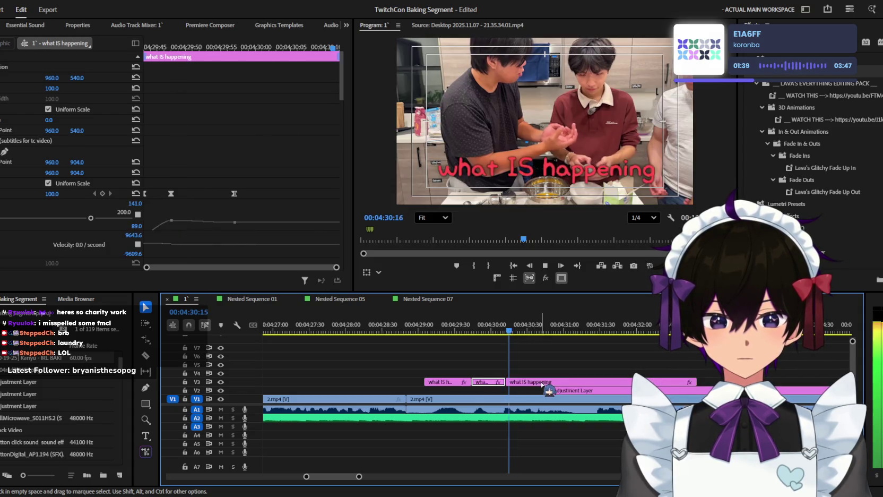
pyautogui.scroll(-1, 547, 388)
pyautogui.press('space')
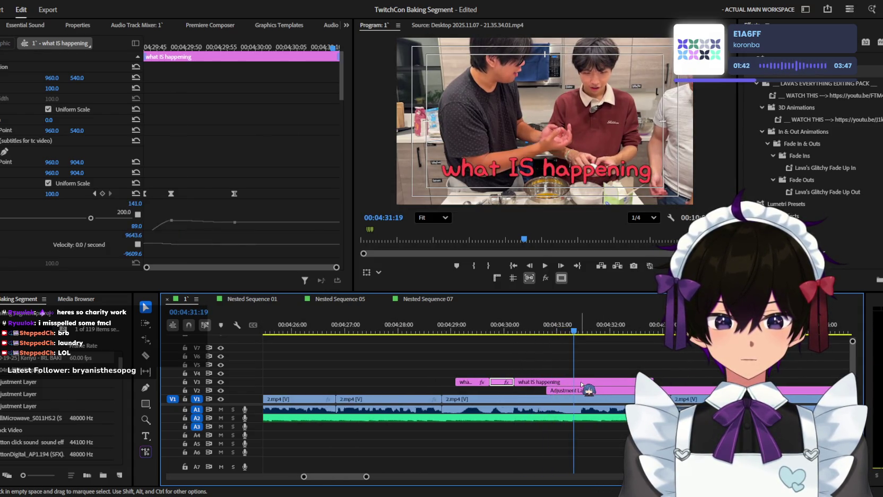
# Step: Split the caption near 04:32:00 and delete the leftover tail piece
pyautogui.hotkey('ctrl', 'k')
pyautogui.click(589, 326)
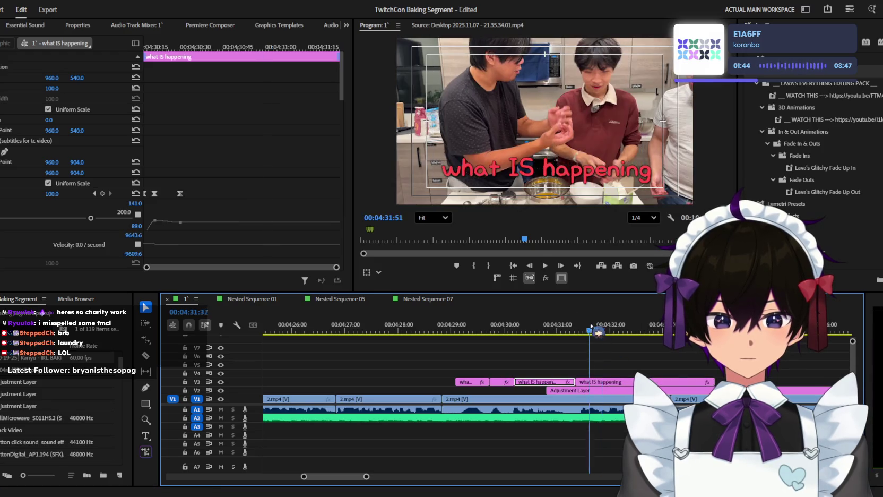
pyautogui.moveTo(591, 326)
pyautogui.mouseDown()
pyautogui.moveTo(609, 322)
pyautogui.moveTo(616, 333)
pyautogui.mouseUp()
pyautogui.press('c')
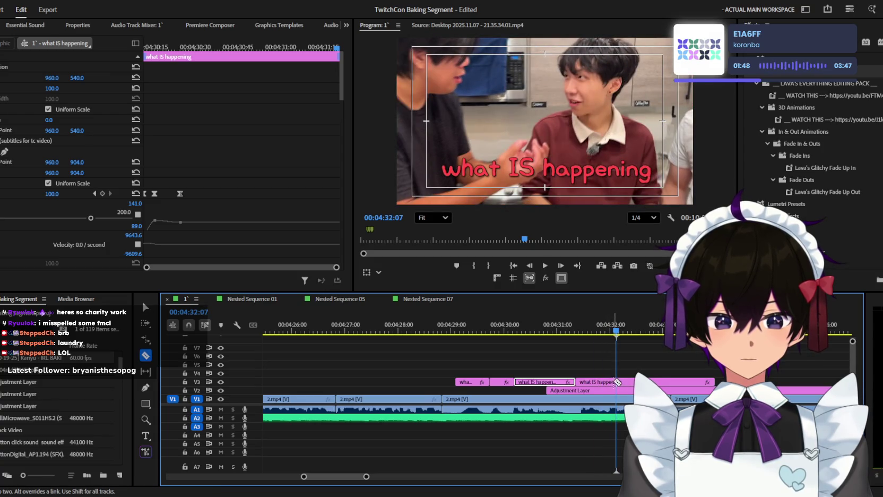
pyautogui.press('Delete')
# Step: Set the first caption piece's text fill to blue in Effect Controls
pyautogui.click(424, 327)
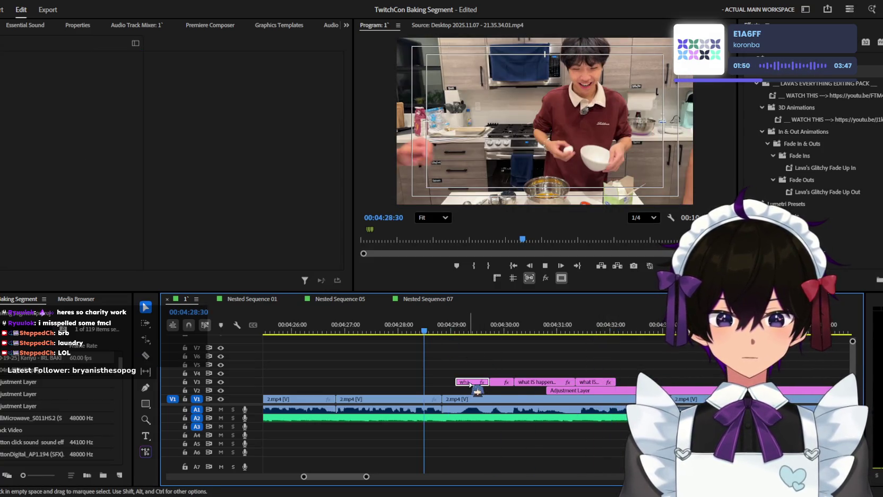
pyautogui.click(469, 383)
pyautogui.scroll(-3, 69, 159)
pyautogui.scroll(-4, 69, 159)
pyautogui.scroll(-3, 69, 159)
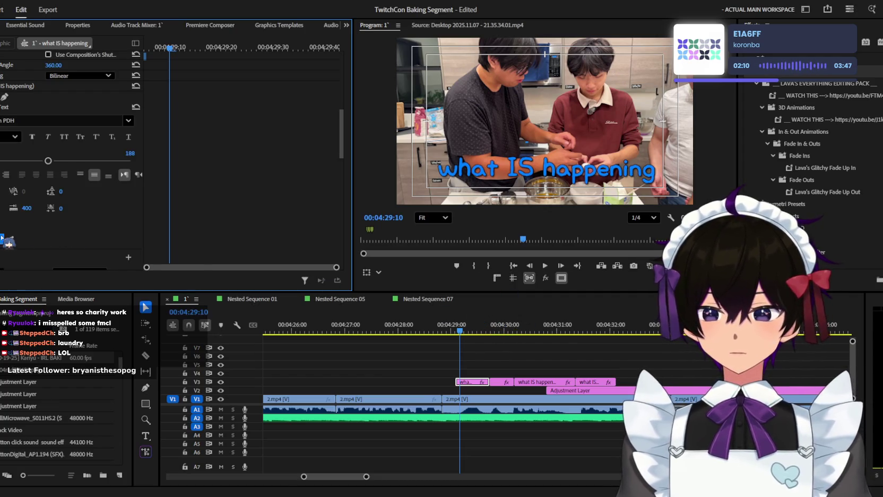
# Step: Retype the first V3 caption piece as 'you'll...' and preview it
pyautogui.moveTo(498, 360); pyautogui.dragTo(471, 379)
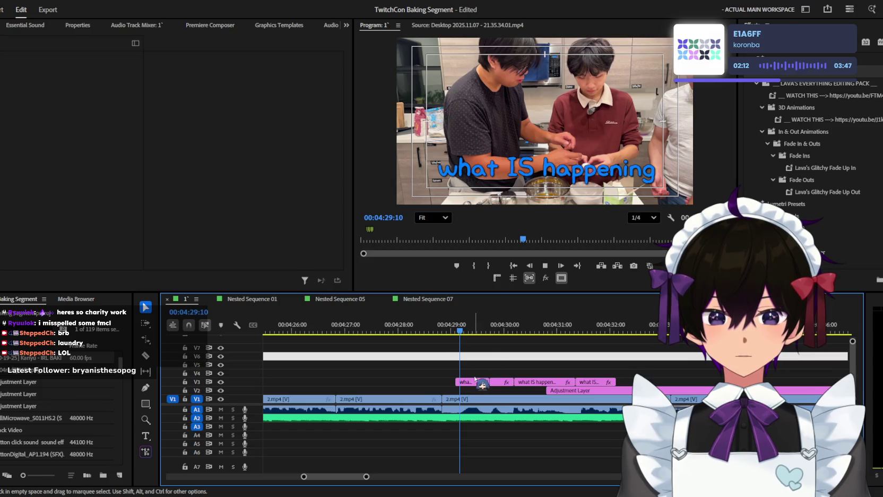
pyautogui.click(467, 381)
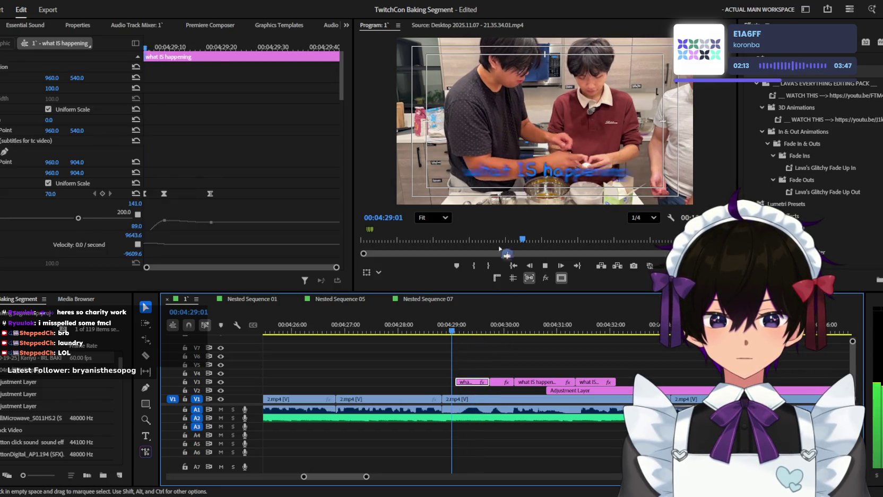
pyautogui.doubleClick(539, 169)
pyautogui.write("yo'")
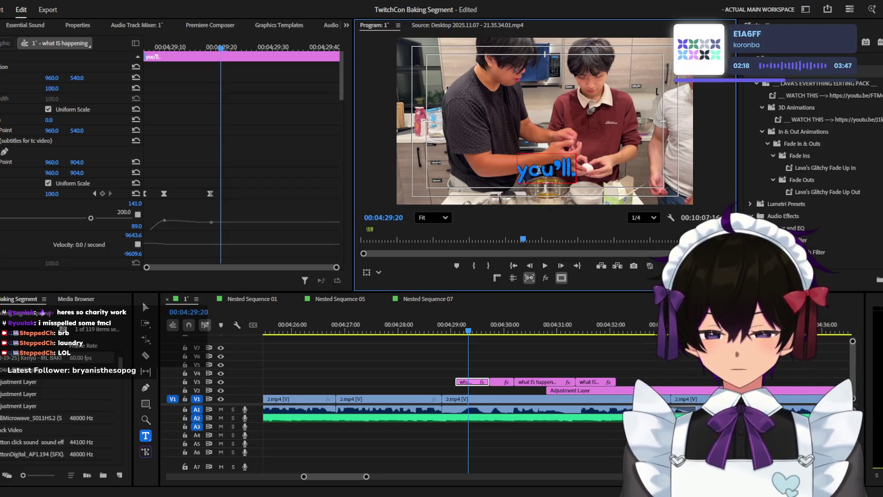
pyautogui.click(449, 386)
pyautogui.press('space')
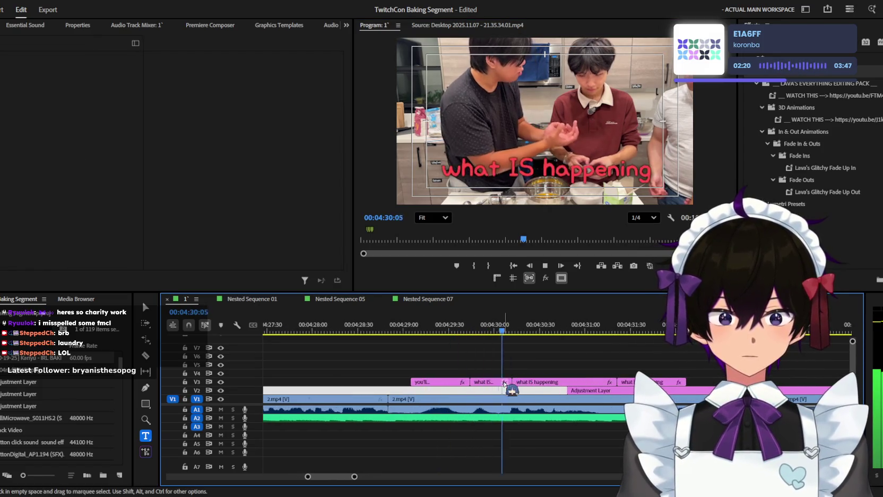
# Step: Place a copy of the 'you'll...' caption on V4 and review the timing
pyautogui.moveTo(447, 384); pyautogui.dragTo(626, 374)
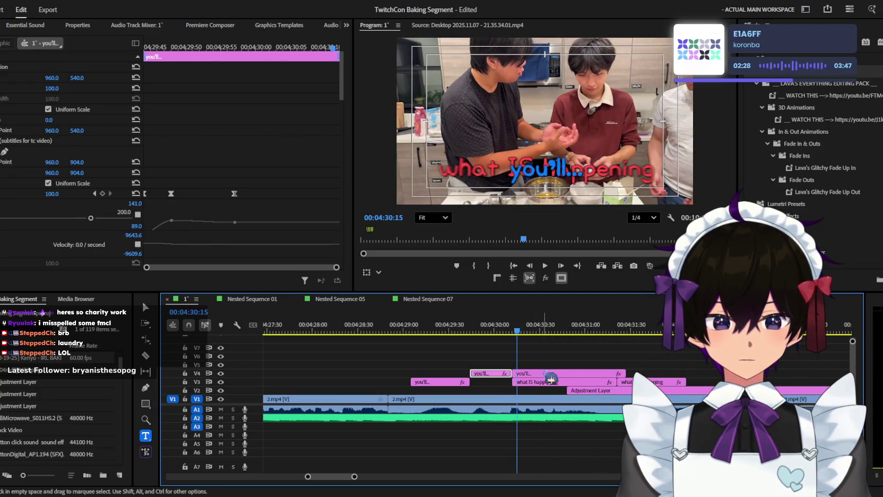
pyautogui.press('space')
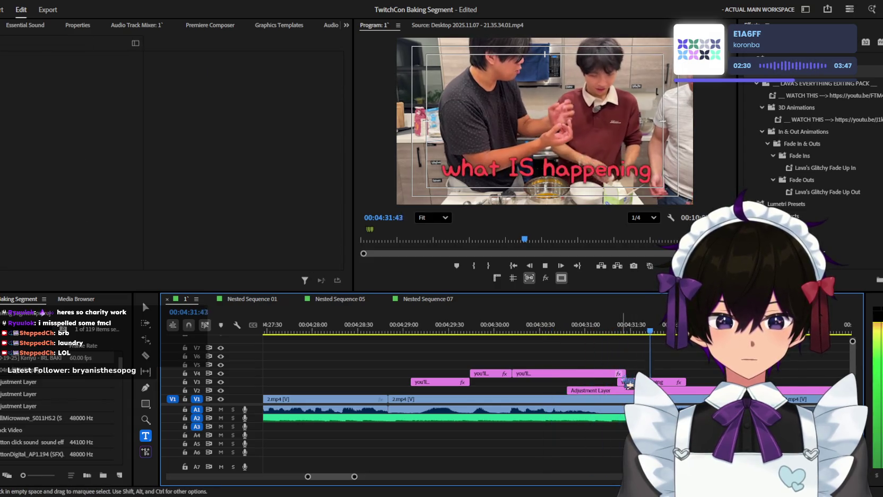
pyautogui.press('j')
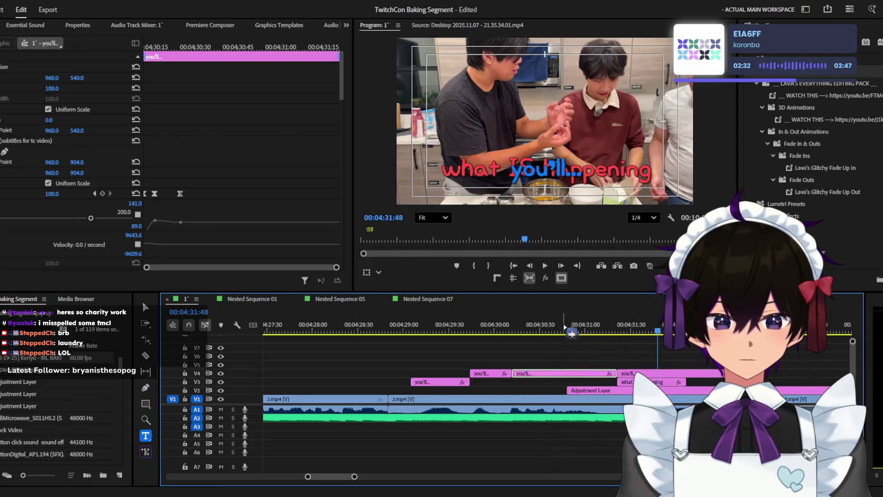
pyautogui.click(558, 375)
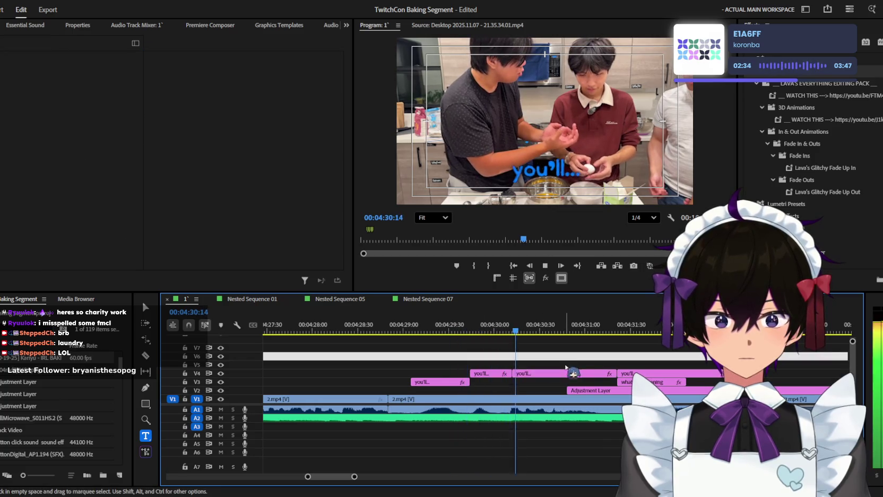
pyautogui.click(561, 376)
pyautogui.write('hold the yolk in one')
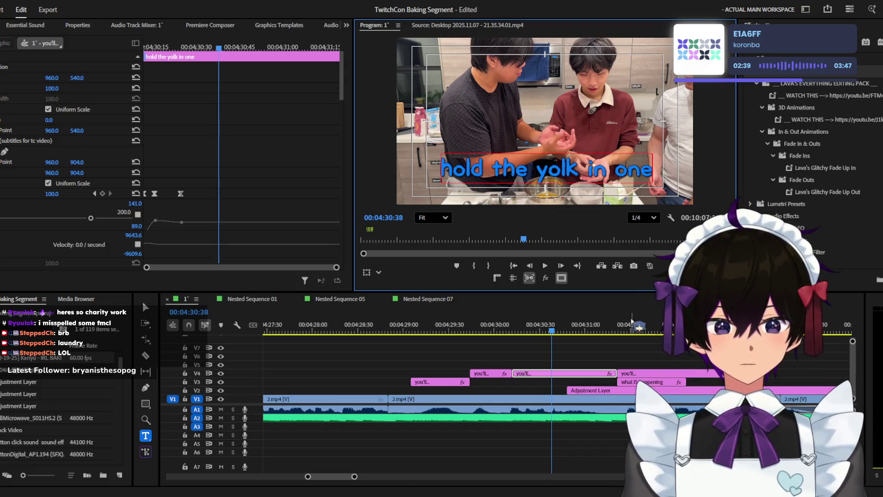
pyautogui.press('space')
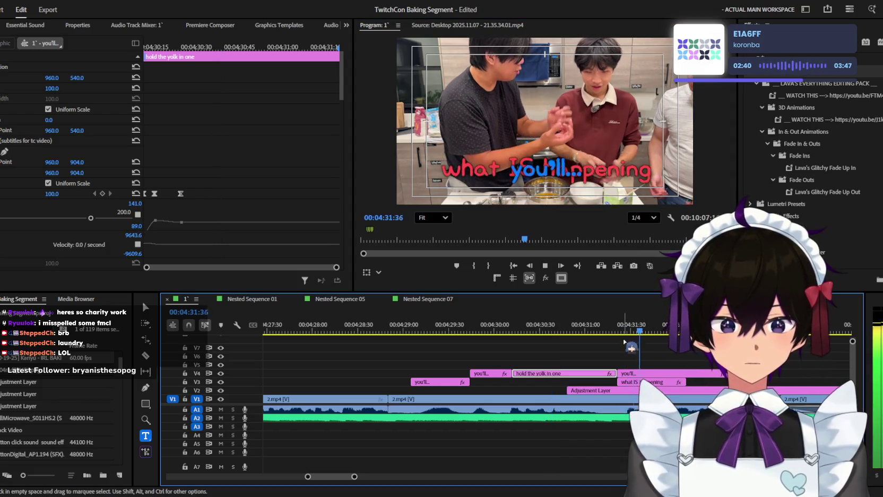
# Step: Delete the leftover 'what IS happening' clip and shorten the last V4 caption
pyautogui.click(637, 384)
pyautogui.press('Delete')
pyautogui.press('space')
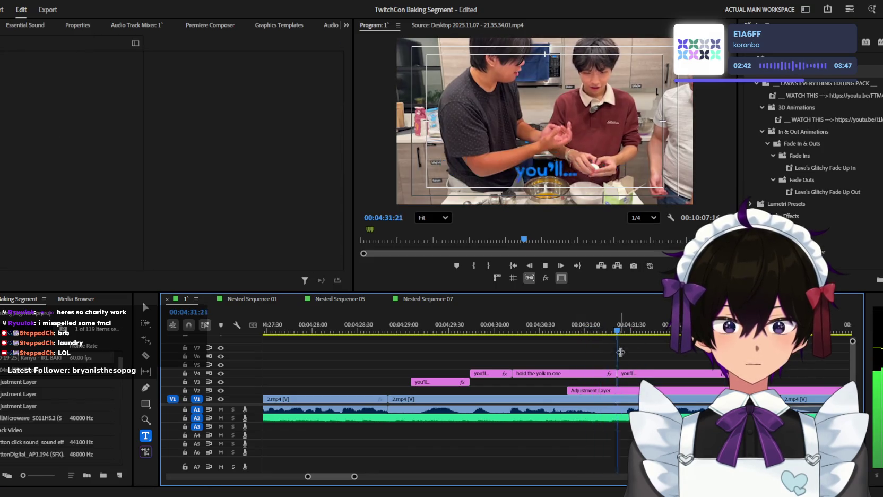
pyautogui.press('space')
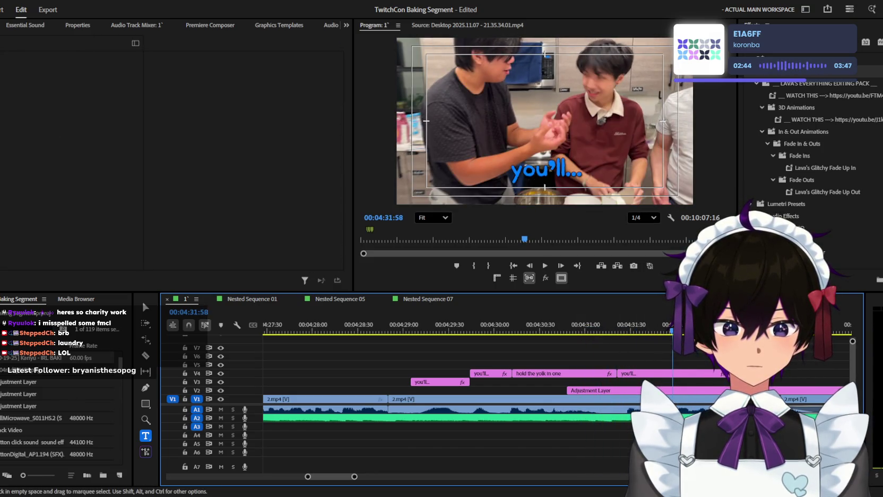
pyautogui.moveTo(725, 374); pyautogui.dragTo(687, 375)
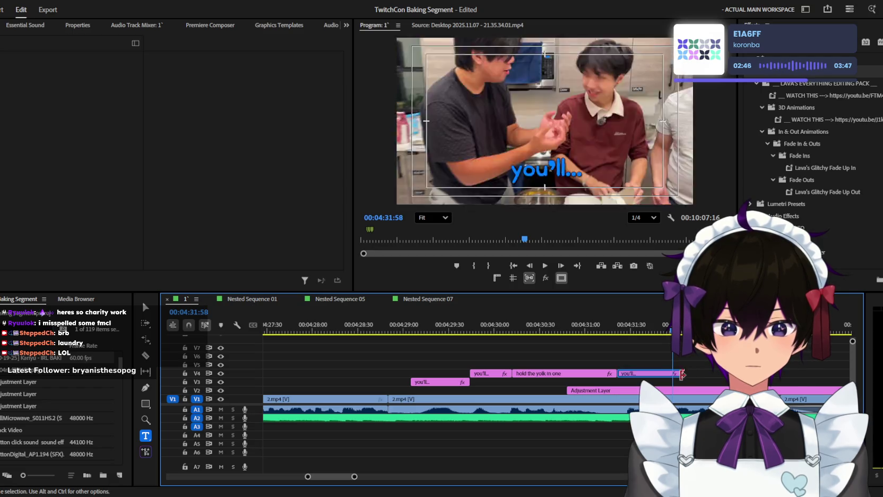
pyautogui.click(625, 330)
pyautogui.click(647, 373)
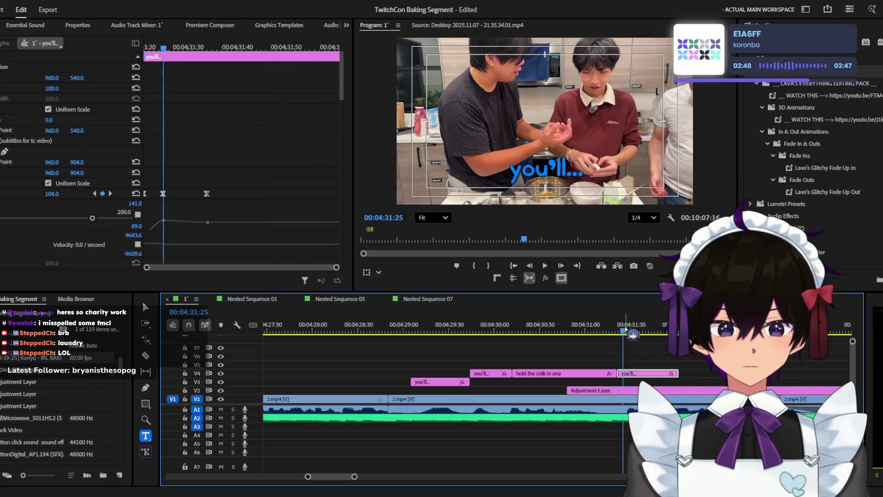
# Step: Retype the last V4 caption to start with 'and' and review its timing
pyautogui.doubleClick(552, 176)
pyautogui.write('anbd')
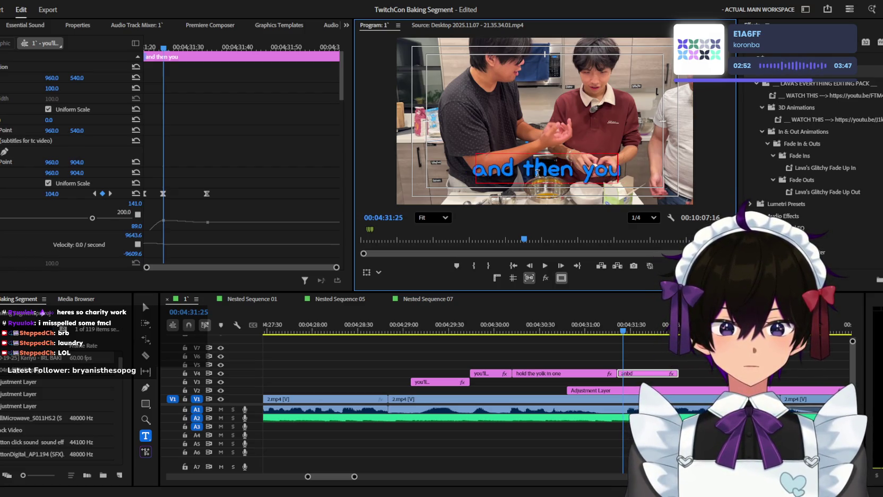
pyautogui.write('-')
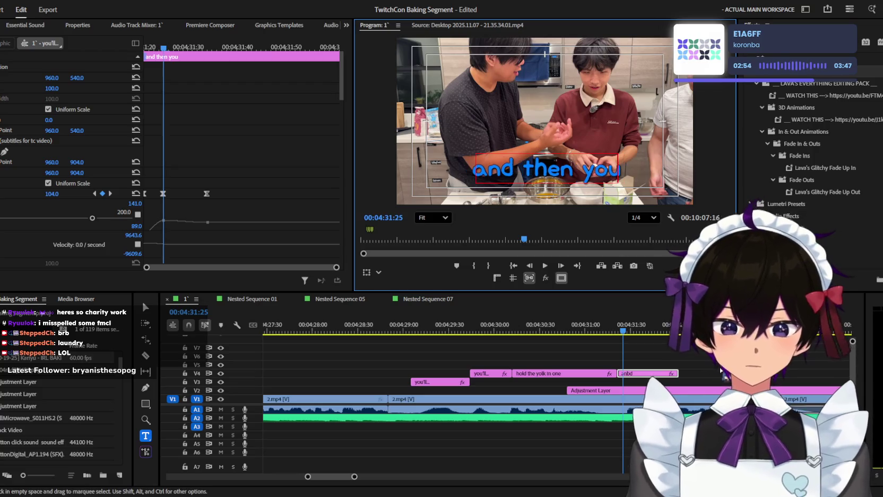
pyautogui.click(674, 361)
pyautogui.press('space')
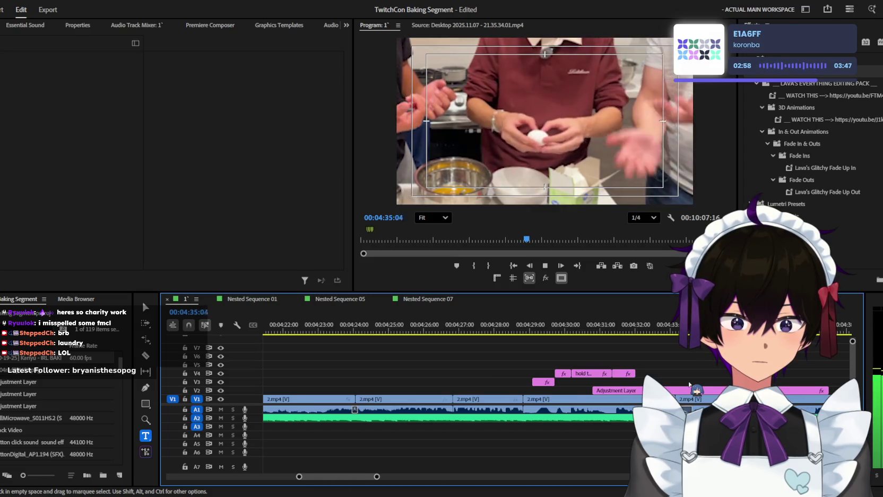
pyautogui.press('space')
pyautogui.press('-')
pyautogui.click(576, 373)
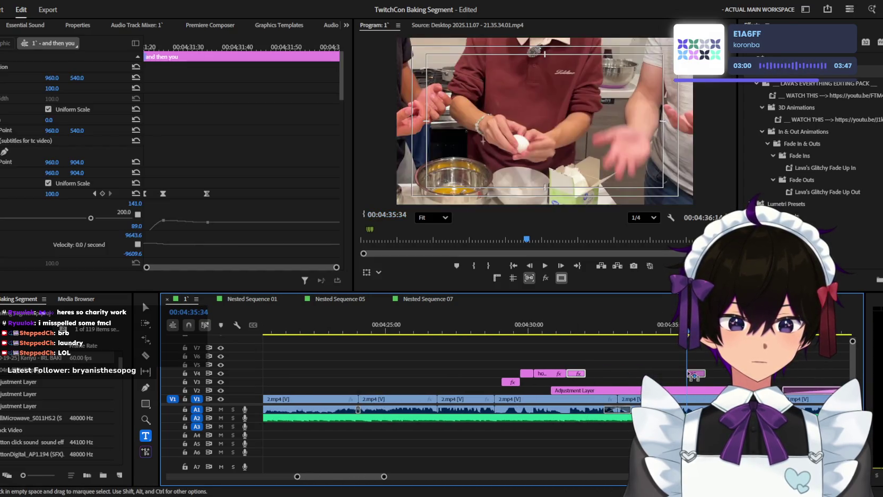
pyautogui.press('j')
pyautogui.press('=')
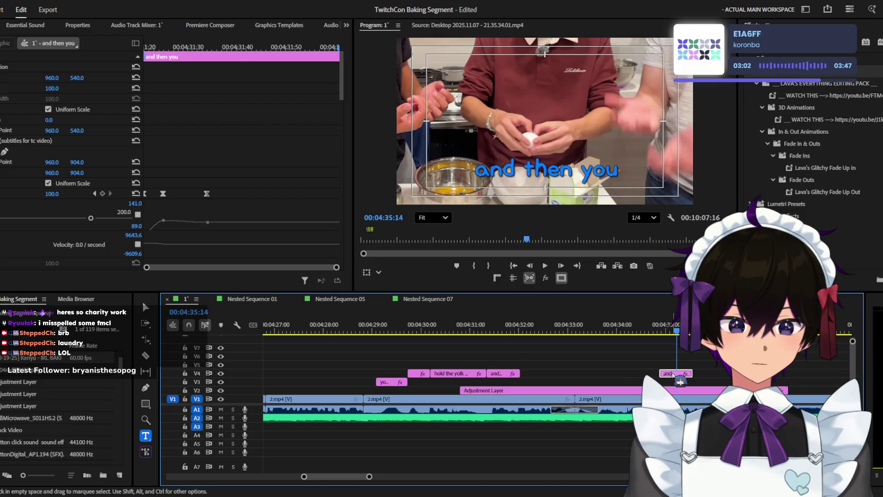
# Step: Lengthen the right-hand V4 caption over the phrase and retype it as 'then you'
pyautogui.click(686, 373)
pyautogui.moveTo(691, 373); pyautogui.dragTo(729, 373)
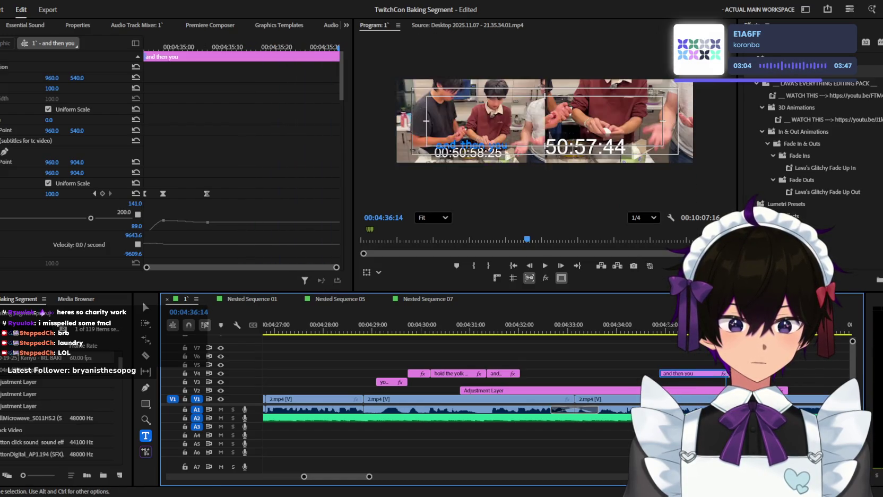
pyautogui.press('Up')
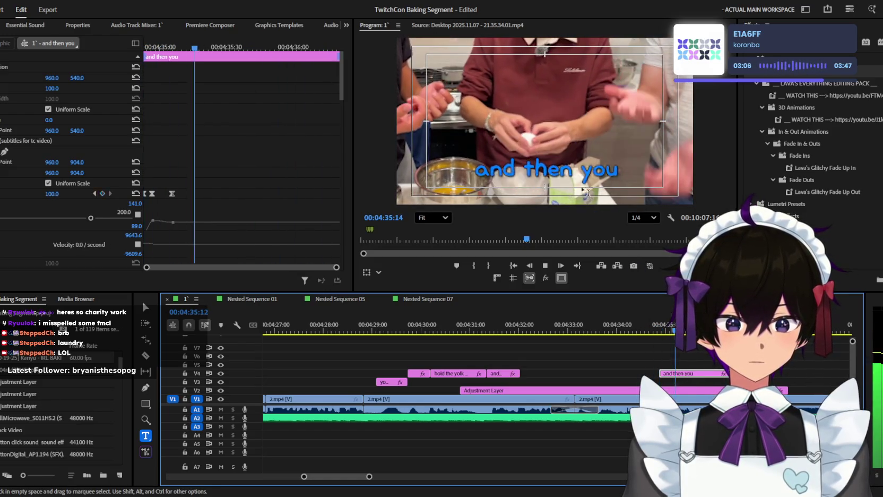
pyautogui.tripleClick(585, 172)
pyautogui.write('then yl')
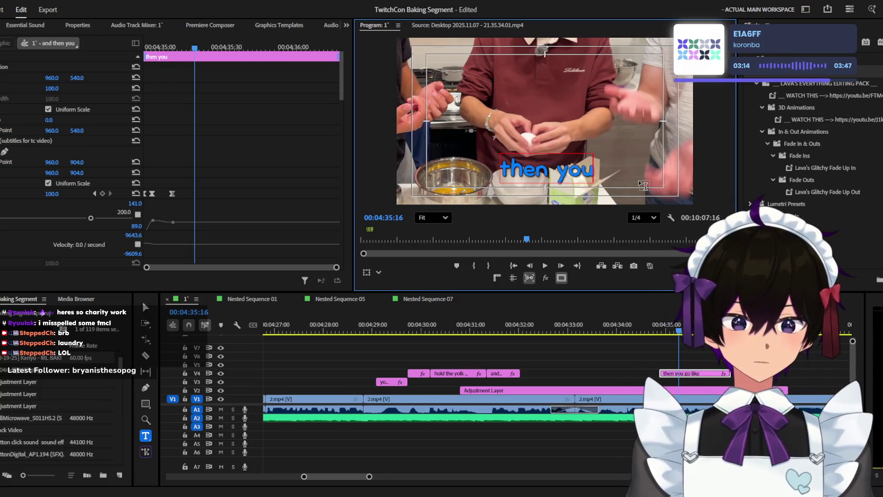
pyautogui.click(689, 328)
# Step: Split the 'then you' caption and retype its second half as 'go like this'
pyautogui.press('=')
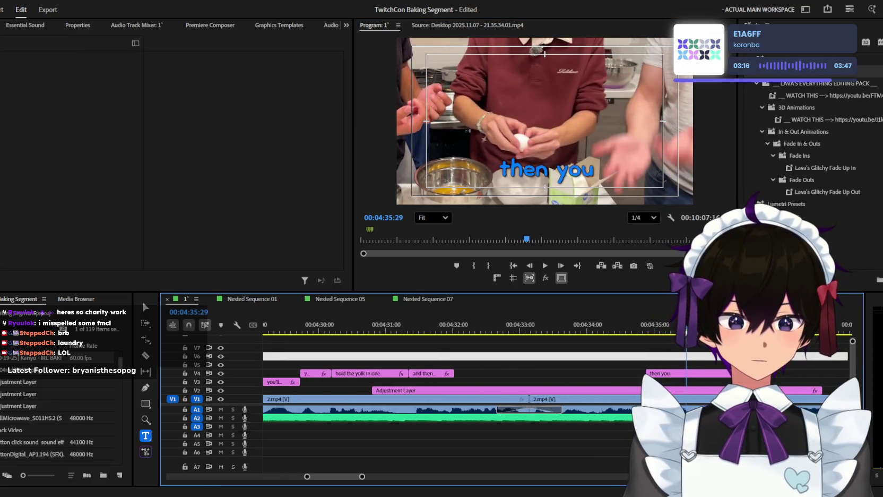
pyautogui.press('v')
pyautogui.click(546, 170)
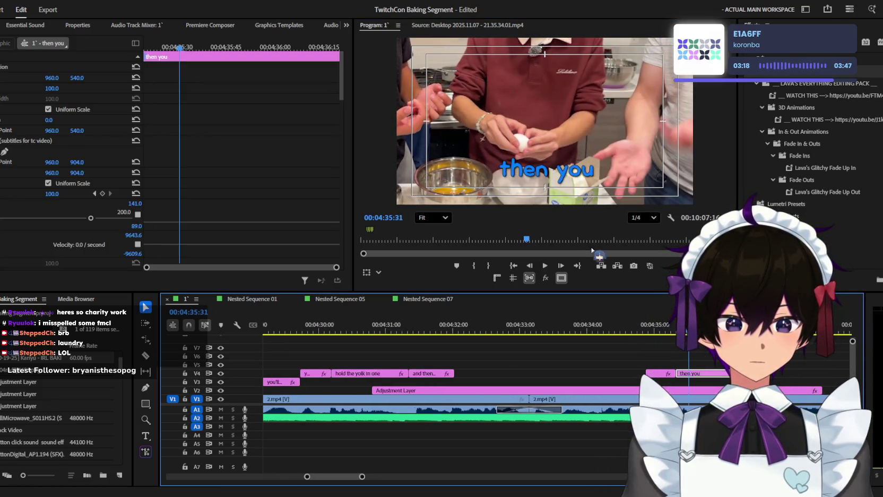
pyautogui.write('go like')
pyautogui.click(701, 356)
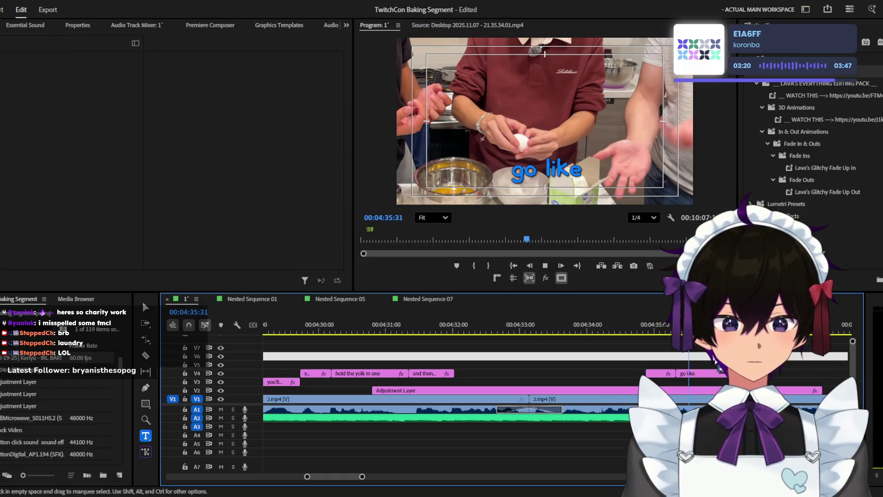
pyautogui.press('space')
pyautogui.press('c')
pyautogui.press('space')
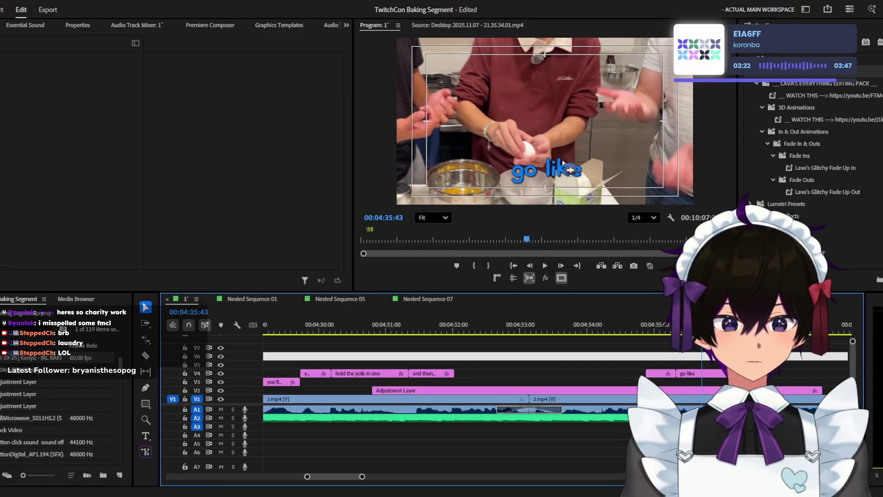
pyautogui.press('t')
pyautogui.moveTo(510, 169); pyautogui.dragTo(612, 189)
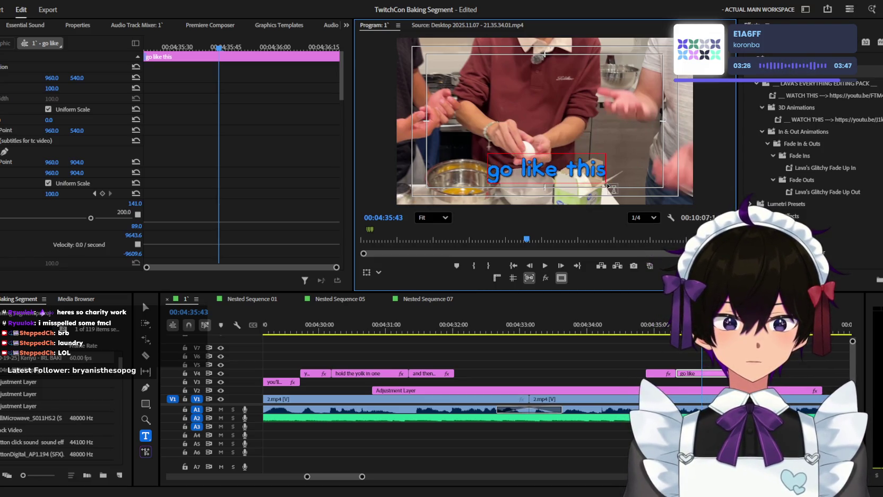
pyautogui.click(658, 327)
# Step: Review the new captions and try a thinner font on 'then you'
pyautogui.press('space')
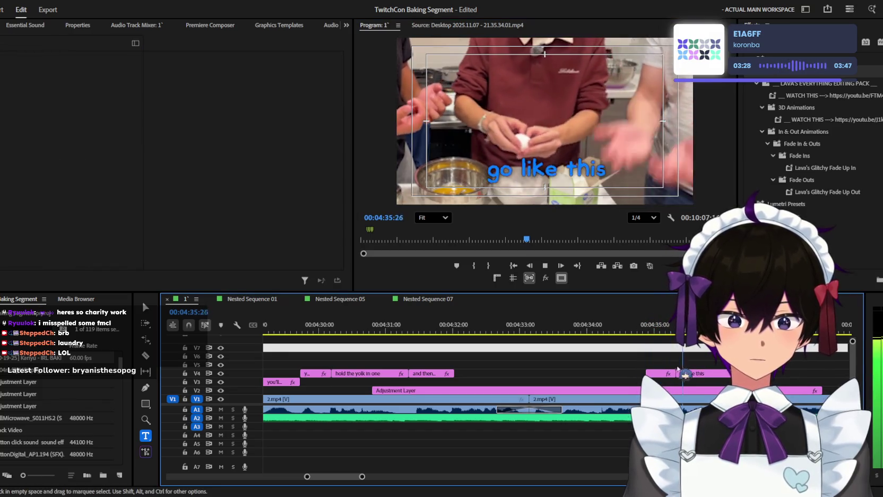
pyautogui.press('-')
pyautogui.press('space')
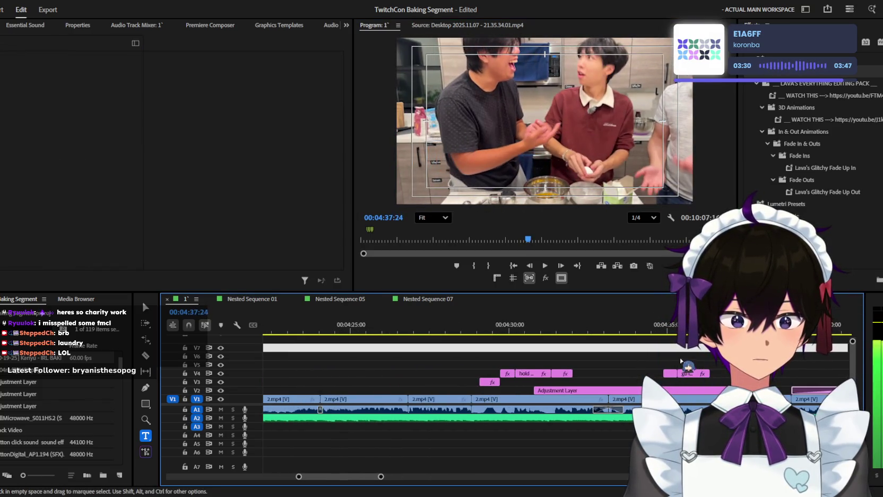
pyautogui.click(674, 325)
pyautogui.click(671, 373)
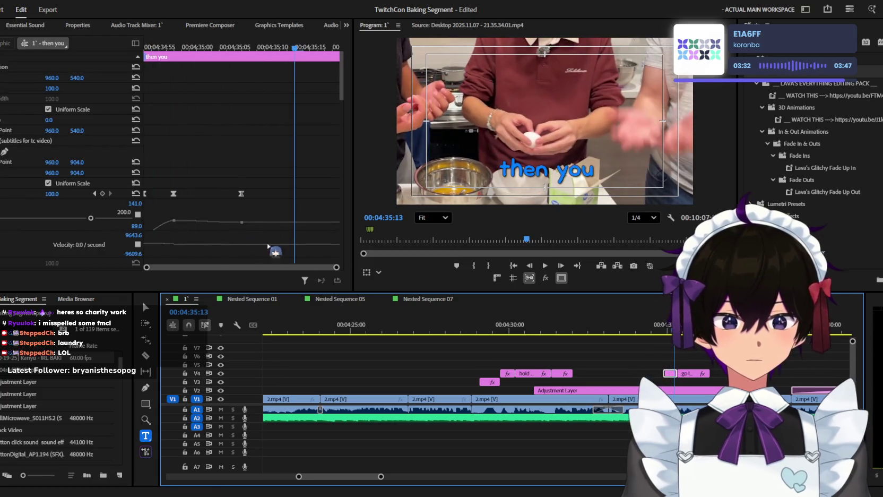
pyautogui.scroll(-10, 269, 246)
pyautogui.click(32, 236)
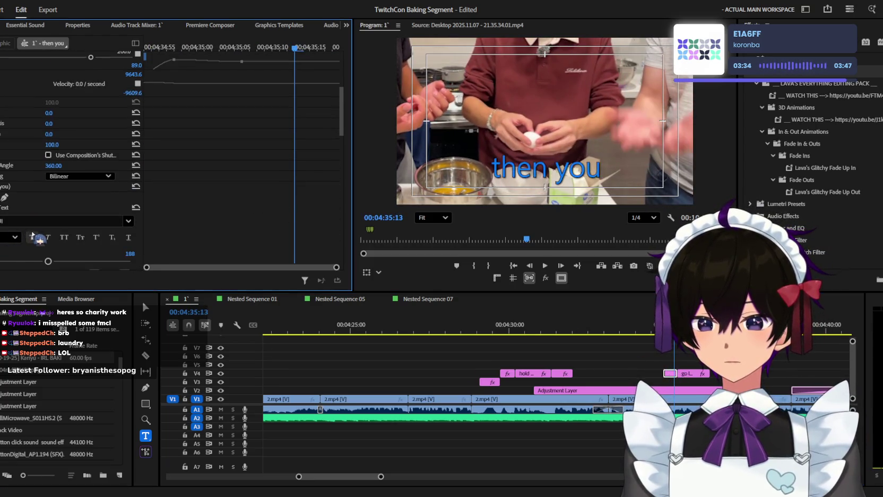
# Step: Change the 'then you' and 'go like this' fill colour to orange and play them back
pyautogui.scroll(-4, 32, 233)
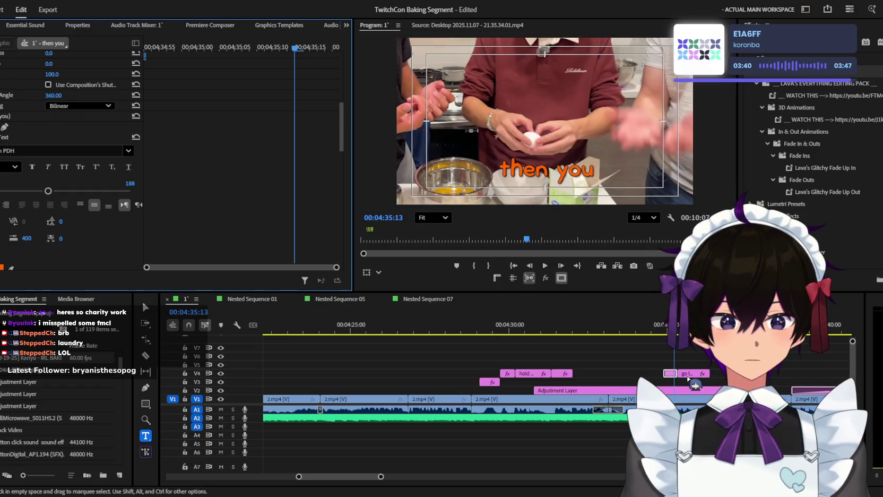
pyautogui.press('Down')
pyautogui.scroll(-8, 55, 243)
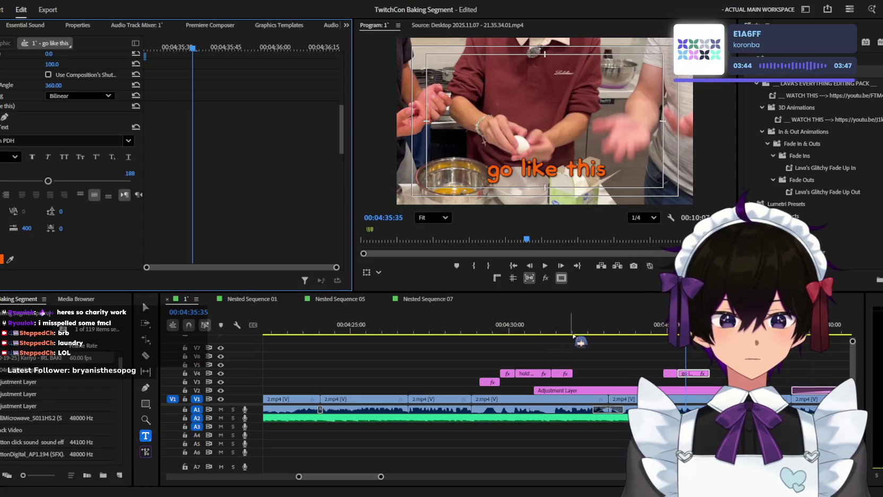
pyautogui.press('space')
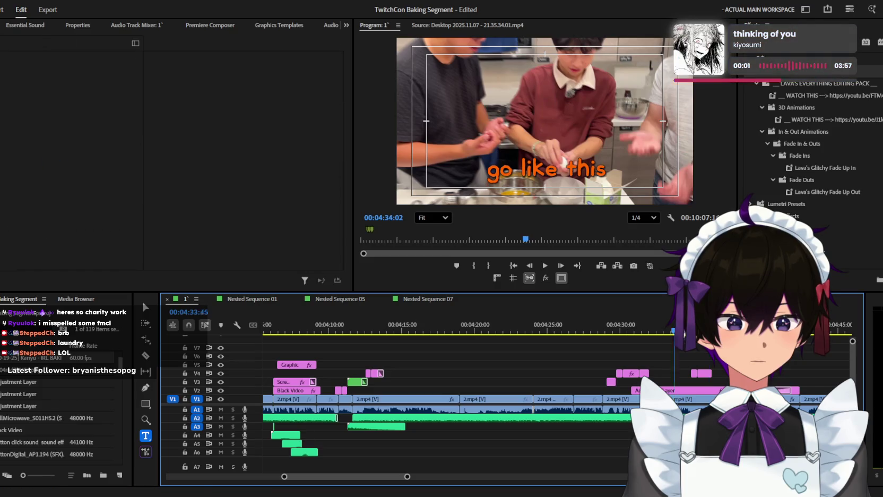
pyautogui.press('space')
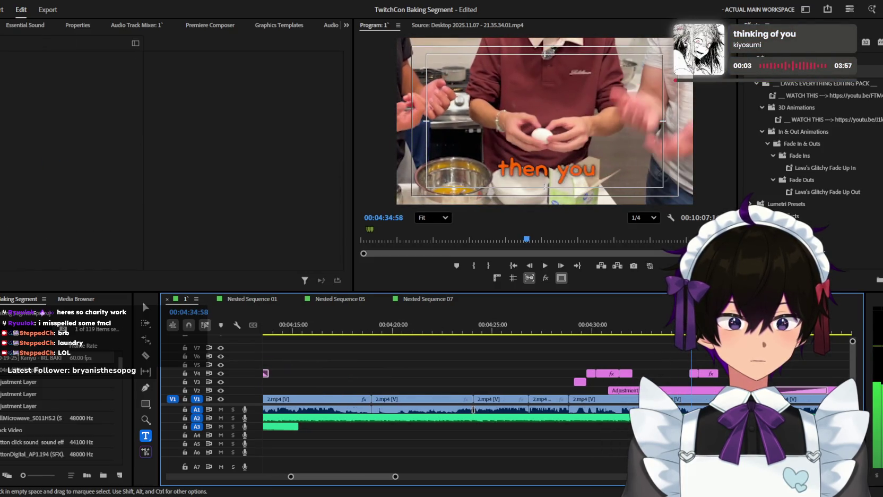
# Step: Select the chat overlay clip on V9 and review its placement
pyautogui.click(701, 390)
pyautogui.scroll(-1, 151, 149)
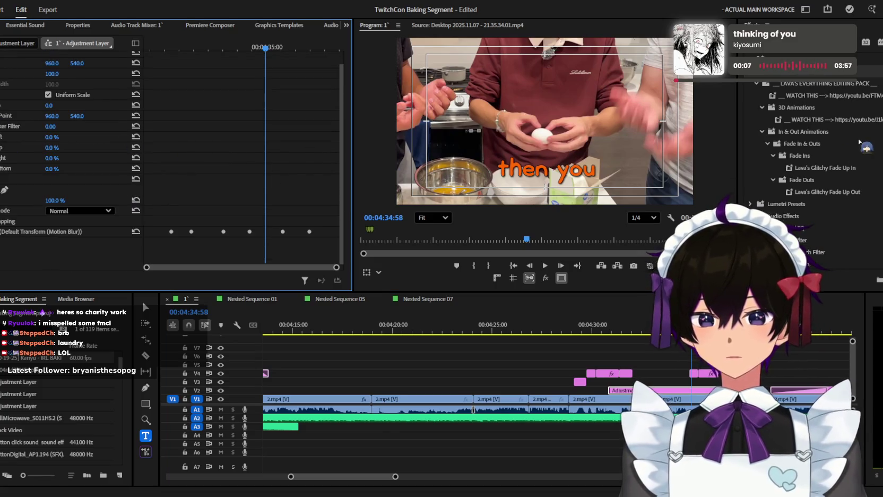
pyautogui.scroll(-2, 807, 133)
pyautogui.scroll(-2, 807, 133)
pyautogui.scroll(-1, 806, 133)
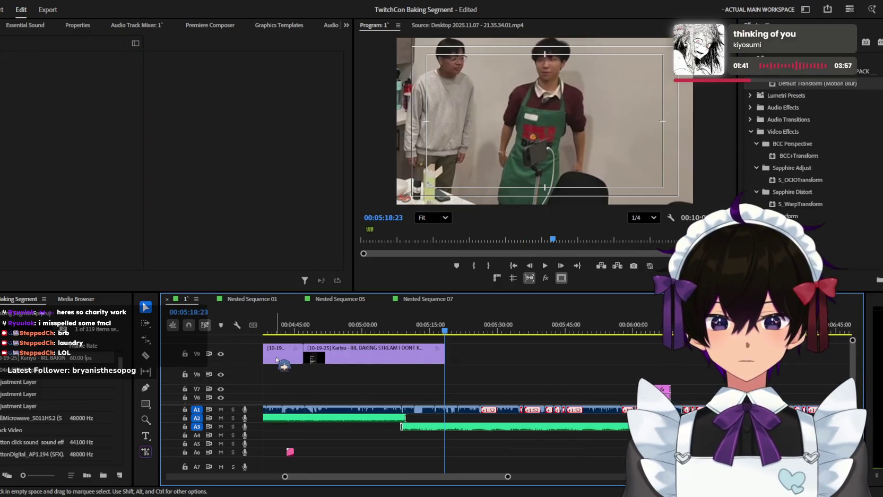
pyautogui.click(397, 352)
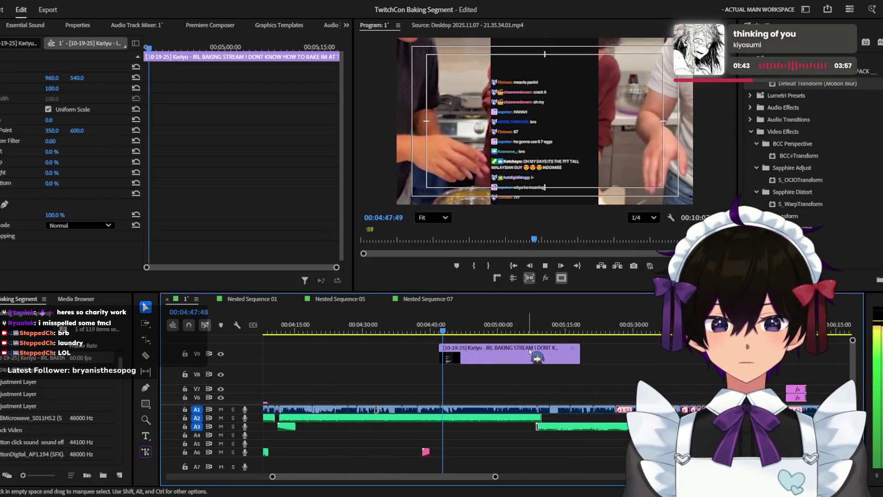
pyautogui.scroll(3, 477, 372)
pyautogui.press('space')
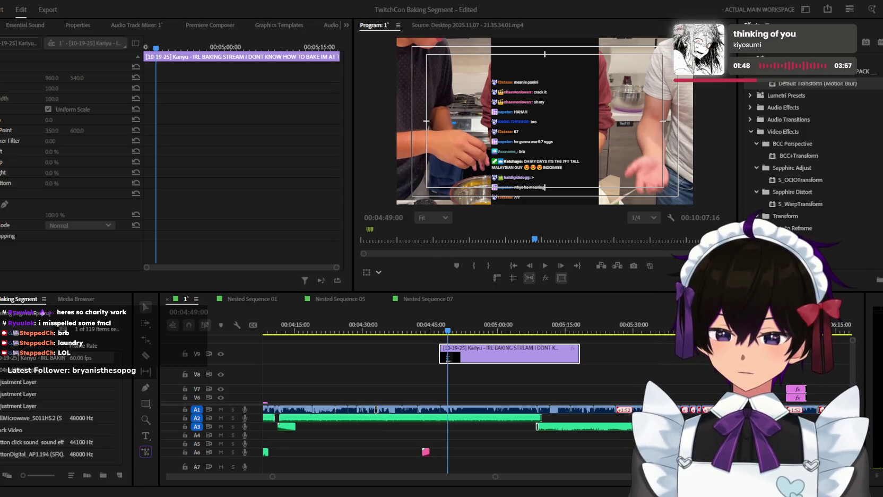
pyautogui.press('Return')
pyautogui.press('space')
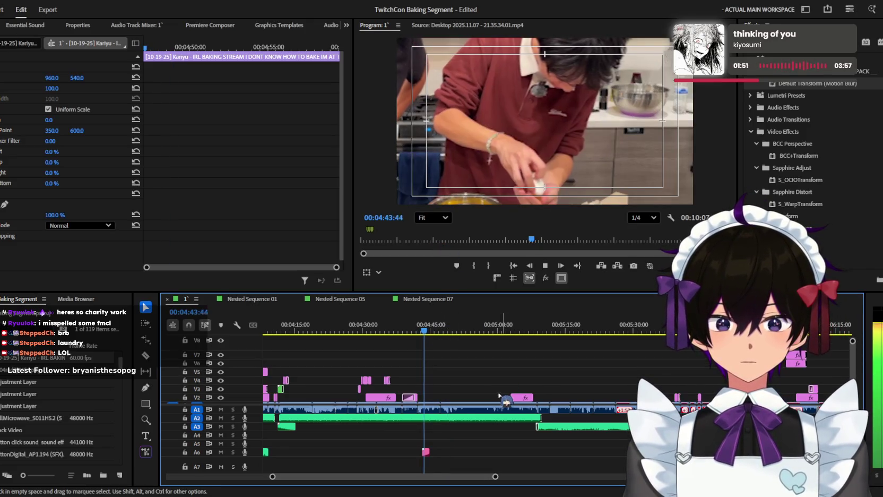
pyautogui.scroll(3, 494, 387)
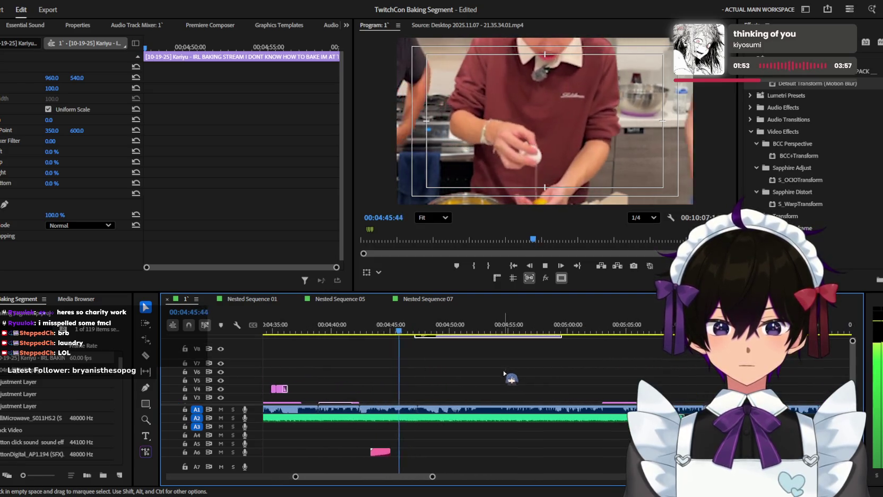
pyautogui.keyDown('alt'); pyautogui.scroll(3, 477, 367); pyautogui.keyUp('alt')
# Step: Shift the chat overlay slightly later and trim its end at about 04:57:49
pyautogui.moveTo(470, 356); pyautogui.dragTo(495, 354)
pyautogui.scroll(-2, 504, 366)
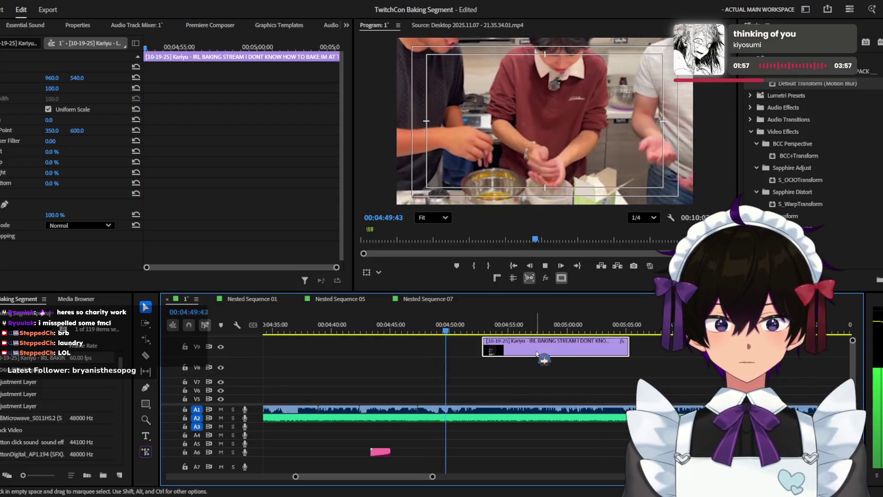
pyautogui.scroll(-2, 525, 361)
pyautogui.scroll(2, 538, 356)
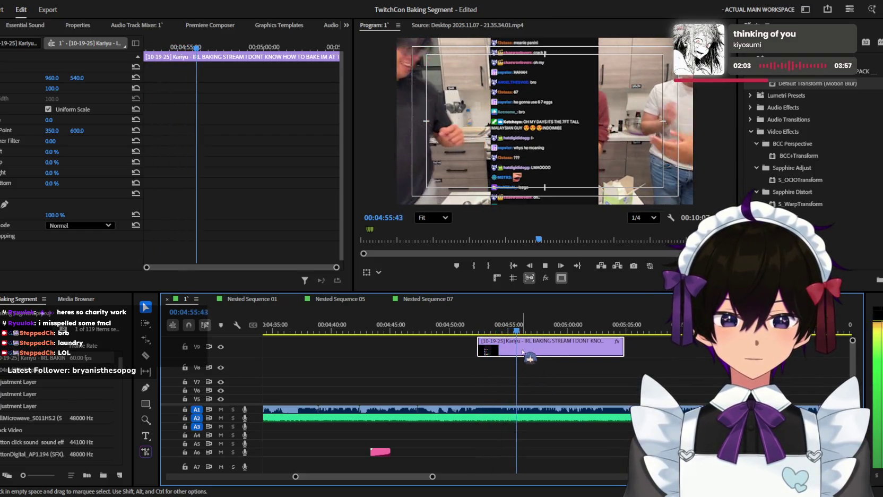
pyautogui.scroll(2, 536, 359)
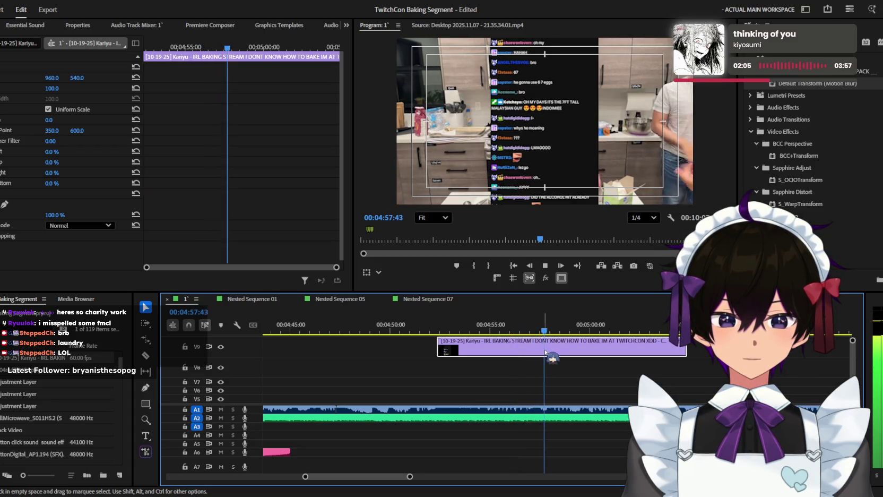
pyautogui.press('w')
pyautogui.press('j')
pyautogui.press('j')
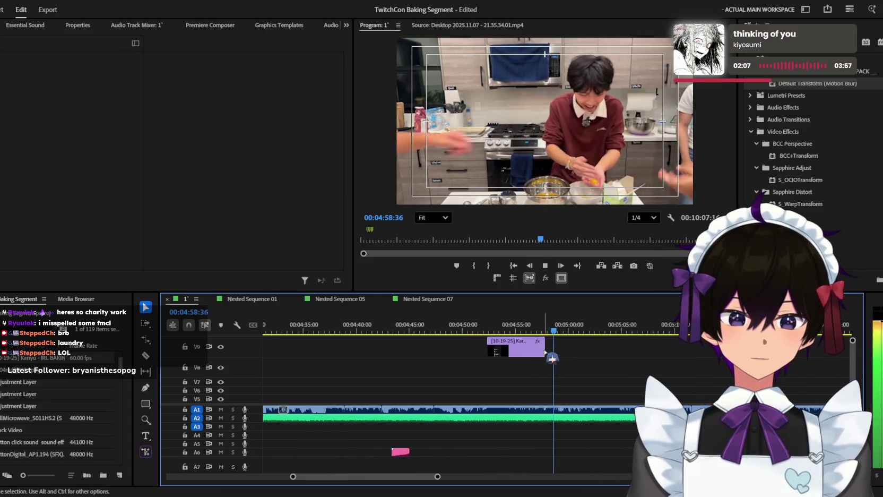
pyautogui.scroll(-2, 552, 346)
# Step: Crop the chat overlay's bottom and top, with top crop at 71%
pyautogui.click(518, 344)
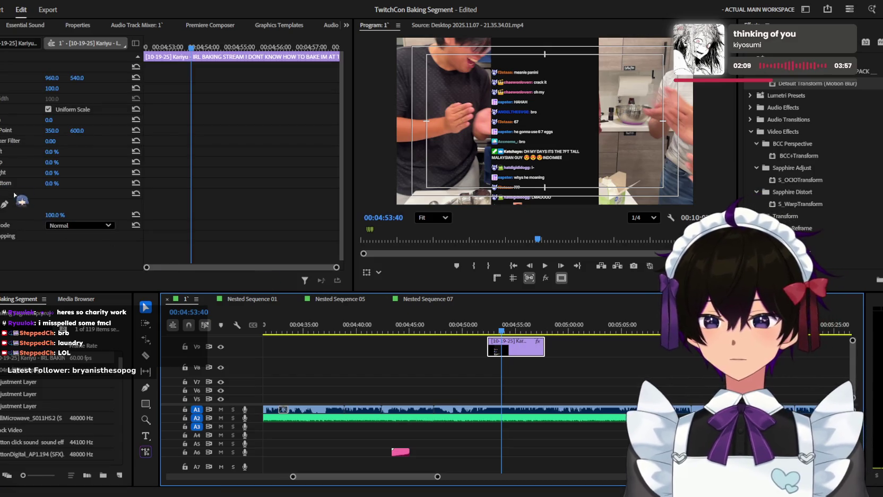
pyautogui.moveTo(45, 183); pyautogui.dragTo(58, 183)
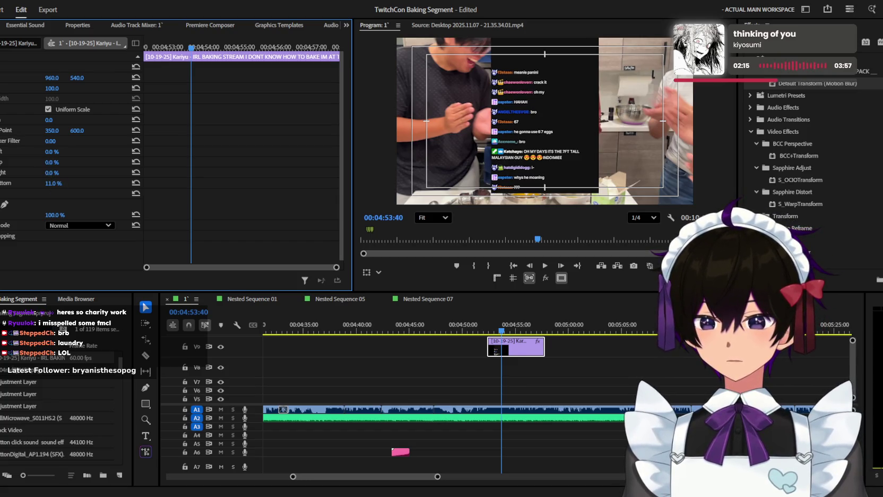
pyautogui.moveTo(49, 162); pyautogui.dragTo(79, 162)
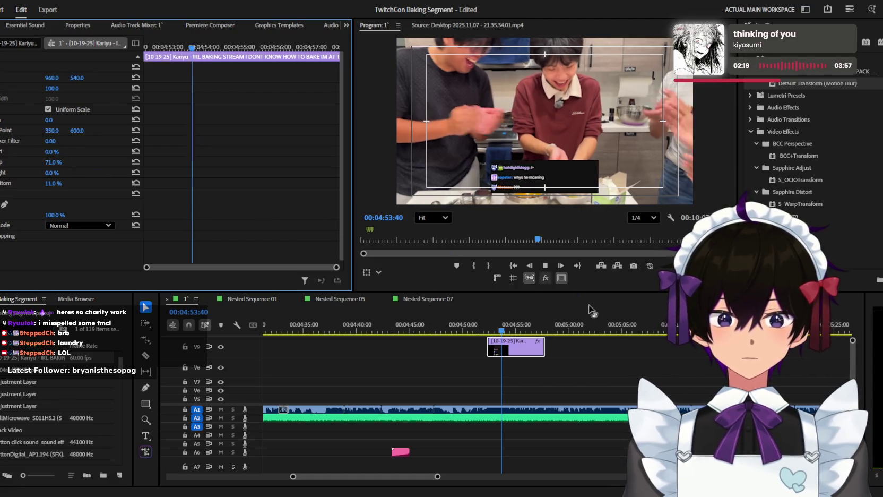
pyautogui.click(583, 345)
pyautogui.press('-')
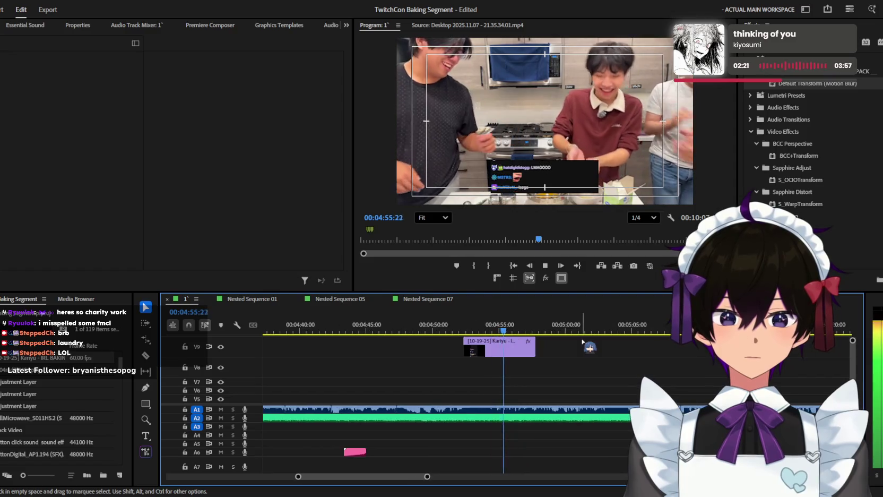
pyautogui.press('=')
pyautogui.press('space')
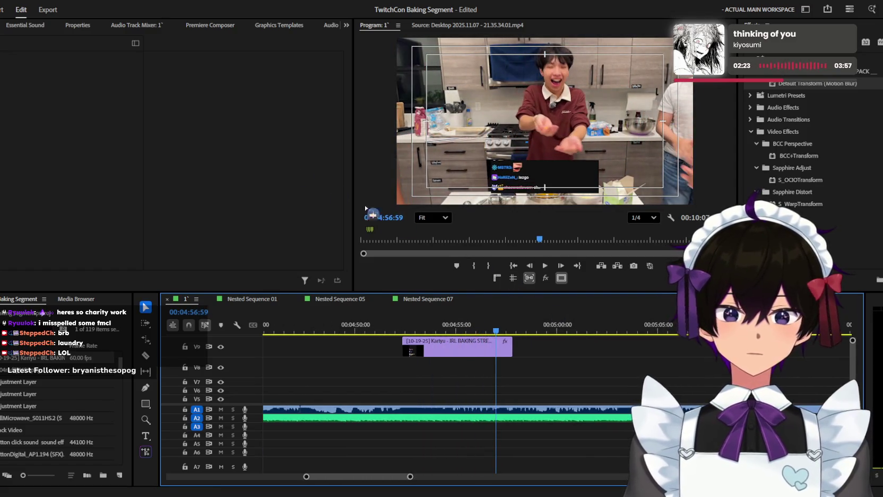
# Step: Move the chat overlay up to position 960, 160
pyautogui.click(471, 360)
pyautogui.press('Up')
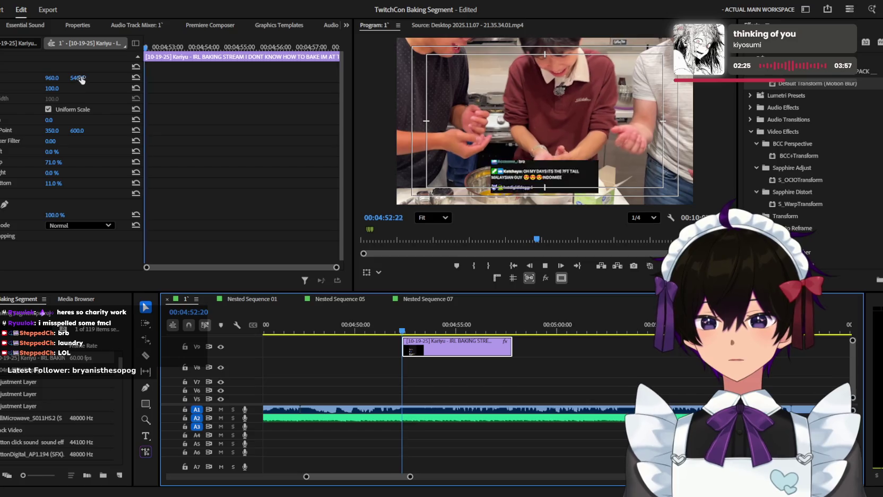
pyautogui.moveTo(81, 77); pyautogui.dragTo(21, 78)
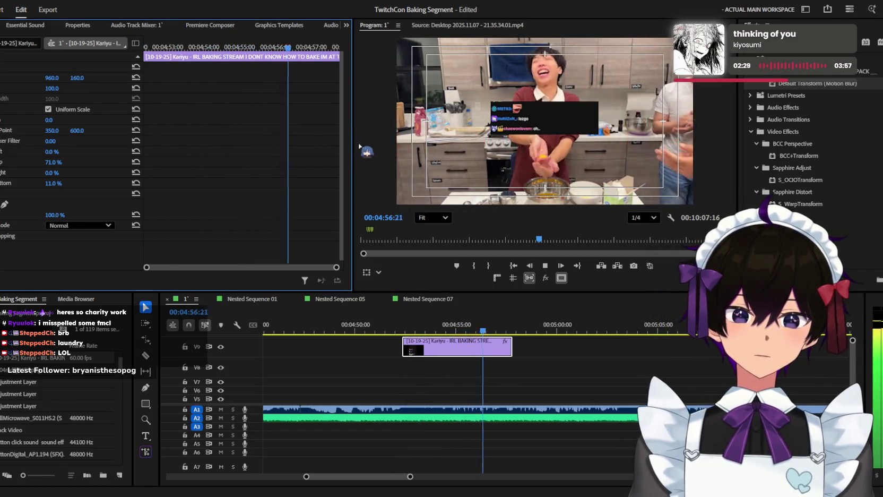
pyautogui.click(511, 348)
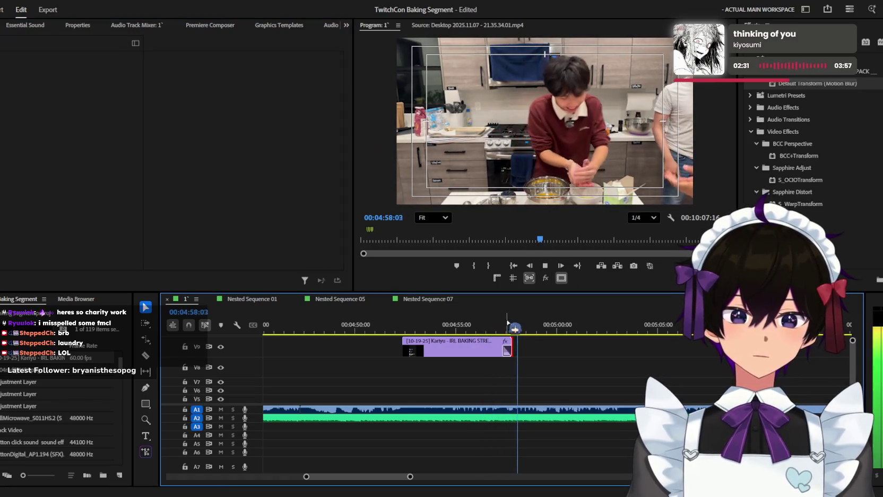
pyautogui.press('Up')
pyautogui.press('space')
pyautogui.scroll(3, 415, 349)
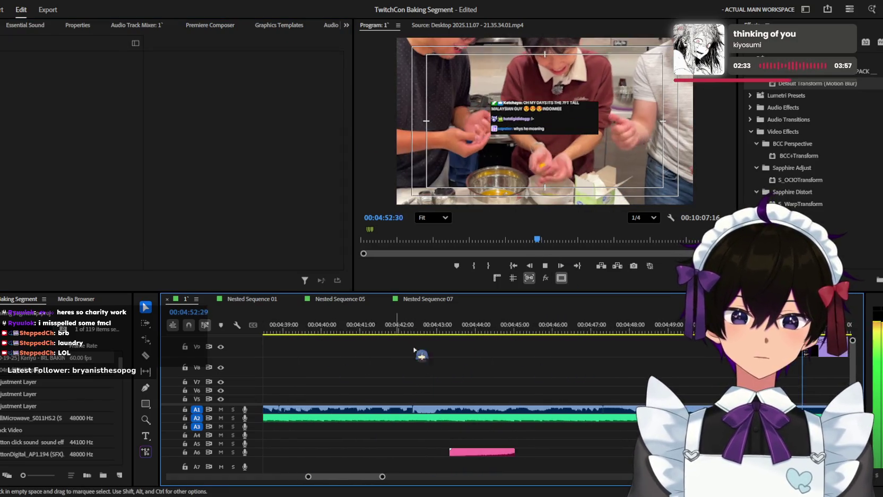
pyautogui.scroll(-3, 534, 332)
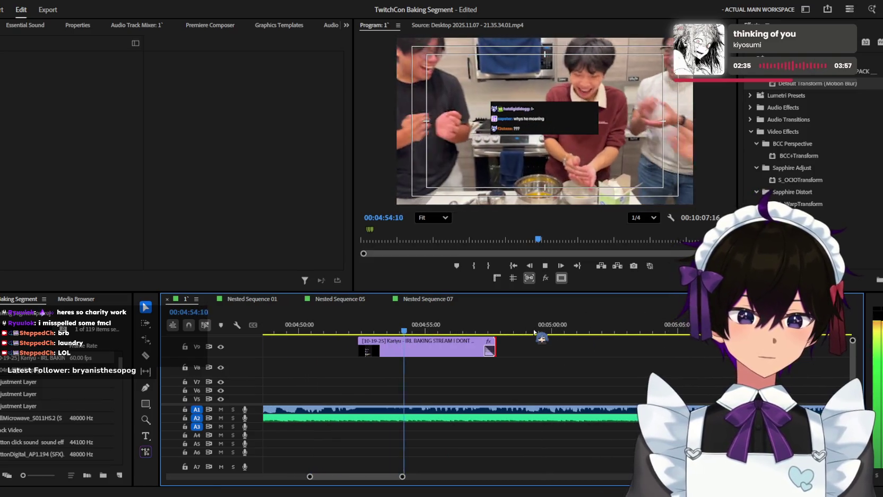
pyautogui.scroll(2, 465, 336)
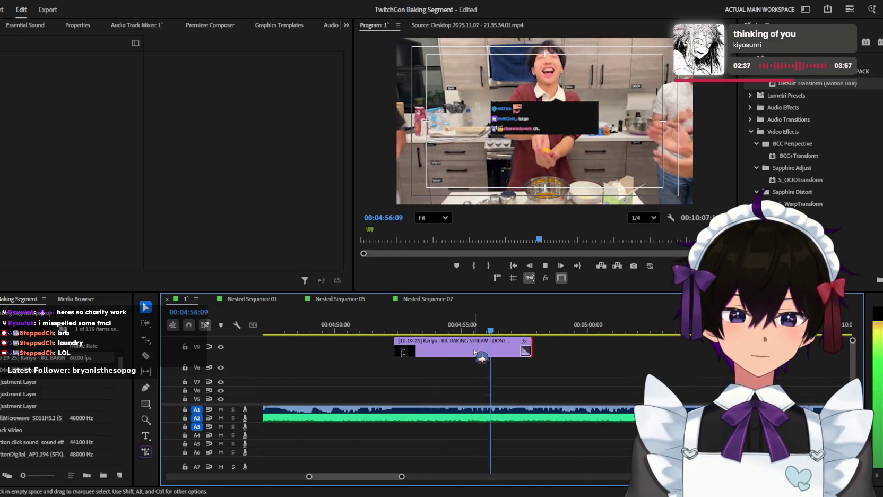
pyautogui.scroll(-2, 481, 358)
pyautogui.scroll(2, 552, 362)
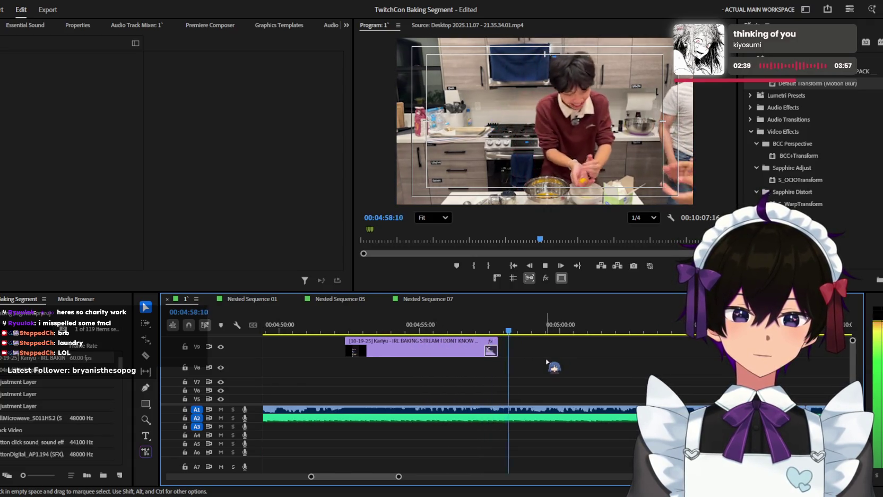
pyautogui.scroll(-2, 546, 362)
pyautogui.scroll(-2, 547, 362)
pyautogui.scroll(2, 546, 363)
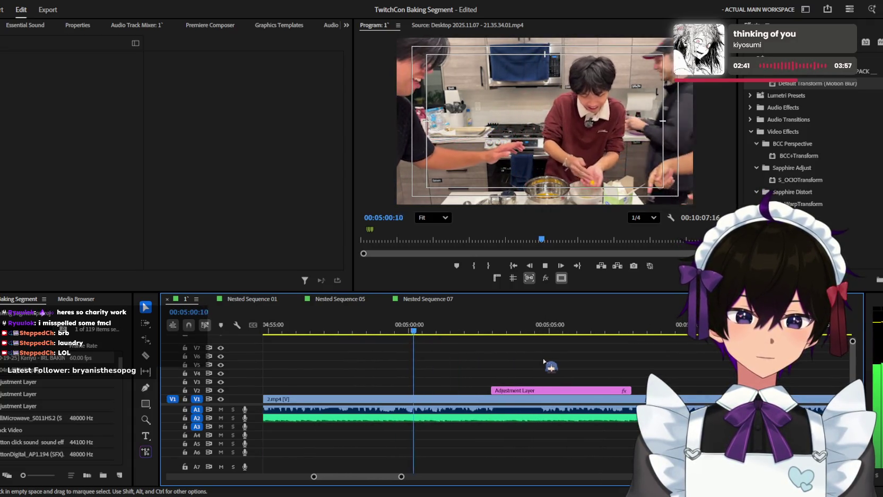
pyautogui.scroll(3, 459, 350)
pyautogui.moveTo(309, 322); pyautogui.dragTo(480, 332)
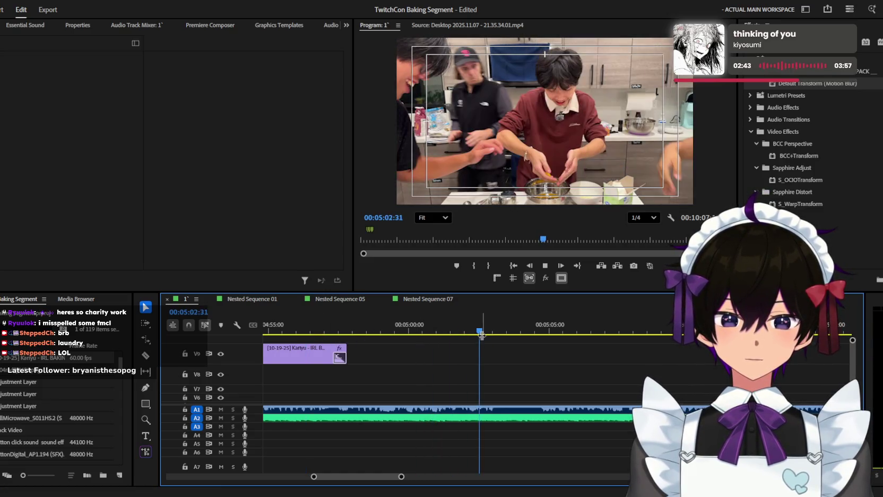
pyautogui.scroll(-2, 514, 349)
pyautogui.scroll(-2, 523, 353)
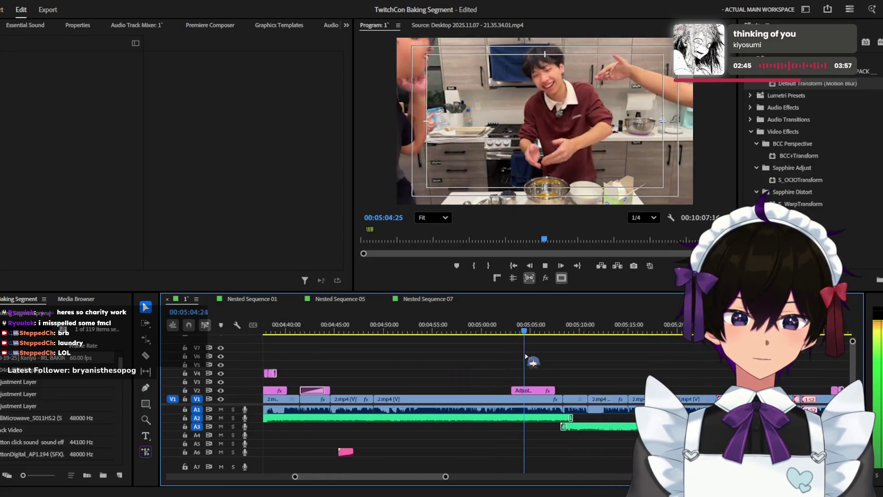
pyautogui.scroll(-2, 532, 360)
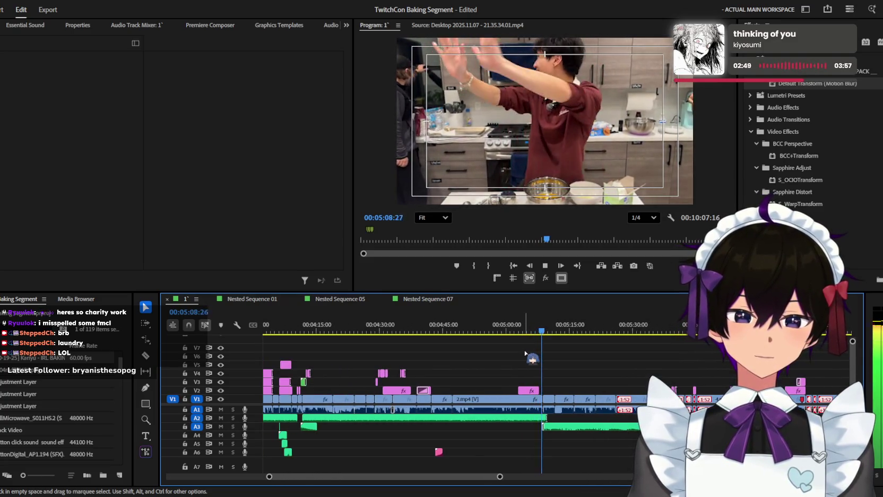
pyautogui.scroll(2, 525, 352)
pyautogui.scroll(1, 525, 353)
pyautogui.scroll(1, 525, 352)
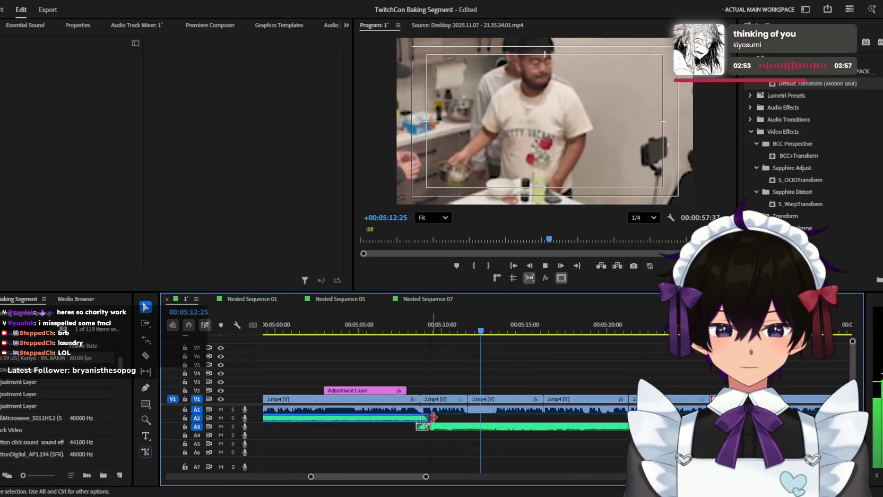
pyautogui.scroll(-1, 432, 417)
pyautogui.scroll(-1, 461, 417)
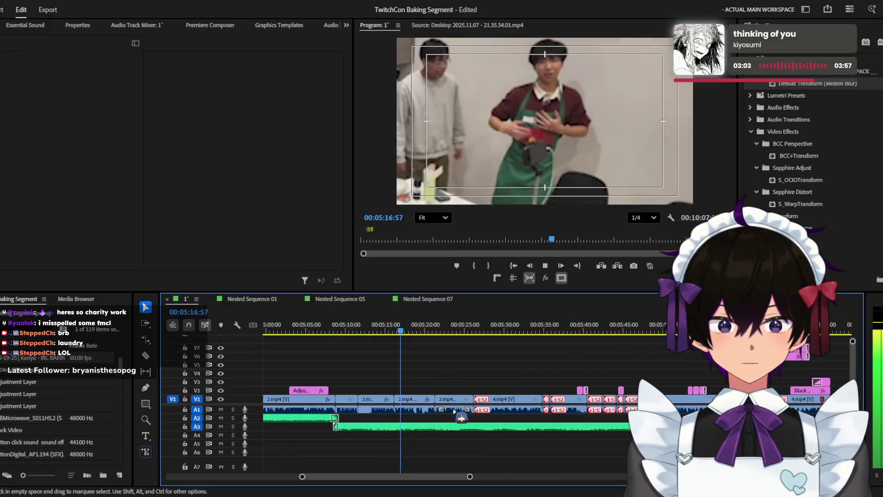
pyautogui.scroll(1, 504, 366)
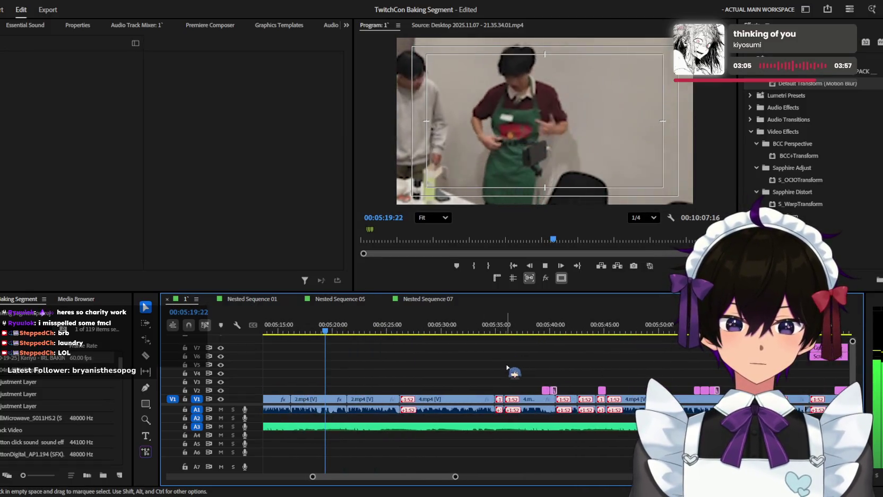
pyautogui.scroll(1, 502, 372)
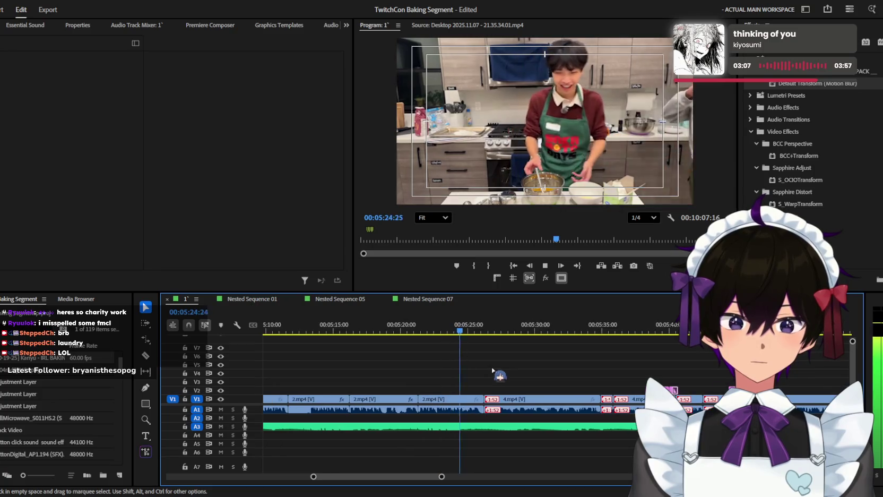
pyautogui.scroll(-1, 441, 363)
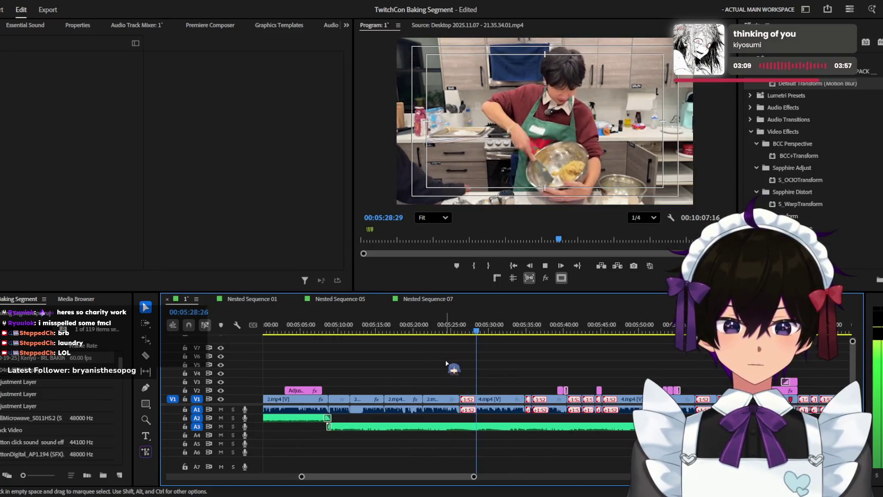
pyautogui.scroll(-1, 446, 363)
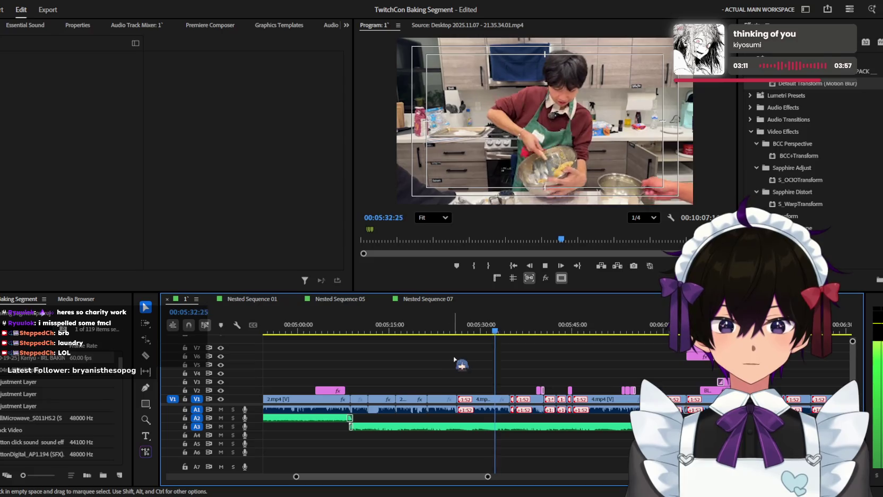
pyautogui.scroll(1, 455, 360)
pyautogui.press('space')
pyautogui.click(497, 333)
pyautogui.scroll(2, 508, 366)
pyautogui.press('space')
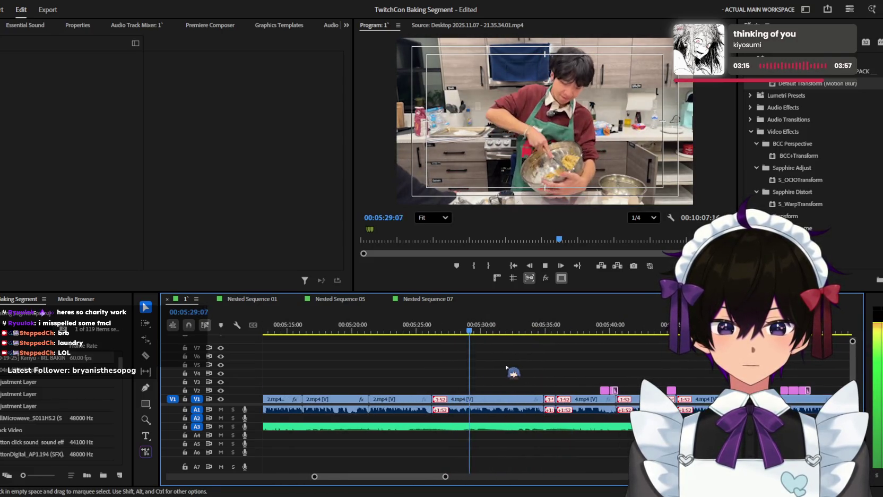
pyautogui.scroll(2, 507, 368)
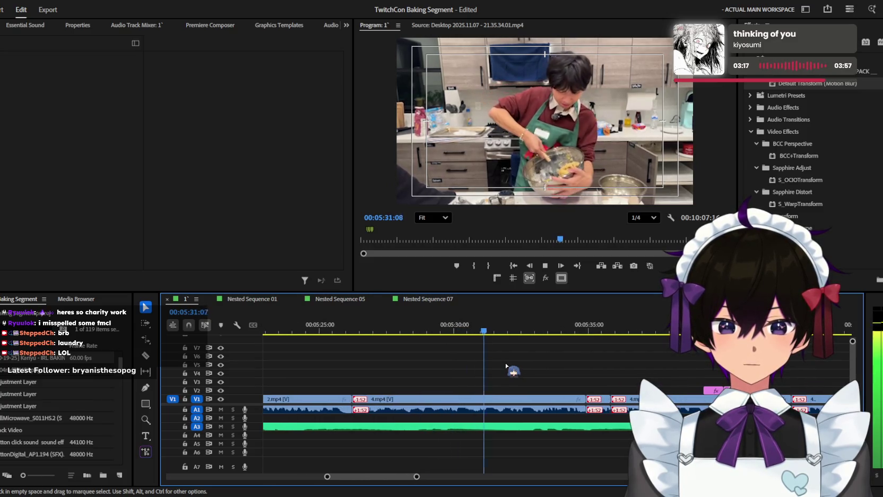
pyautogui.scroll(-1, 507, 367)
pyautogui.scroll(-1, 523, 364)
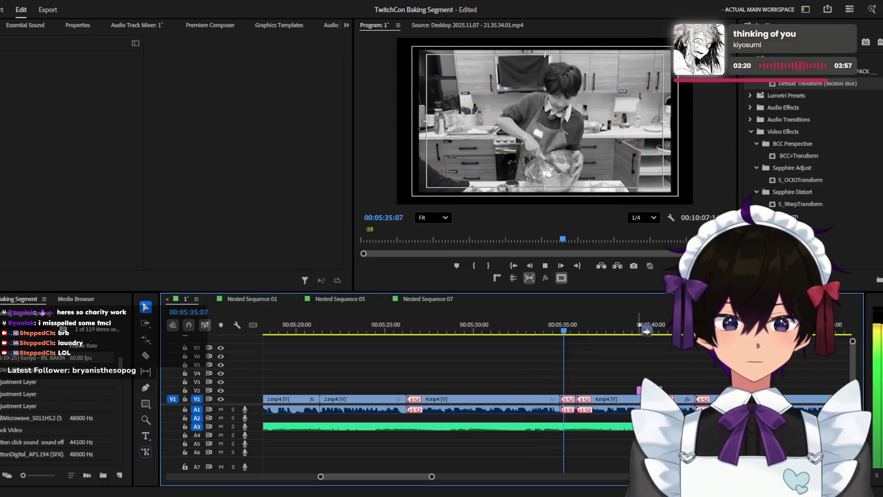
pyautogui.scroll(1, 638, 328)
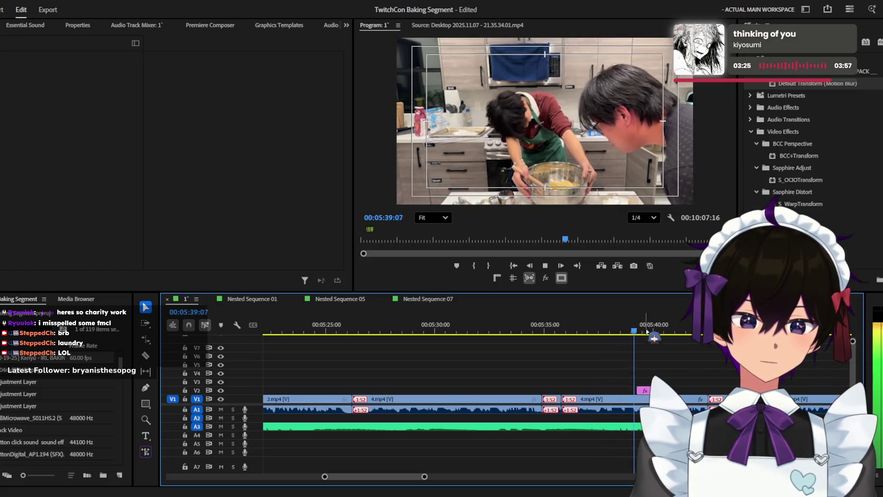
pyautogui.scroll(-2, 624, 364)
pyautogui.scroll(1, 621, 366)
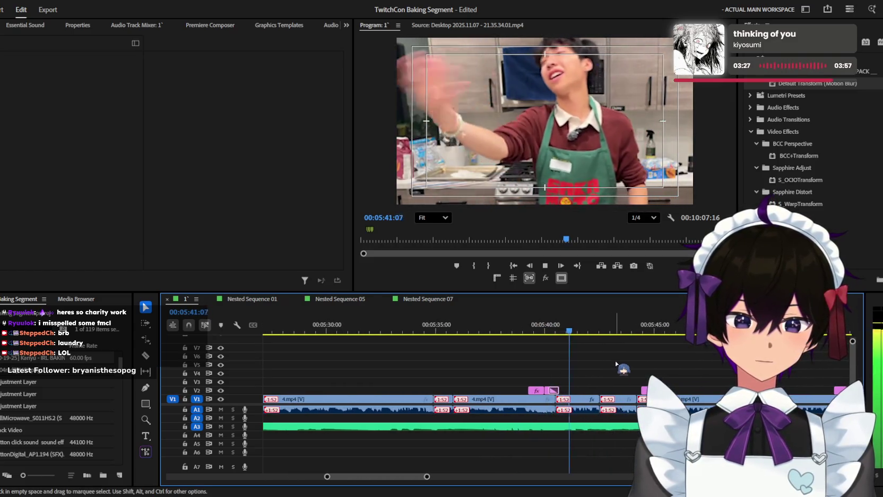
pyautogui.scroll(1, 622, 365)
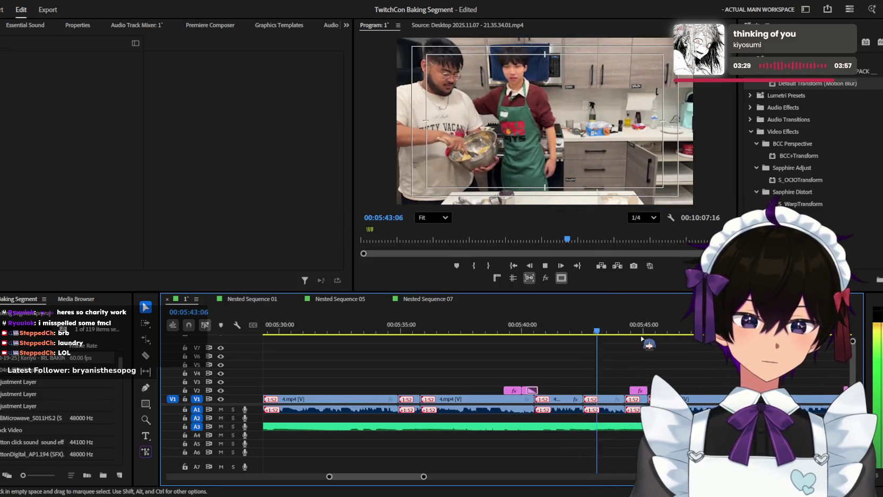
pyautogui.scroll(1, 637, 348)
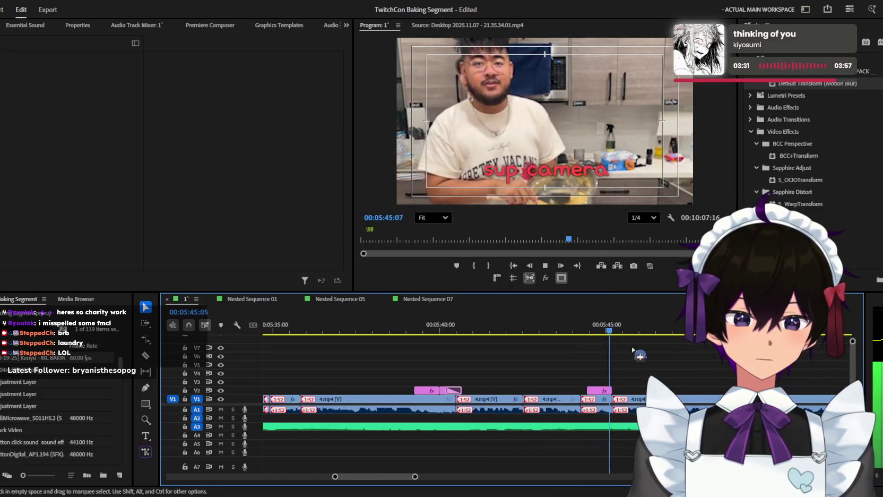
pyautogui.scroll(-1, 633, 350)
pyautogui.scroll(-1, 631, 351)
pyautogui.scroll(-2, 630, 352)
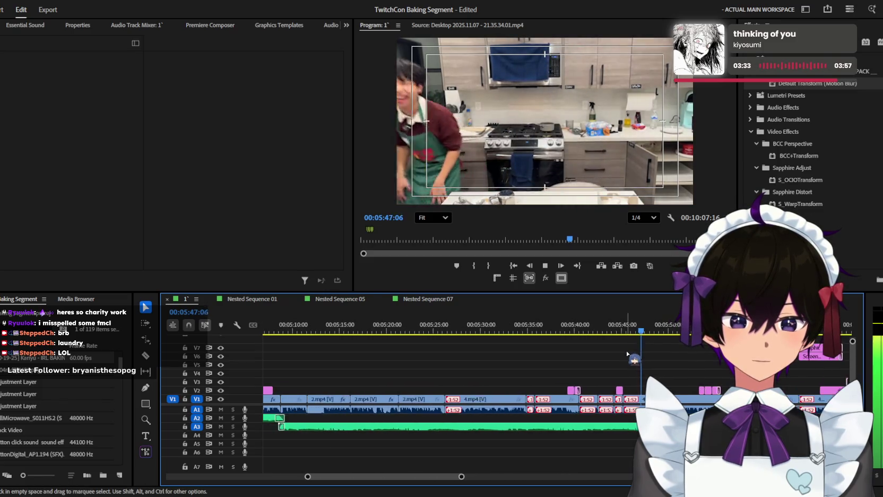
pyautogui.scroll(-1, 628, 353)
pyautogui.scroll(-1, 628, 353)
pyautogui.scroll(-1, 628, 353)
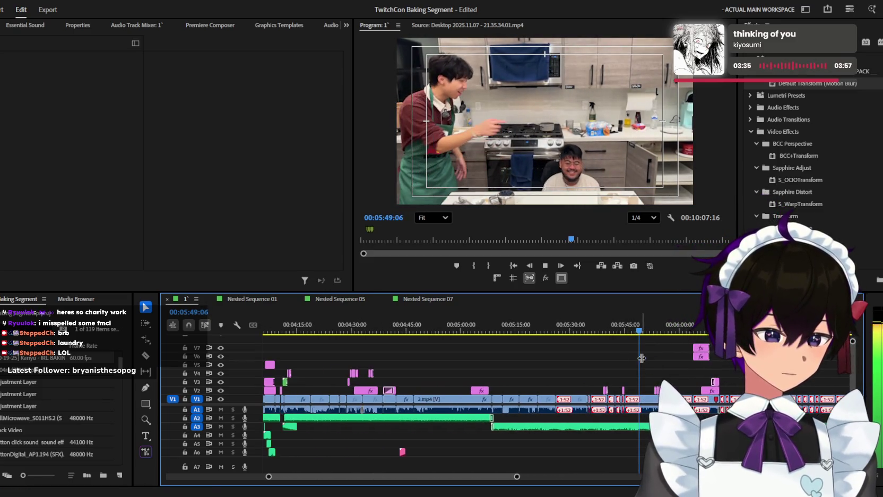
pyautogui.scroll(-1, 640, 362)
pyautogui.scroll(-1, 639, 368)
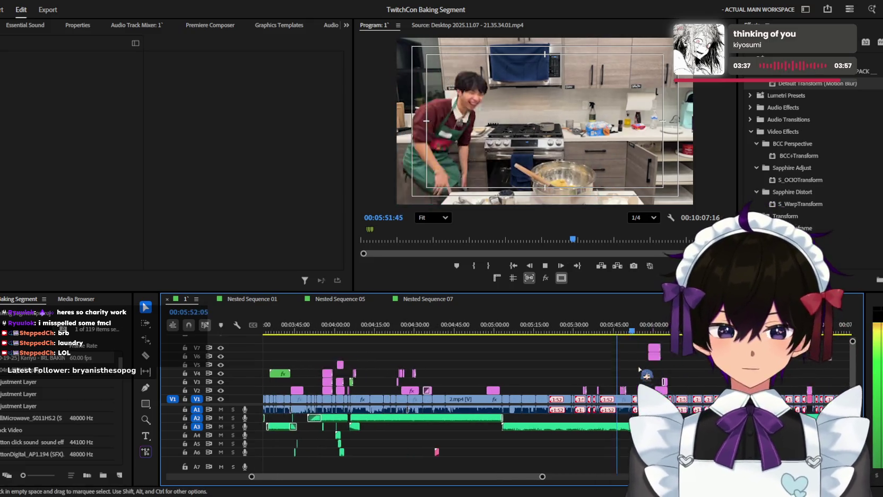
pyautogui.scroll(1, 639, 369)
pyautogui.scroll(1, 639, 370)
pyautogui.scroll(1, 639, 370)
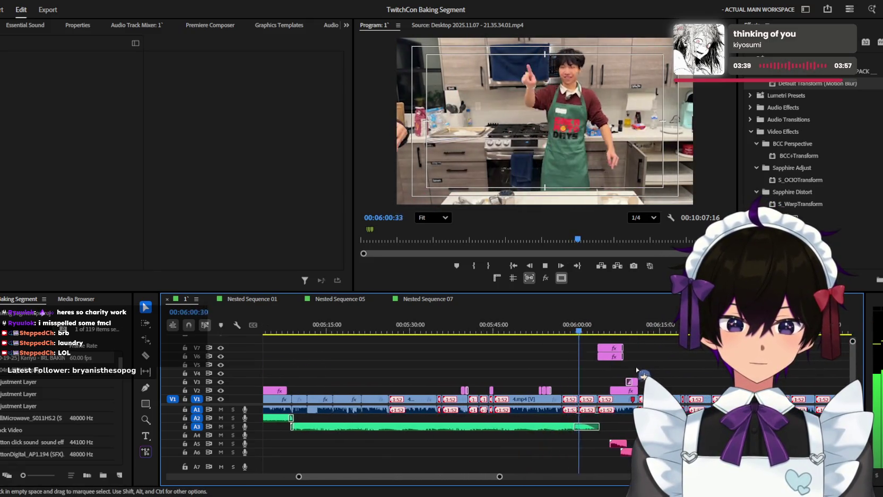
pyautogui.scroll(2, 634, 370)
pyautogui.scroll(1, 633, 370)
pyautogui.scroll(1, 633, 370)
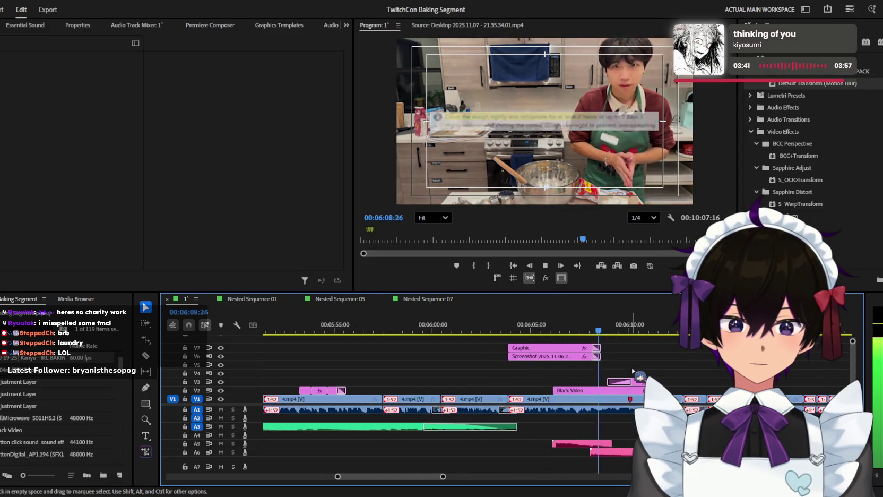
pyautogui.scroll(-1, 633, 370)
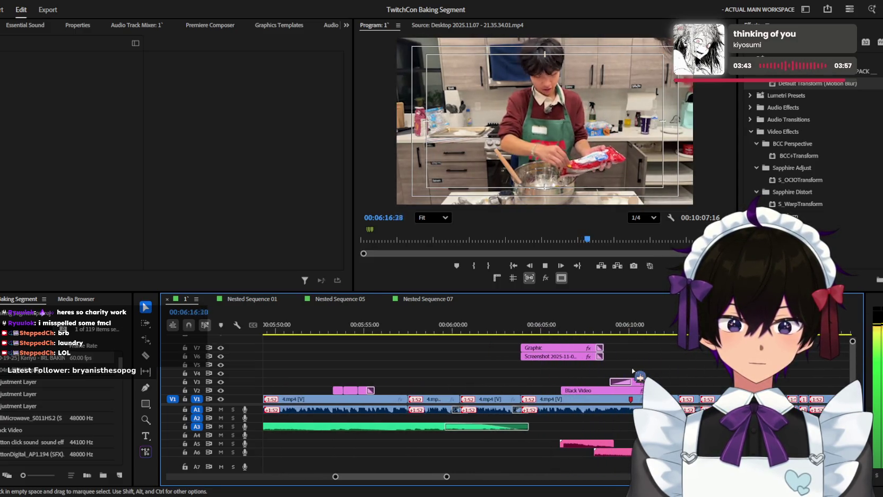
pyautogui.scroll(-2, 633, 370)
pyautogui.scroll(-2, 633, 370)
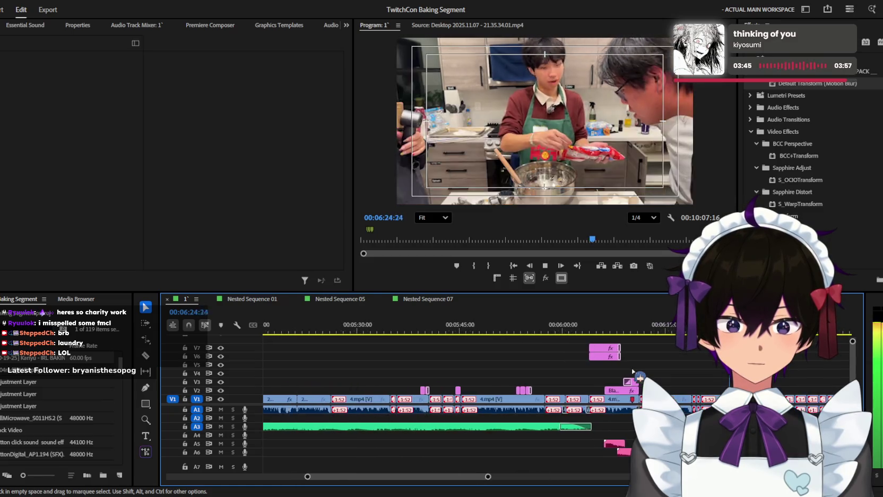
pyautogui.scroll(-1, 627, 368)
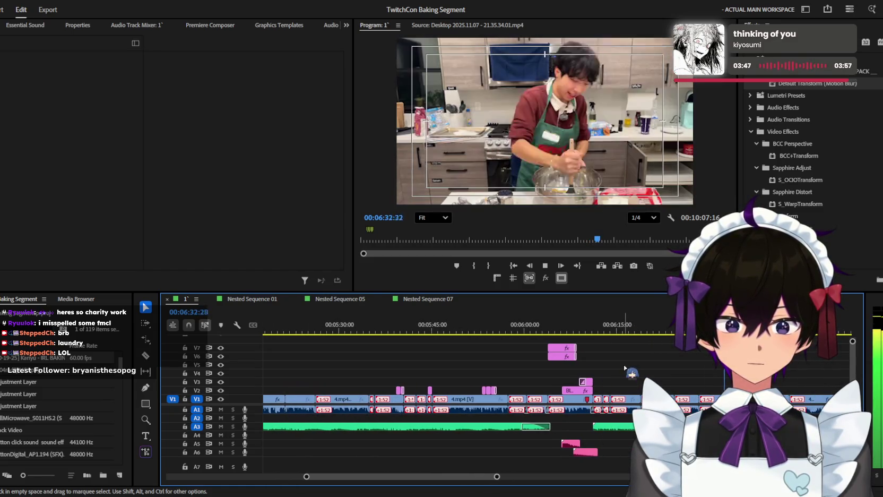
pyautogui.scroll(-2, 629, 369)
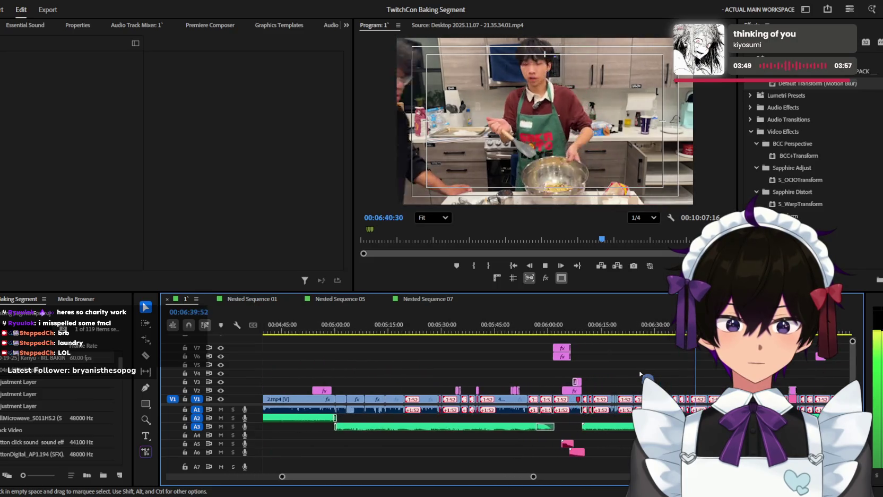
pyautogui.scroll(2, 640, 373)
pyautogui.scroll(1, 641, 373)
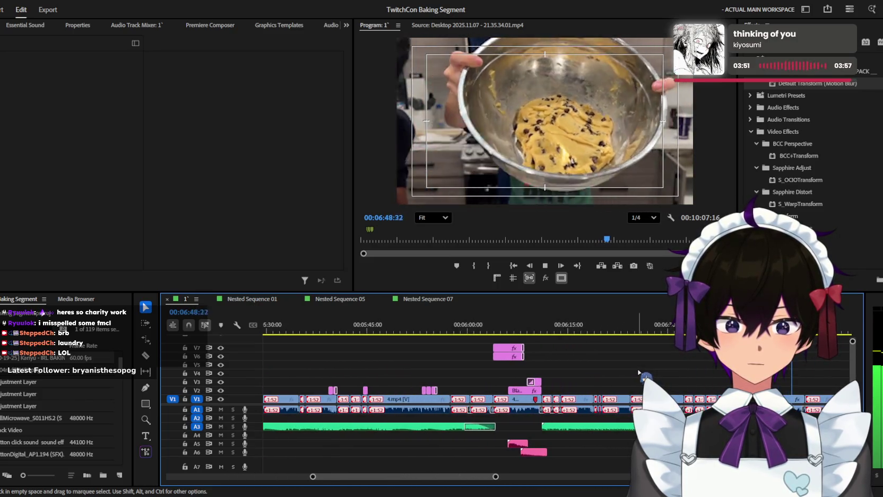
pyautogui.scroll(-1, 639, 373)
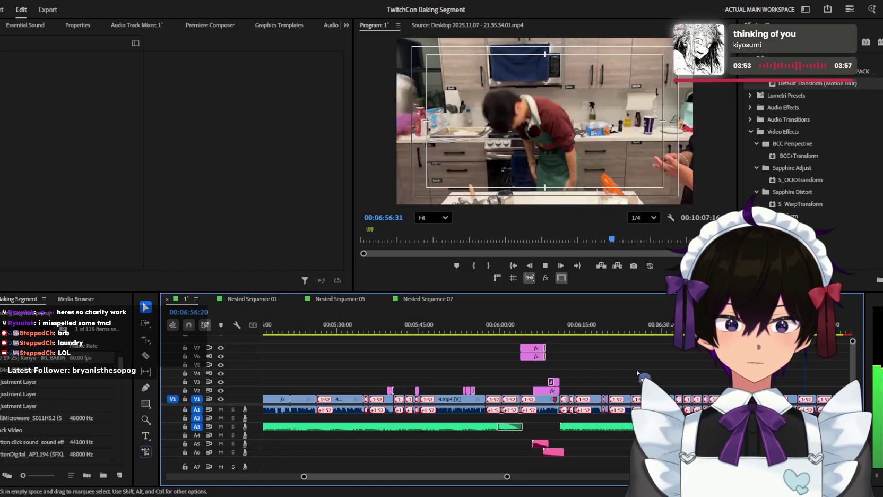
pyautogui.scroll(1, 637, 373)
pyautogui.scroll(1, 637, 373)
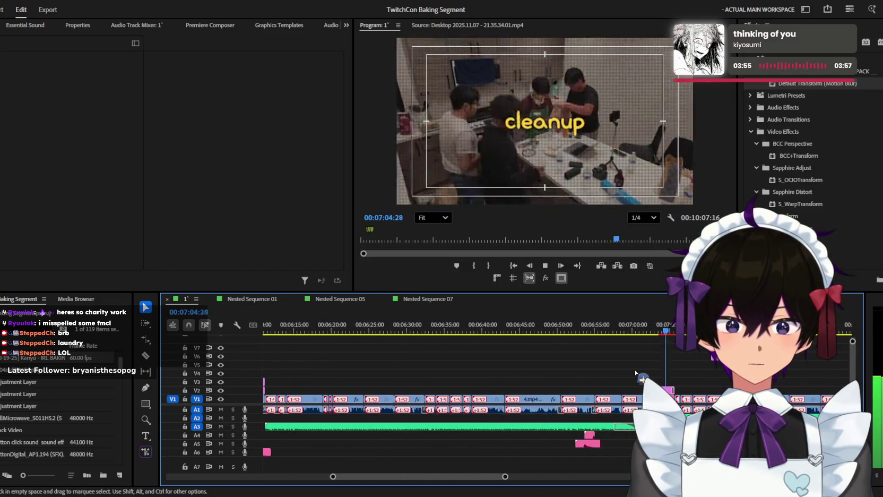
pyautogui.scroll(2, 640, 374)
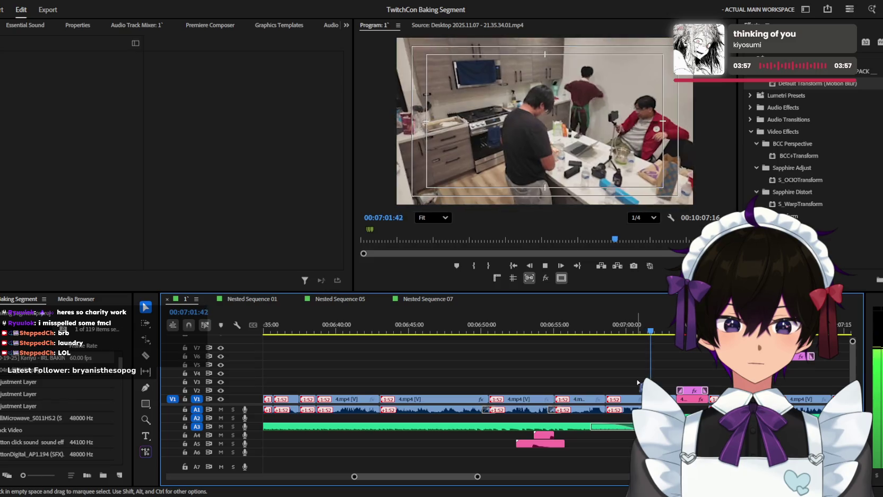
pyautogui.scroll(1, 635, 380)
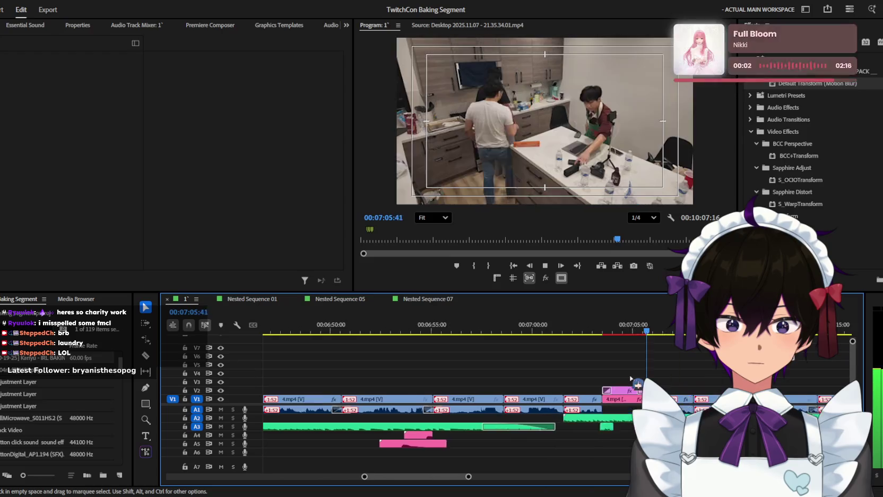
pyautogui.scroll(1, 631, 379)
# Step: Nudge the VHS Pause effect on A3 a few frames and replay from 00:07:10:25
pyautogui.scroll(1, 627, 381)
pyautogui.moveTo(467, 426); pyautogui.dragTo(475, 427)
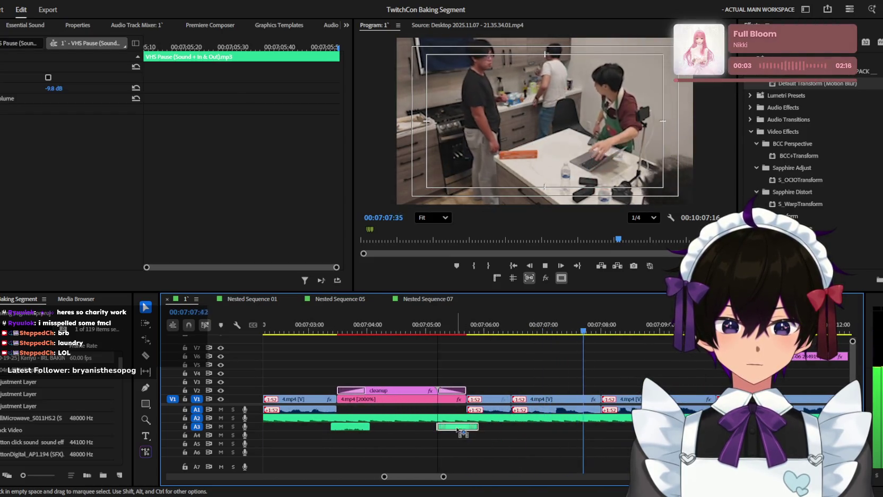
pyautogui.scroll(-1, 529, 418)
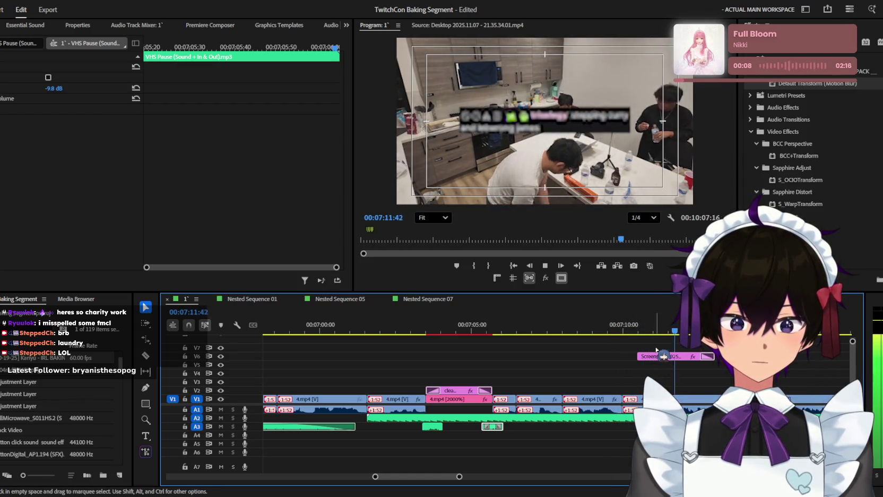
pyautogui.scroll(-1, 652, 342)
pyautogui.press('space')
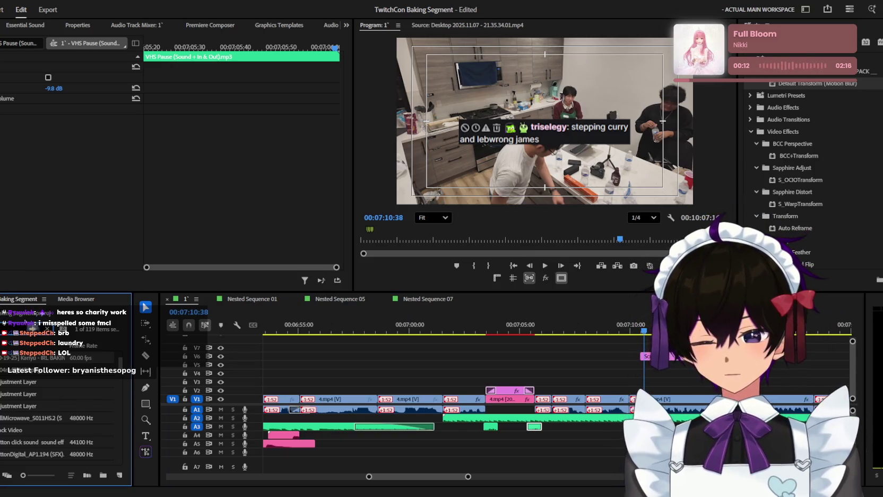
pyautogui.doubleClick(6, 394)
pyautogui.click(449, 418)
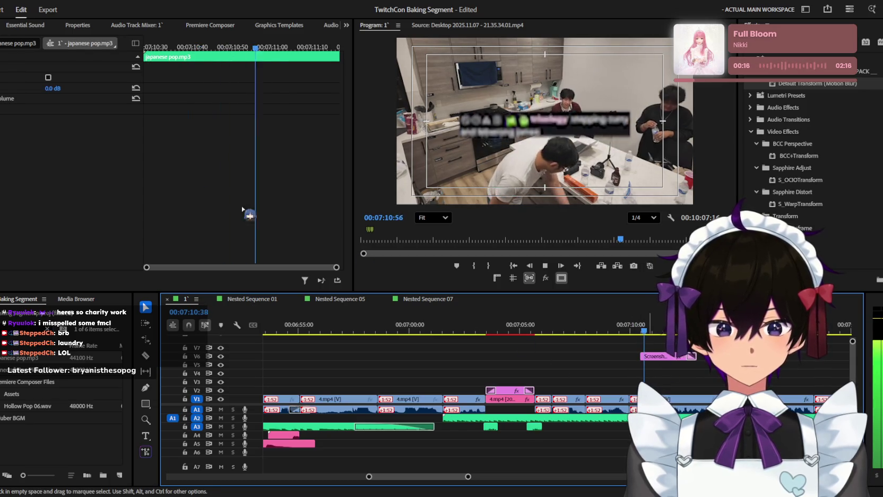
pyautogui.click(640, 330)
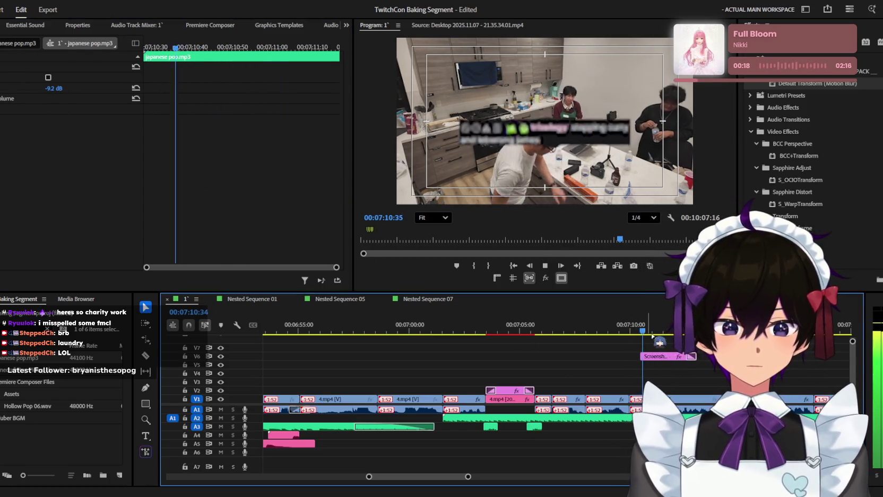
pyautogui.press('=')
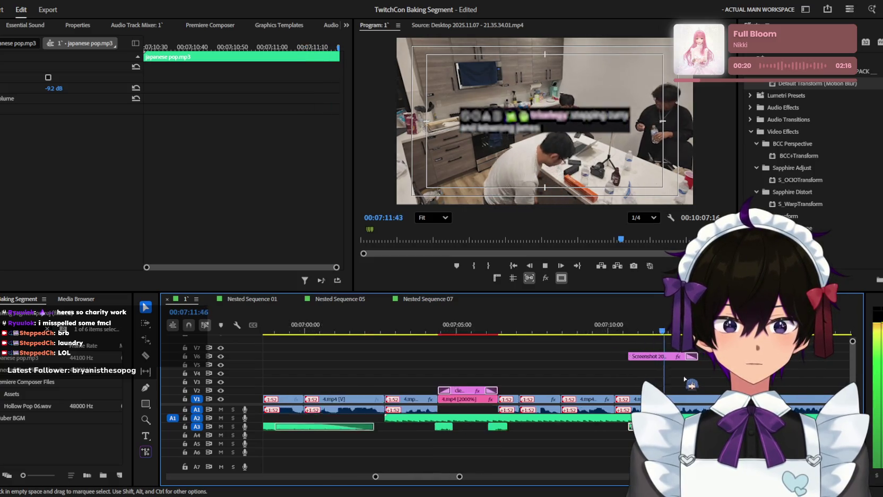
pyautogui.press('-')
pyautogui.press('-')
pyautogui.press('-')
pyautogui.press('=')
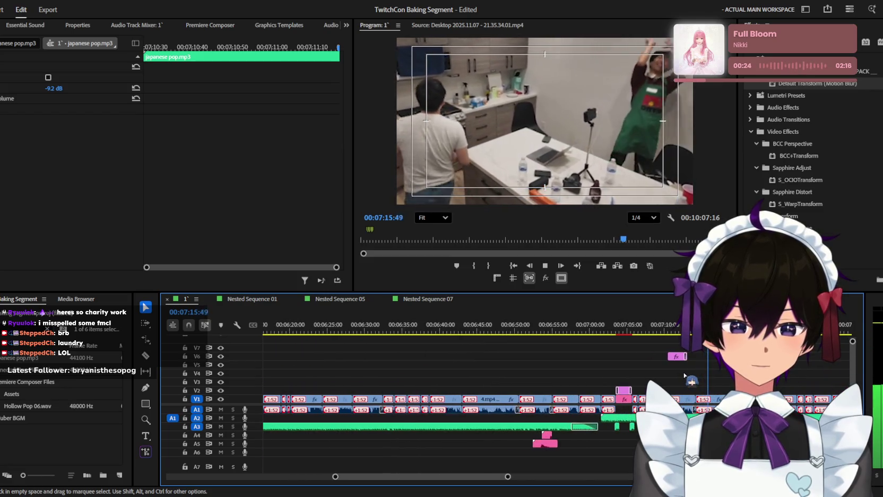
pyautogui.press('=')
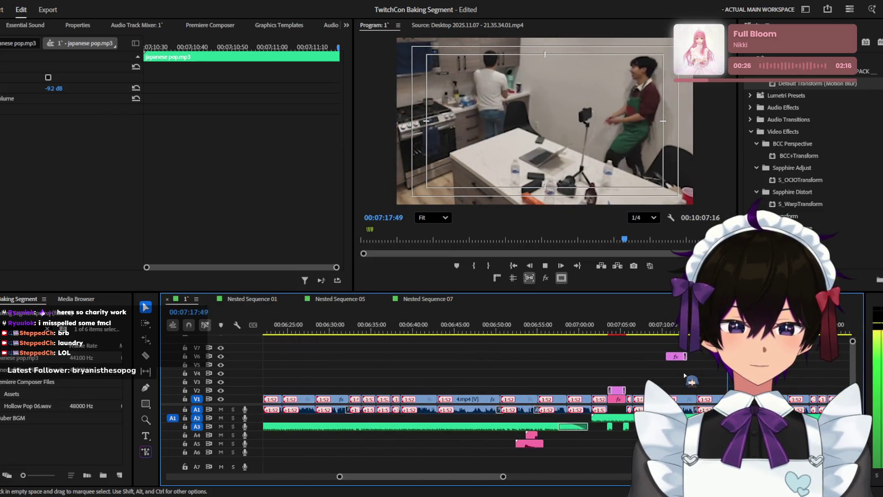
pyautogui.press('=')
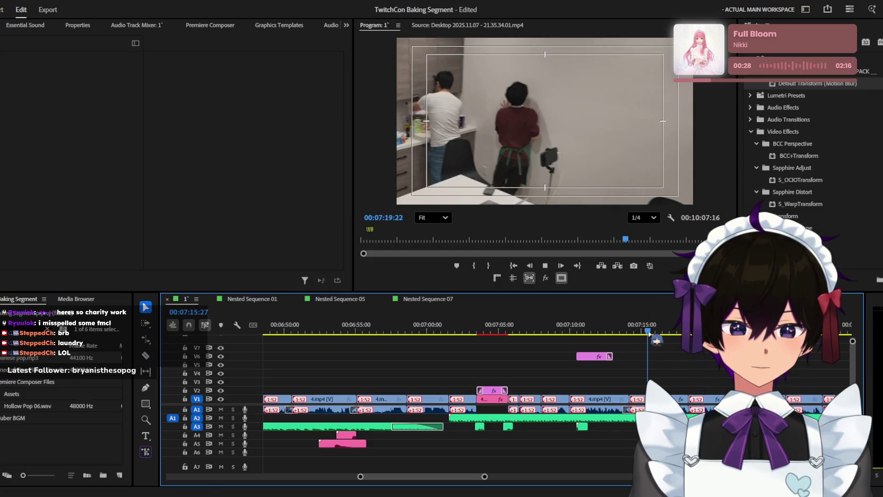
pyautogui.click(665, 358)
pyautogui.press('=')
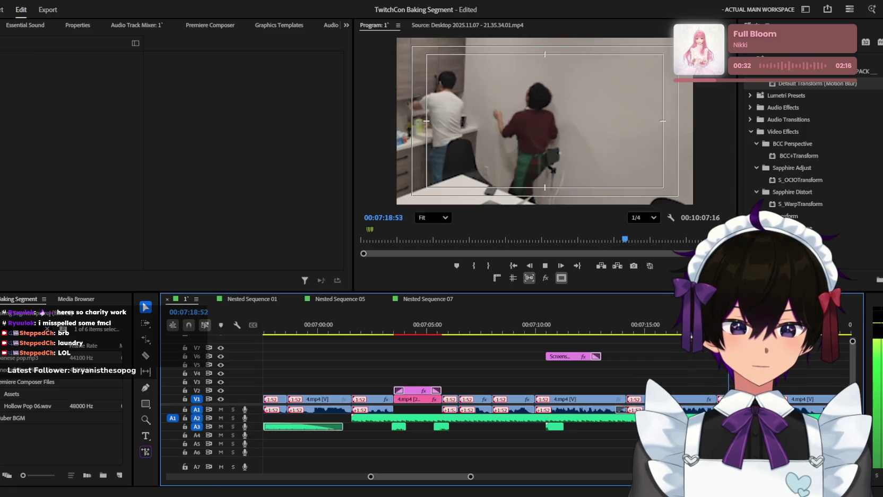
pyautogui.press('-')
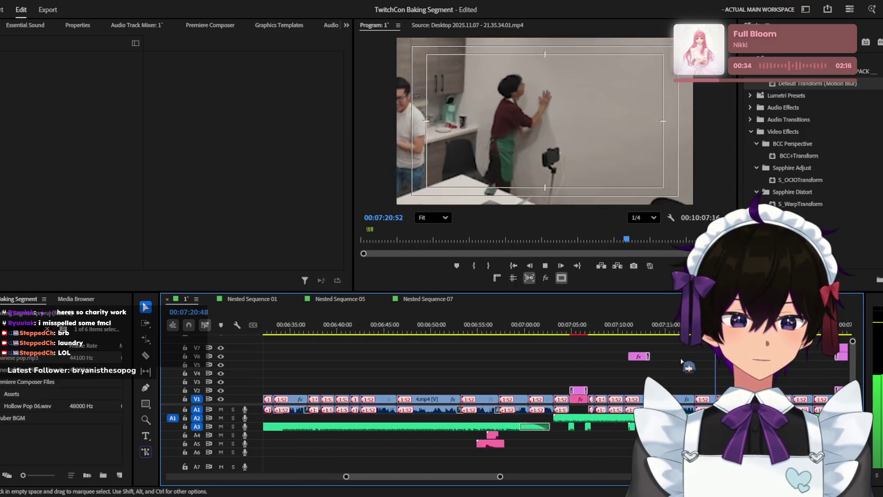
pyautogui.press('=')
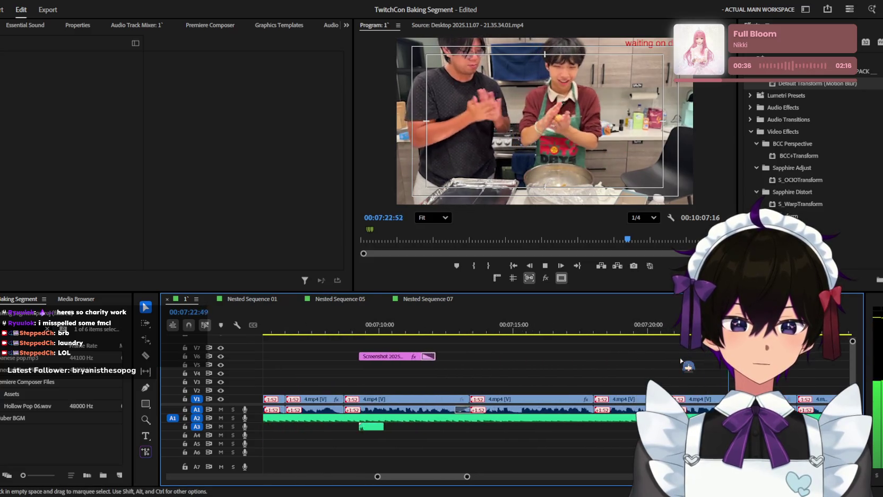
pyautogui.press('=')
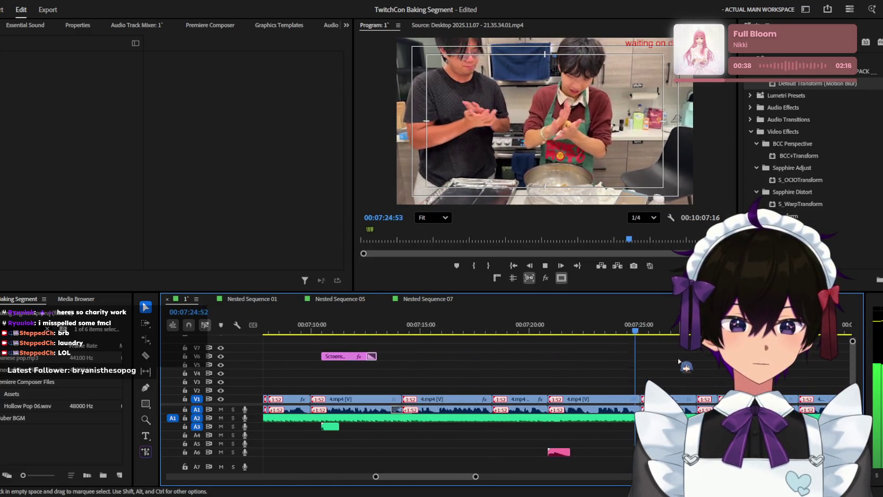
pyautogui.press('-')
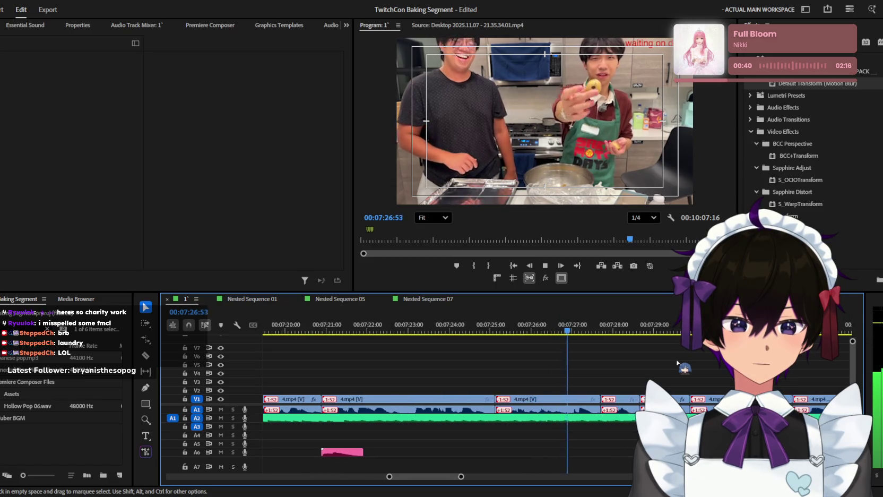
pyautogui.press('=')
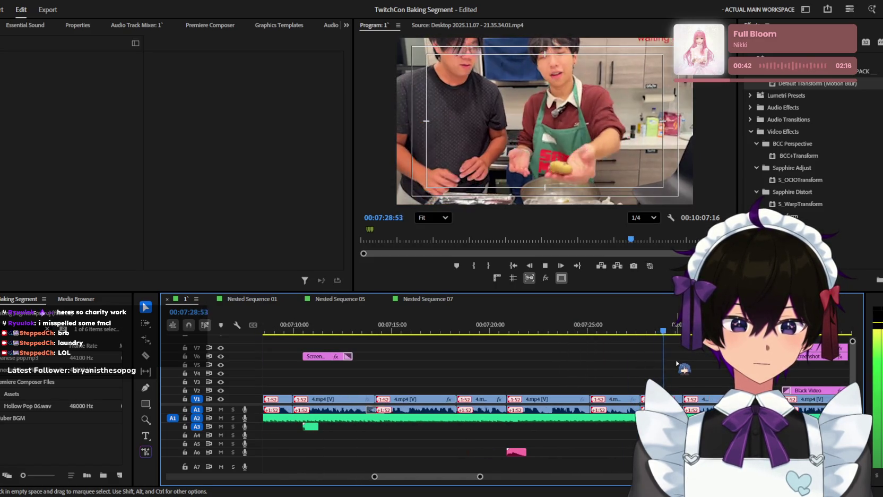
pyautogui.press('=')
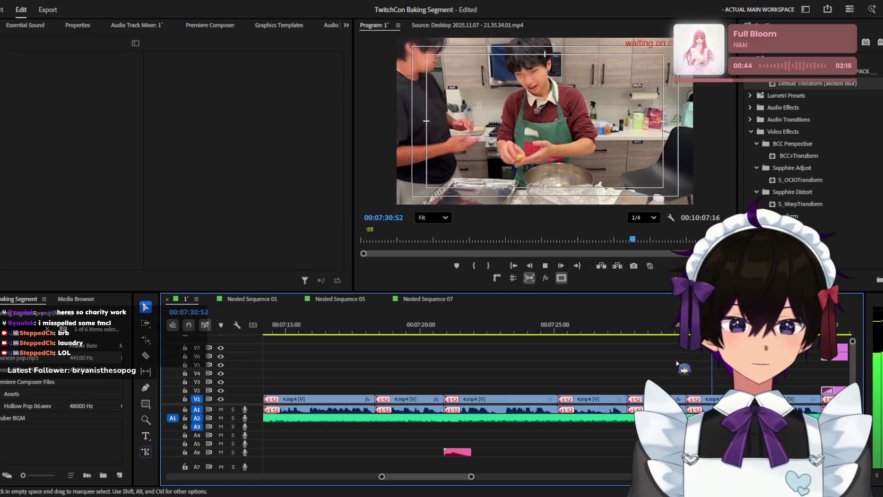
pyautogui.press('-')
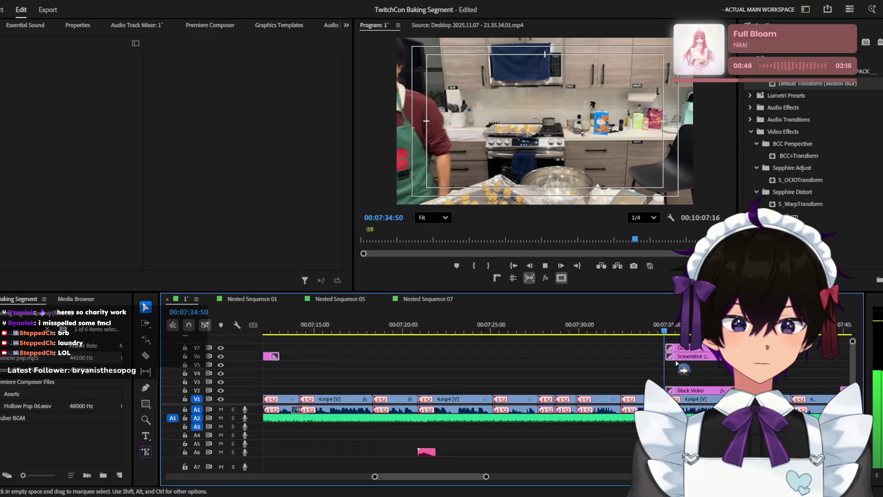
pyautogui.press('-')
pyautogui.press('space')
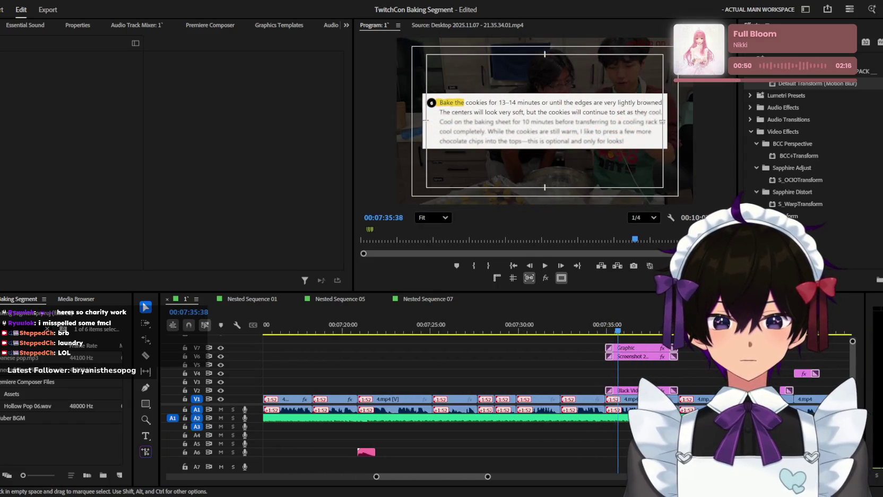
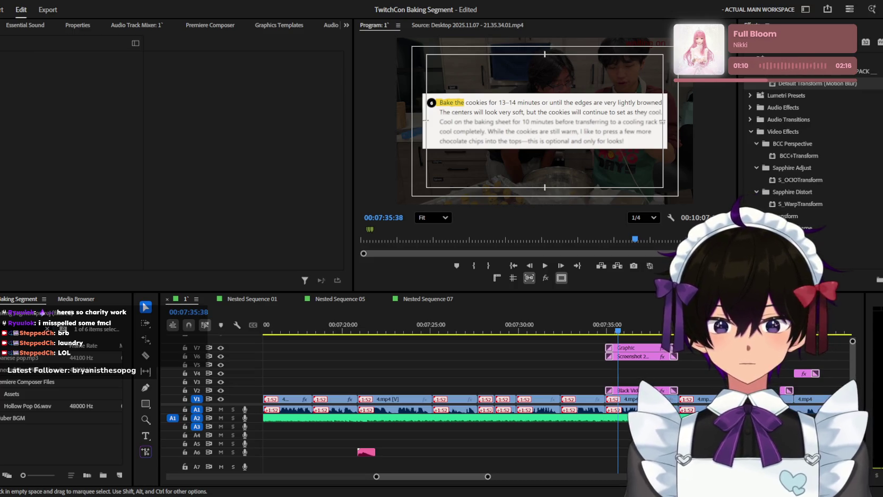
# Step: Save, then play back the 4.mp4 section around 7:44 to review its opacity fade
pyautogui.click(572, 354)
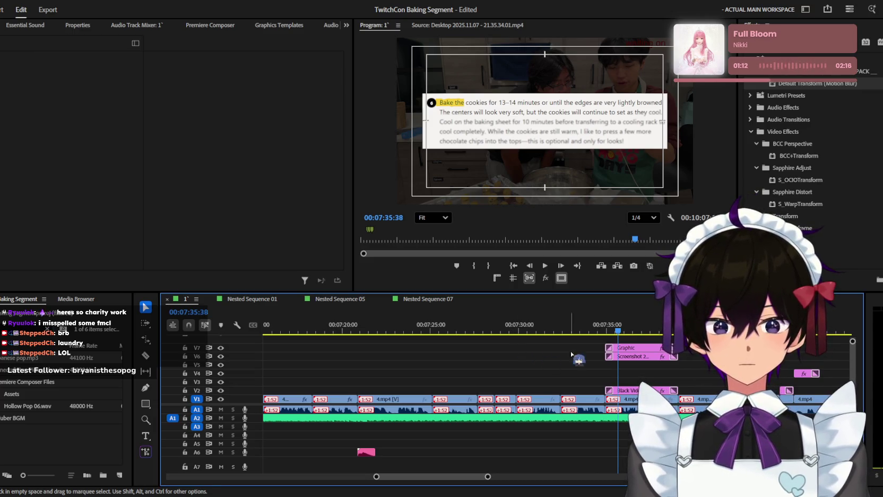
pyautogui.scroll(2, 695, 372)
pyautogui.hotkey('ctrl', 's')
pyautogui.press('space')
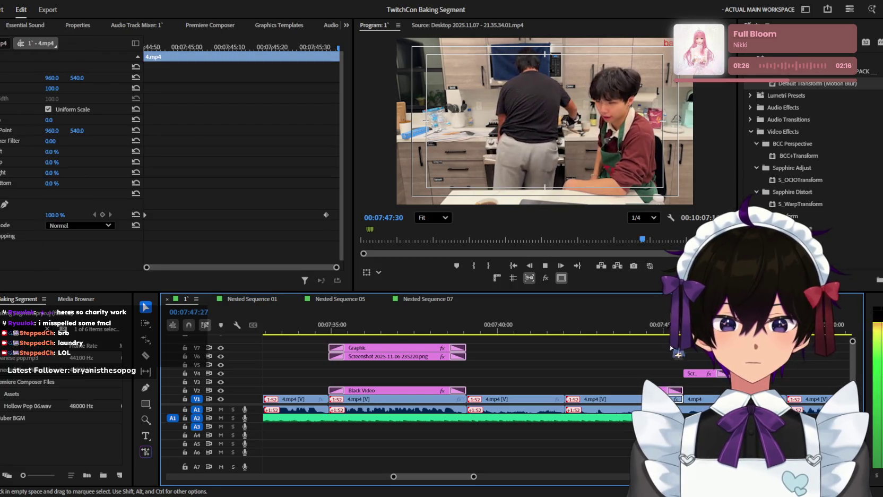
pyautogui.press('space')
# Step: Move the 4.mp4 clip's Opacity keyframe later and replay to check the fade
pyautogui.moveTo(155, 216); pyautogui.dragTo(247, 216)
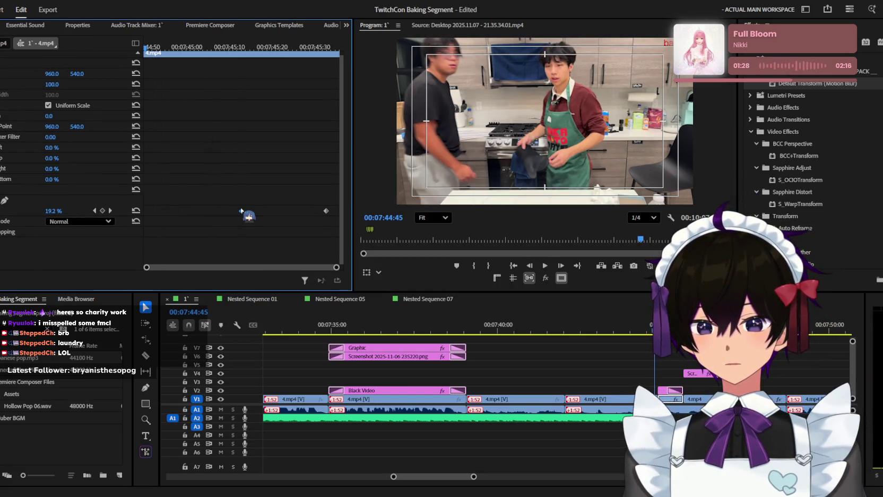
pyautogui.press('space')
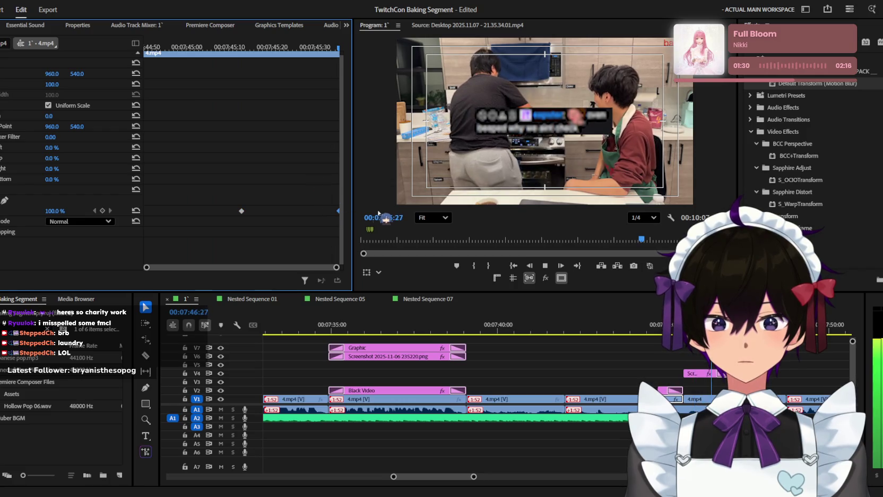
pyautogui.moveTo(680, 324); pyautogui.dragTo(698, 324)
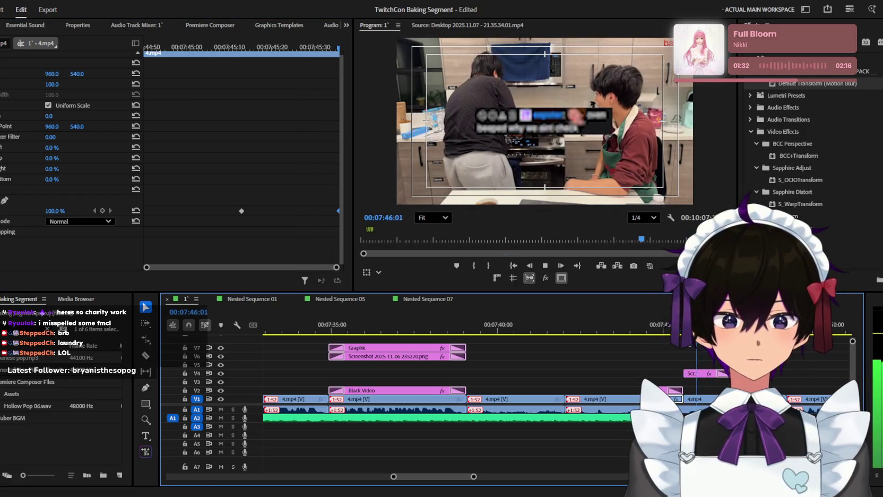
pyautogui.press('space')
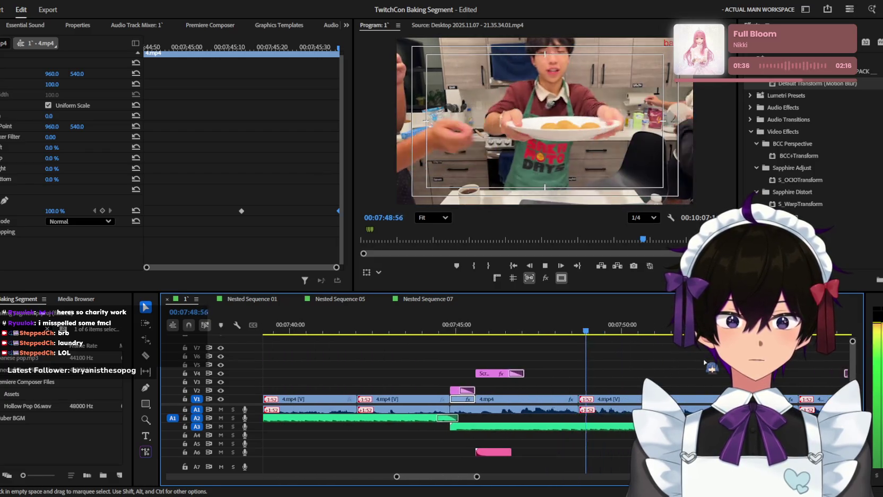
pyautogui.press('=')
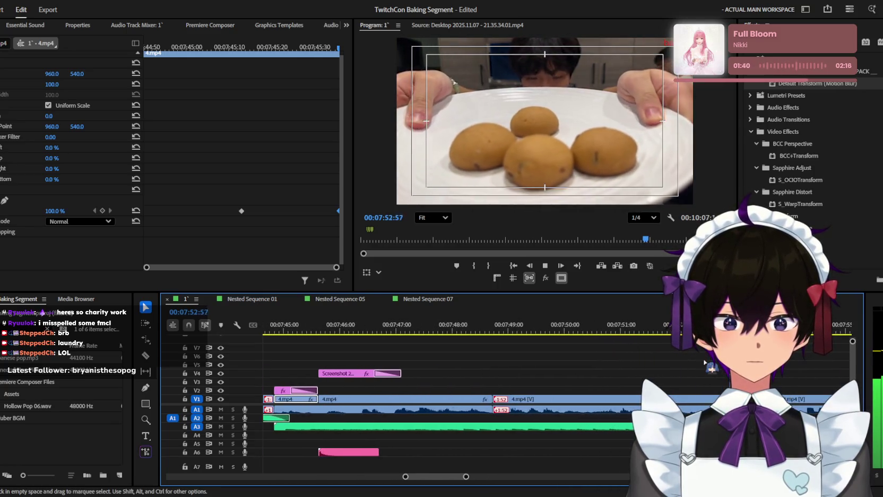
pyautogui.click(615, 410)
pyautogui.press('-')
pyautogui.press('-')
pyautogui.scroll(-3, 383, 423)
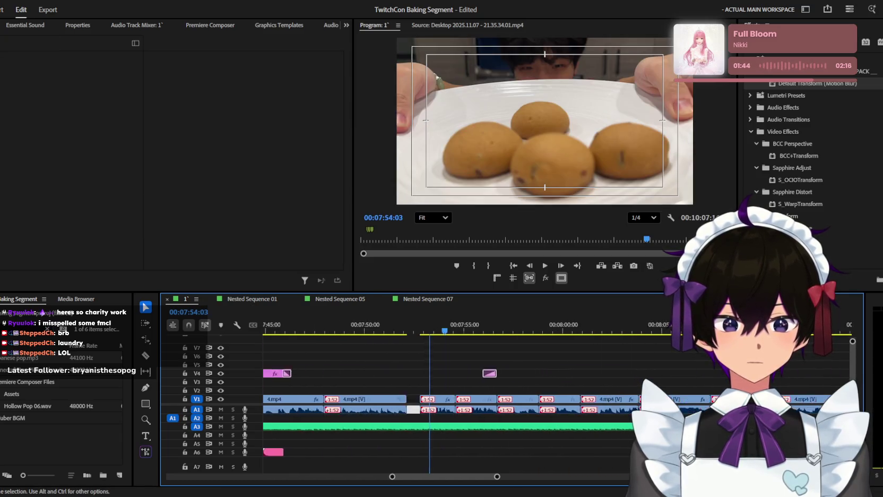
pyautogui.scroll(-2, 383, 423)
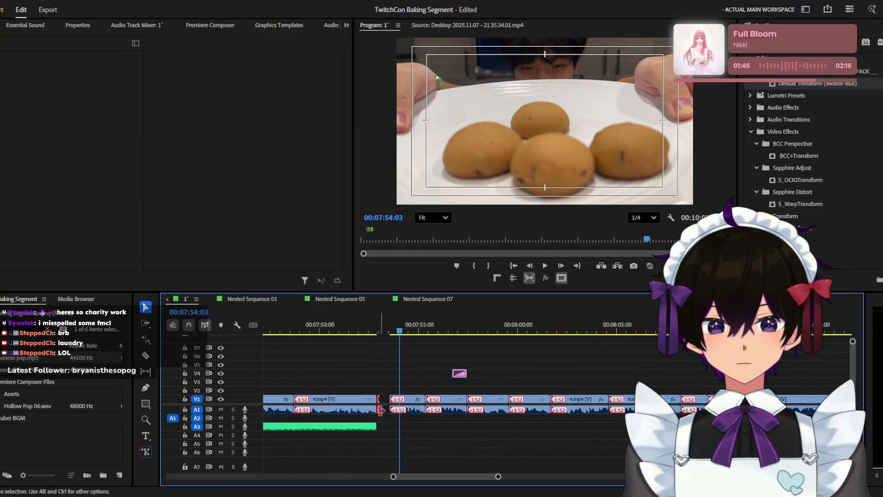
pyautogui.press('-')
pyautogui.press('-')
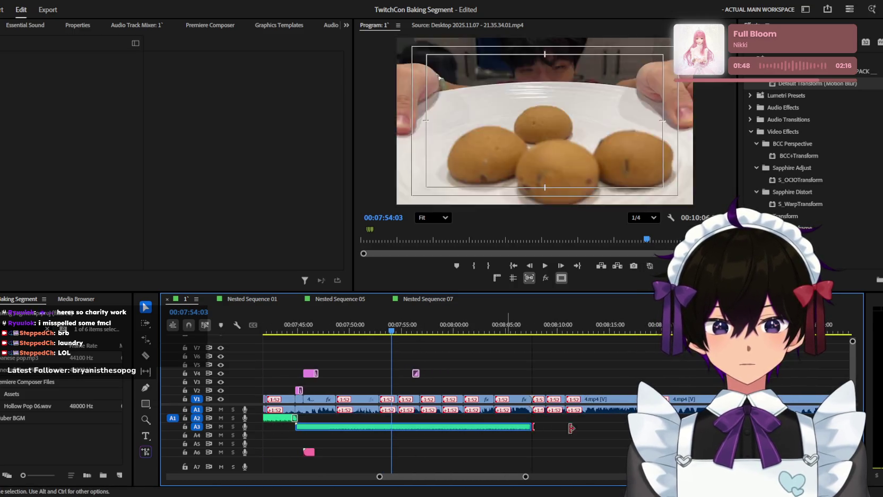
pyautogui.press('-')
pyautogui.press('-')
pyautogui.press('l')
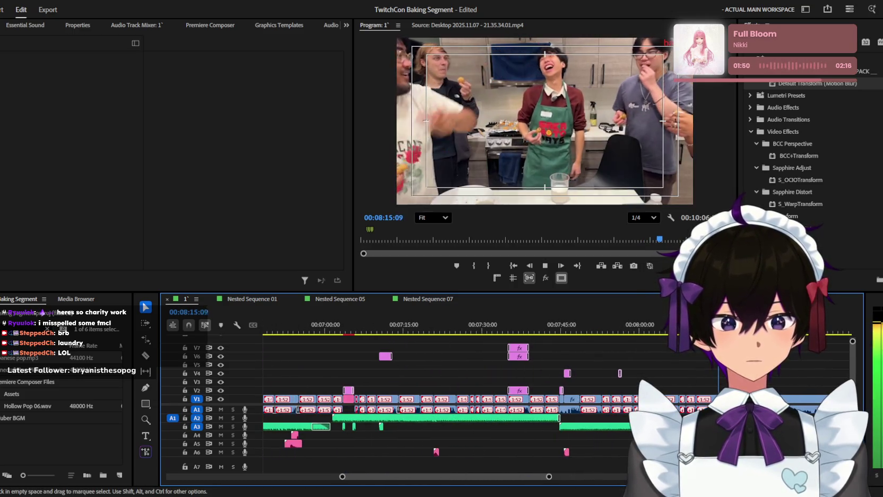
pyautogui.press('=')
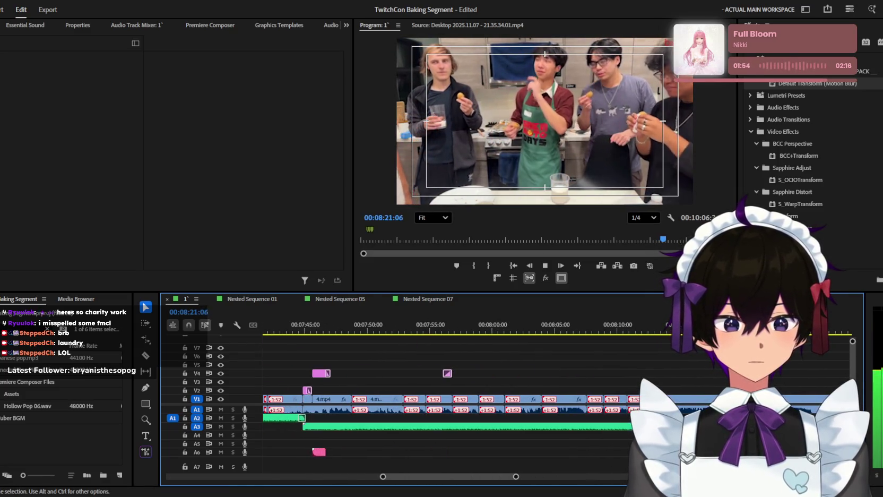
pyautogui.press('space')
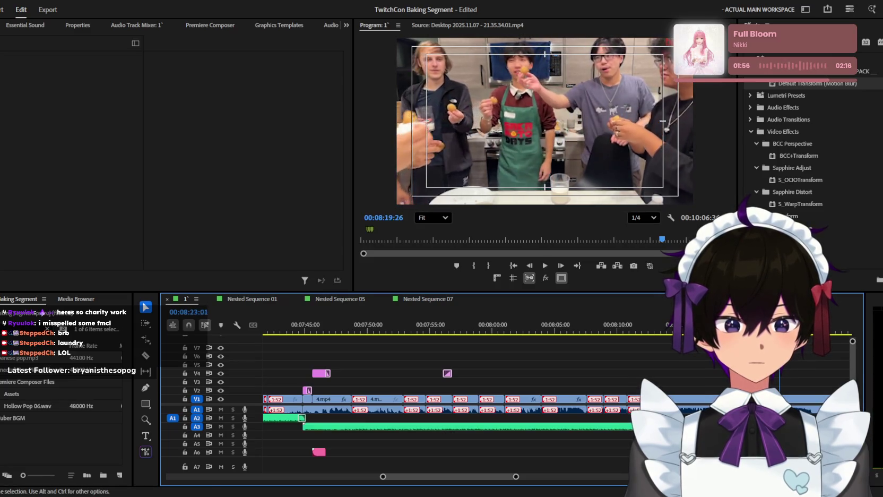
pyautogui.press('-')
pyautogui.press('-')
pyautogui.press('-')
pyautogui.press('=')
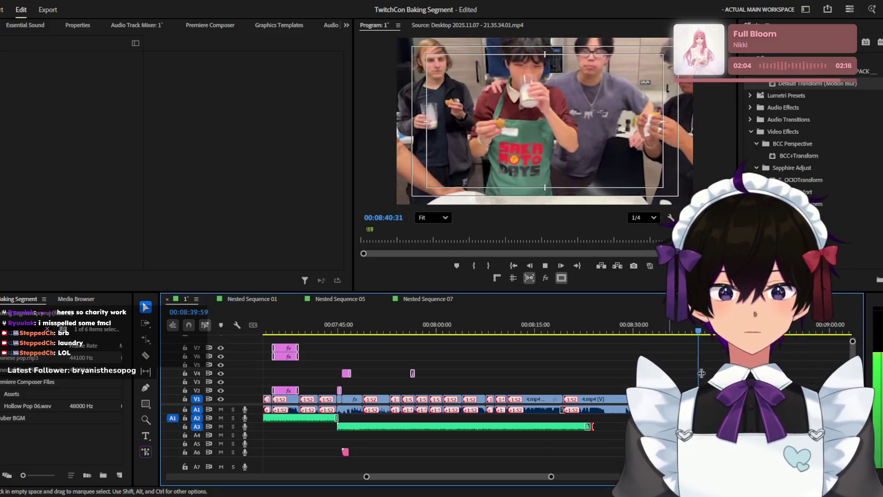
pyautogui.press('-')
pyautogui.press('-')
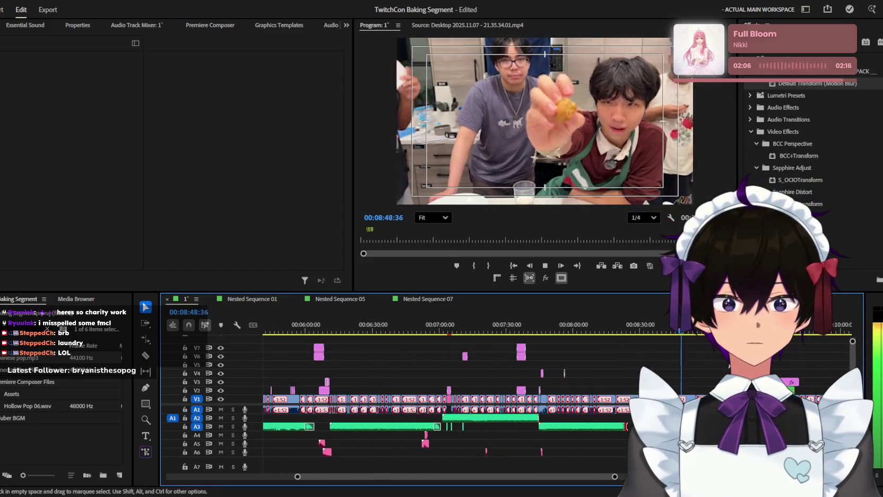
pyautogui.press('=')
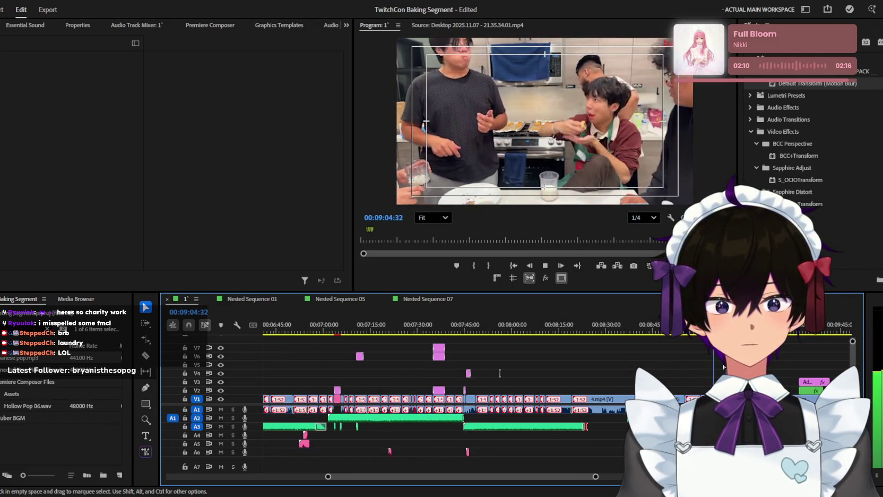
pyautogui.press('=')
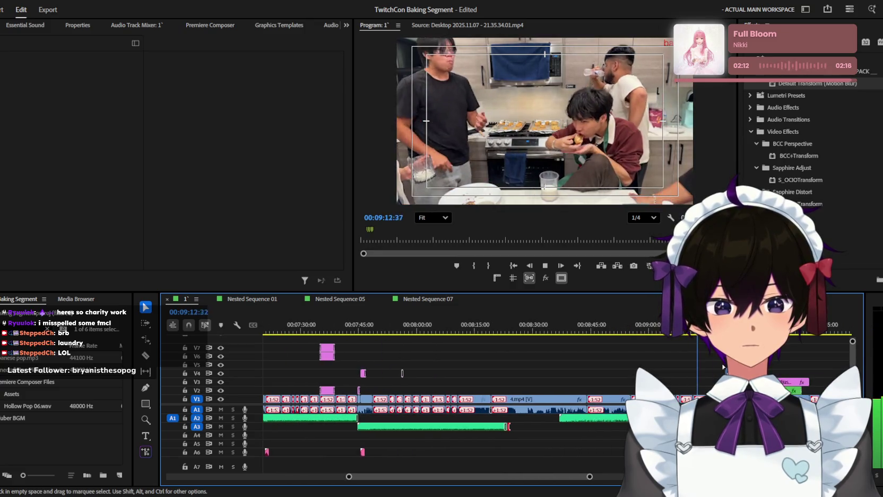
pyautogui.press('=')
pyautogui.press('-')
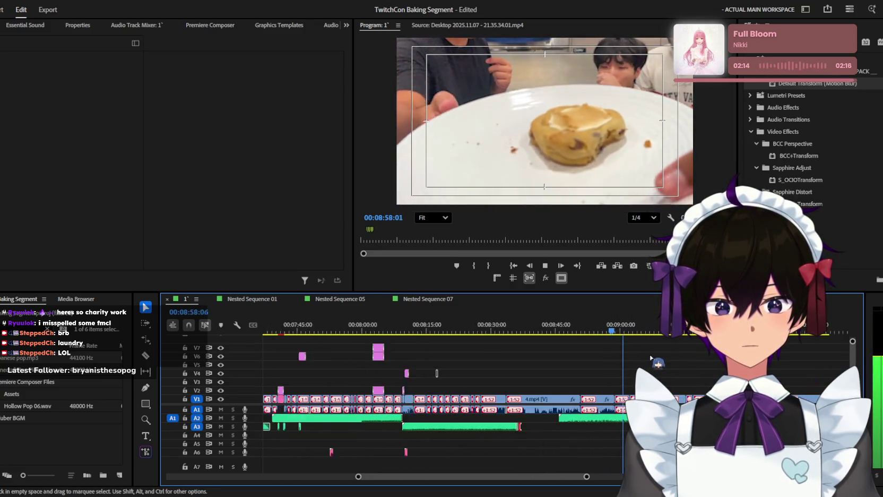
pyautogui.press('-')
pyautogui.moveTo(403, 326); pyautogui.dragTo(459, 326)
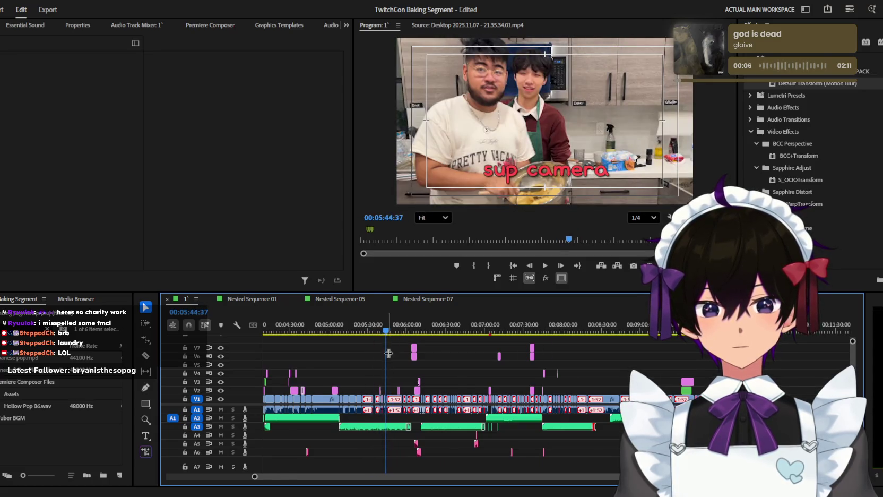
pyautogui.press('=')
pyautogui.click(380, 388)
pyautogui.press('space')
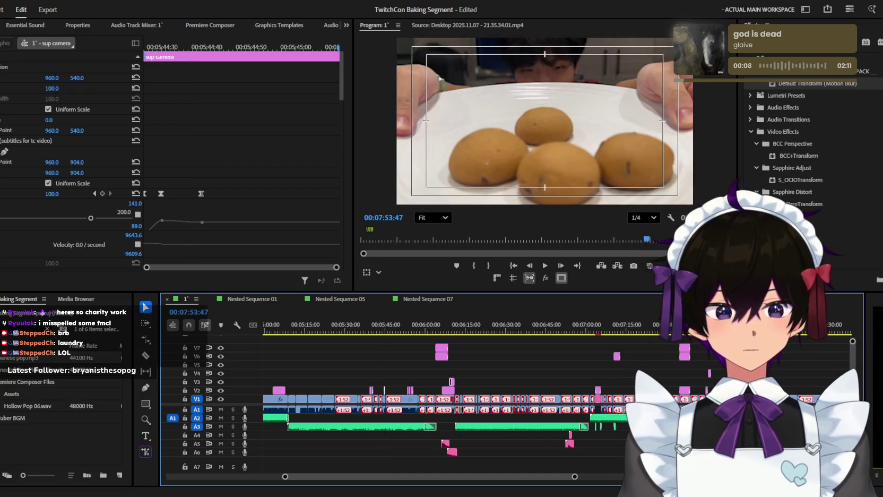
pyautogui.press('=')
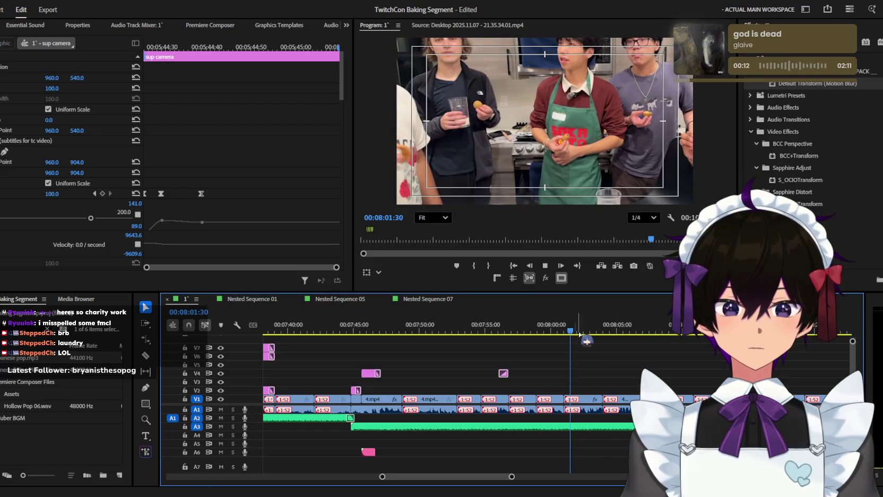
pyautogui.press('=')
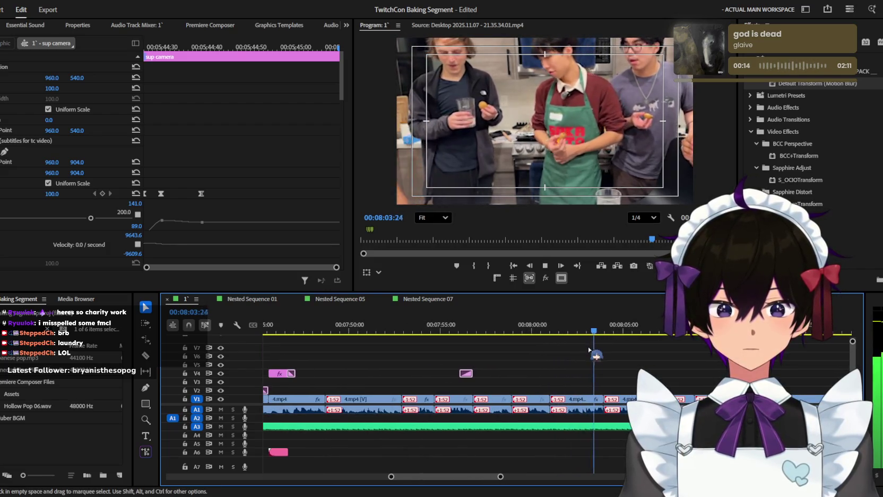
pyautogui.press('-')
pyautogui.press('-')
pyautogui.press('space')
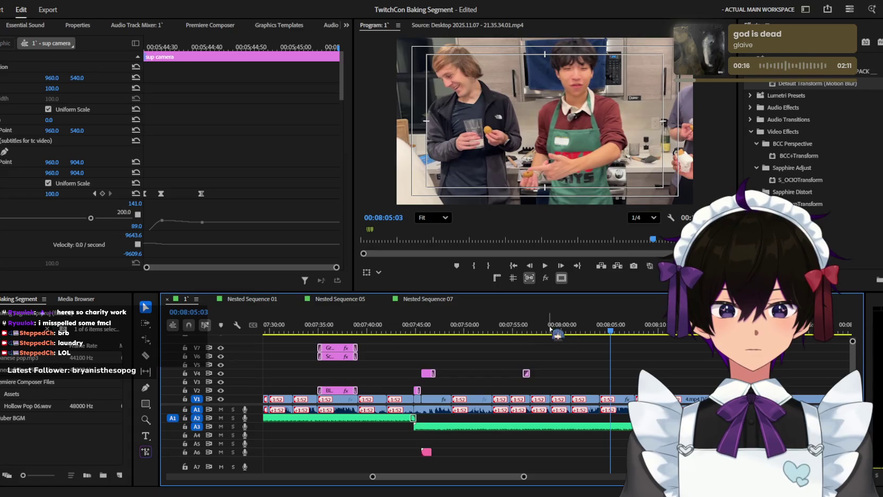
pyautogui.click(552, 333)
pyautogui.press('=')
pyautogui.press('=')
pyautogui.press('space')
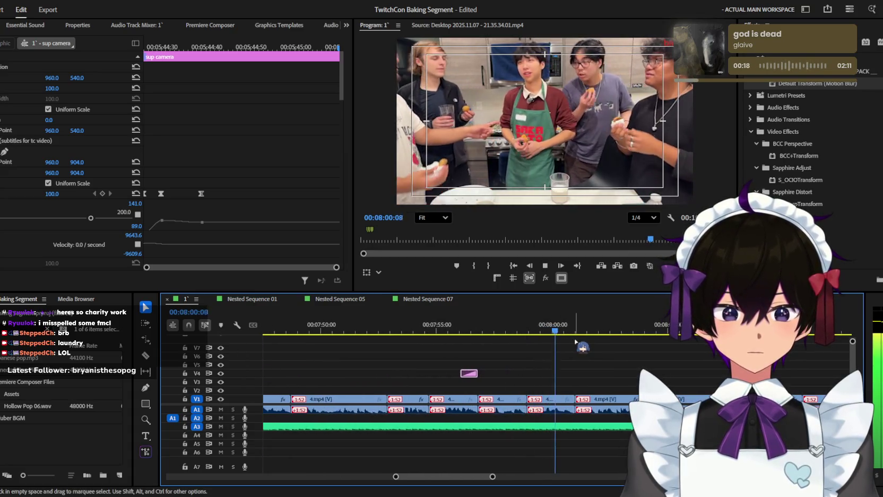
pyautogui.press('-')
pyautogui.click(563, 332)
pyautogui.press('=')
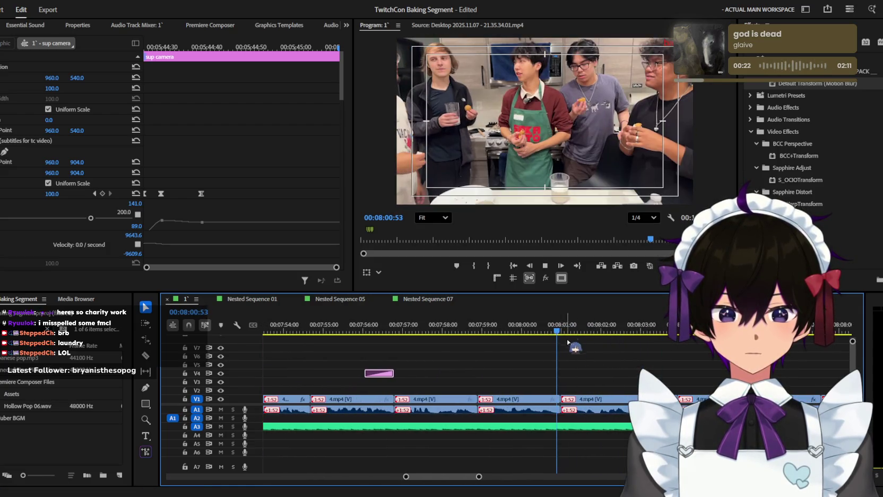
pyautogui.press('=')
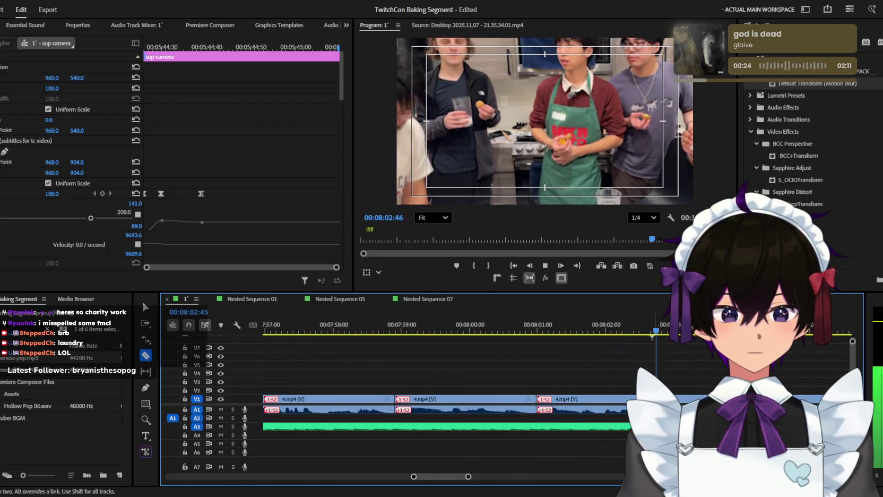
pyautogui.click(145, 306)
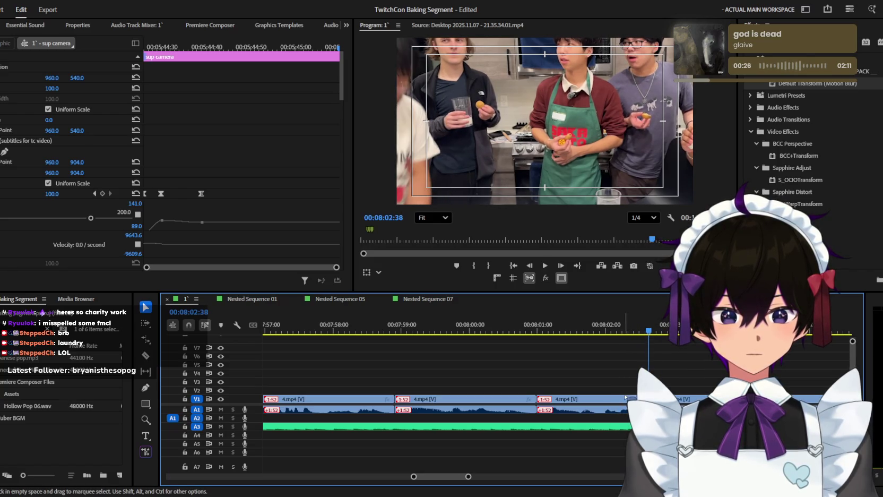
pyautogui.press('Up')
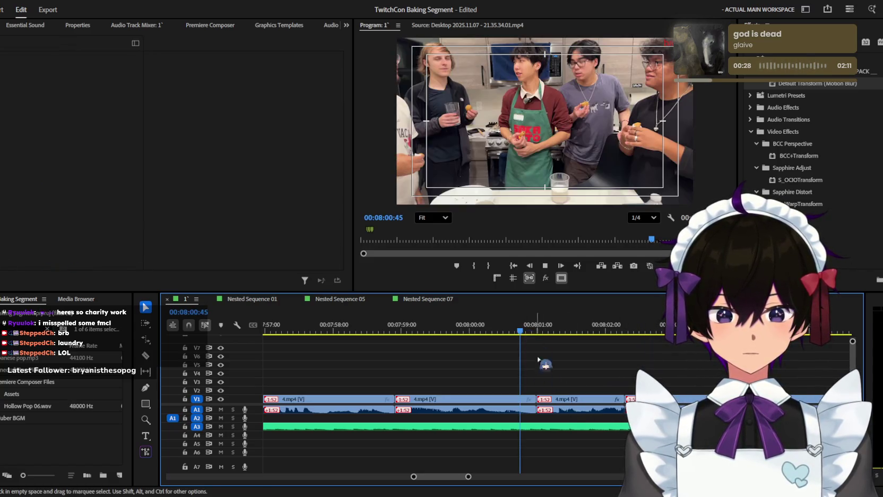
pyautogui.press('space')
pyautogui.press('-')
pyautogui.press('-')
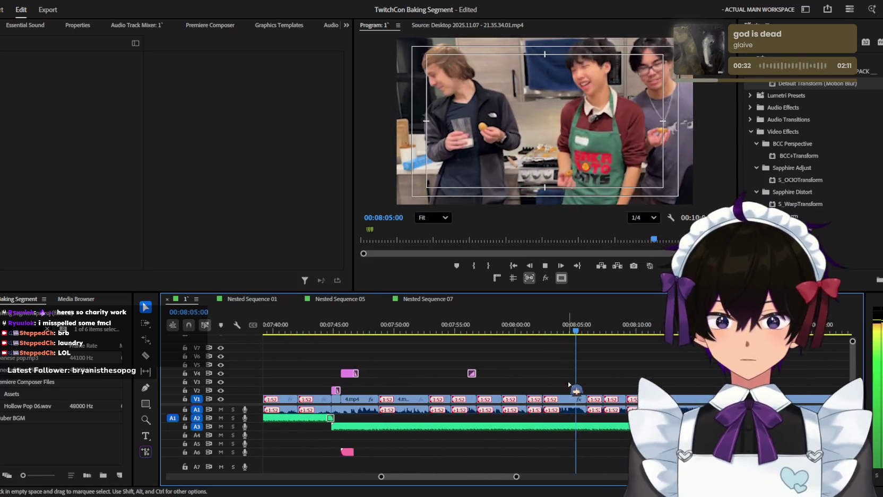
pyautogui.press('=')
pyautogui.press('-')
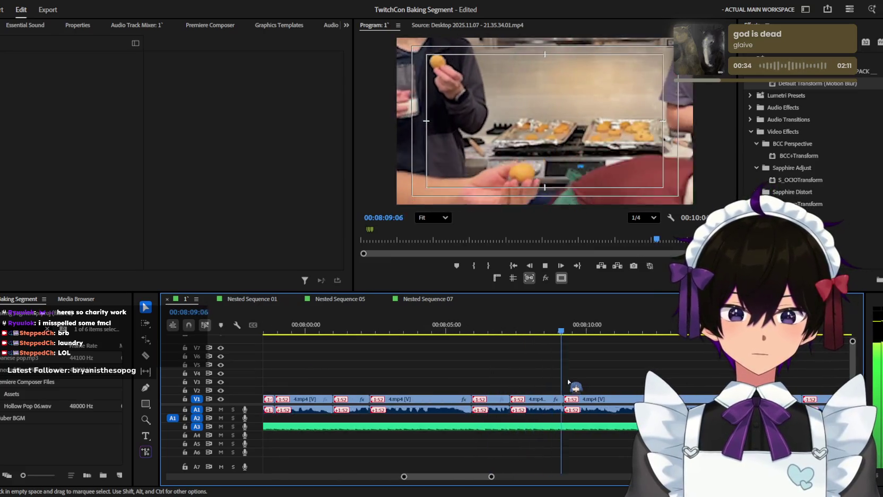
pyautogui.press('-')
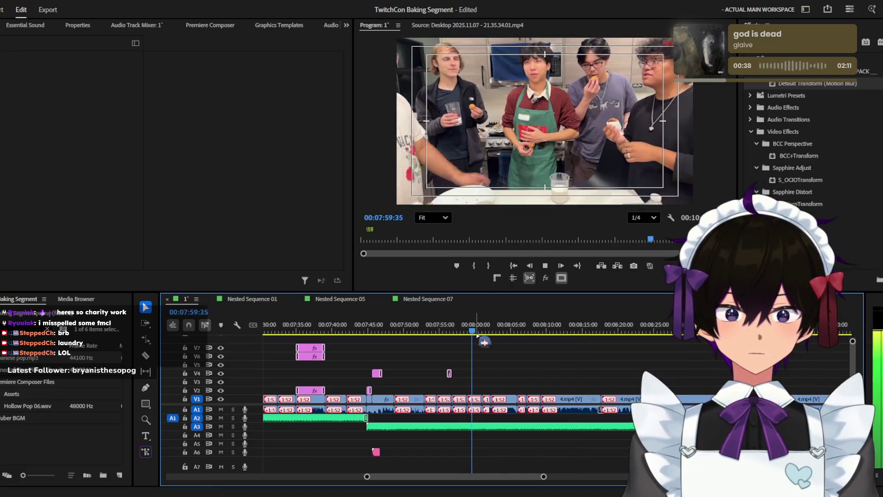
pyautogui.press('=')
pyautogui.press('=')
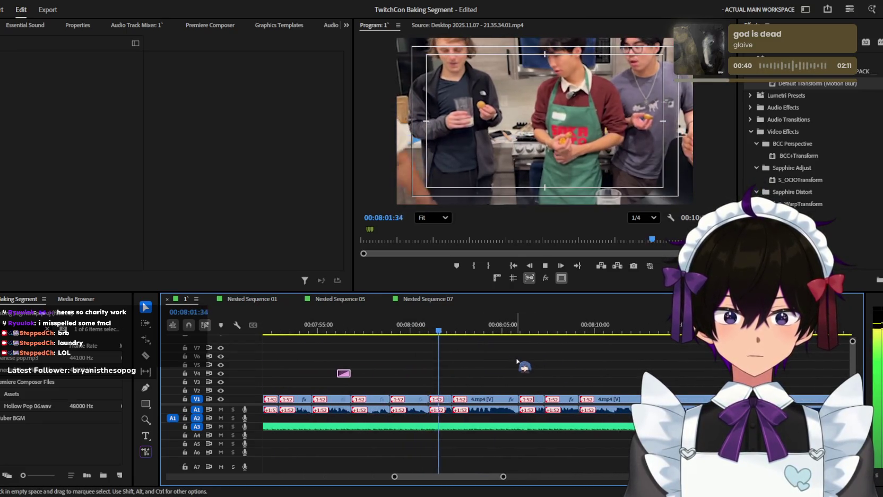
pyautogui.press('=')
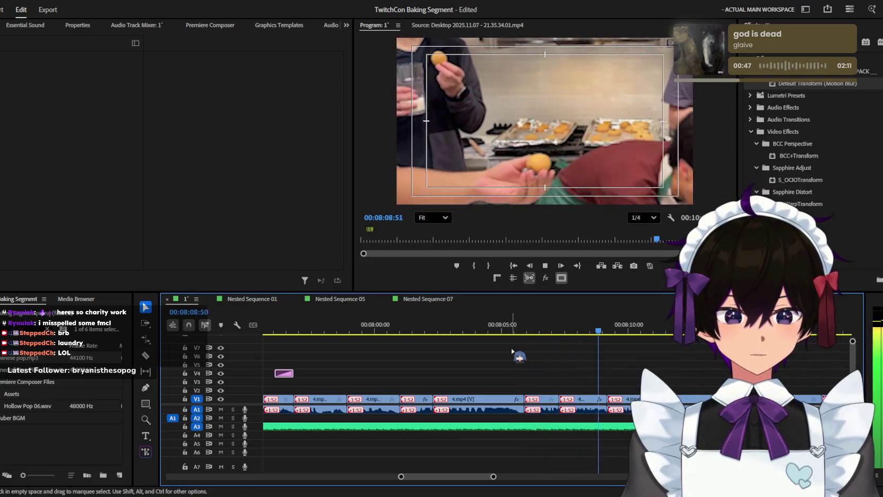
pyautogui.press('-')
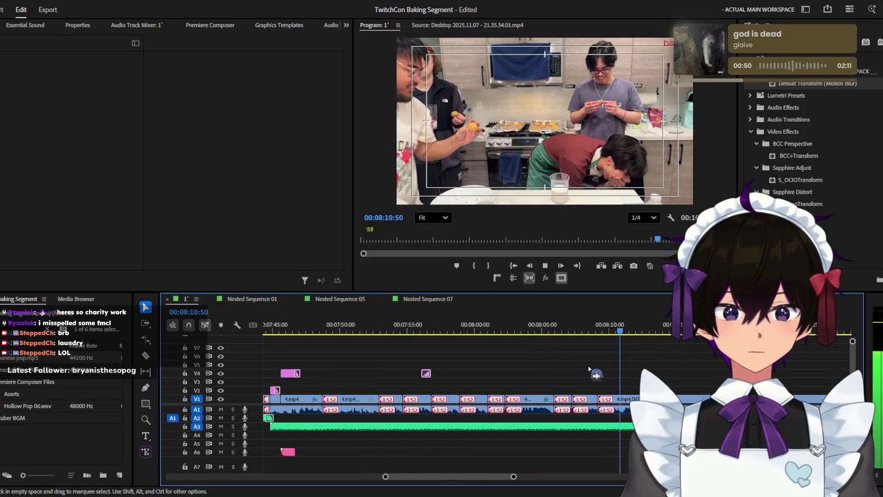
pyautogui.moveTo(515, 327); pyautogui.dragTo(402, 332)
pyautogui.press('=')
pyautogui.press('space')
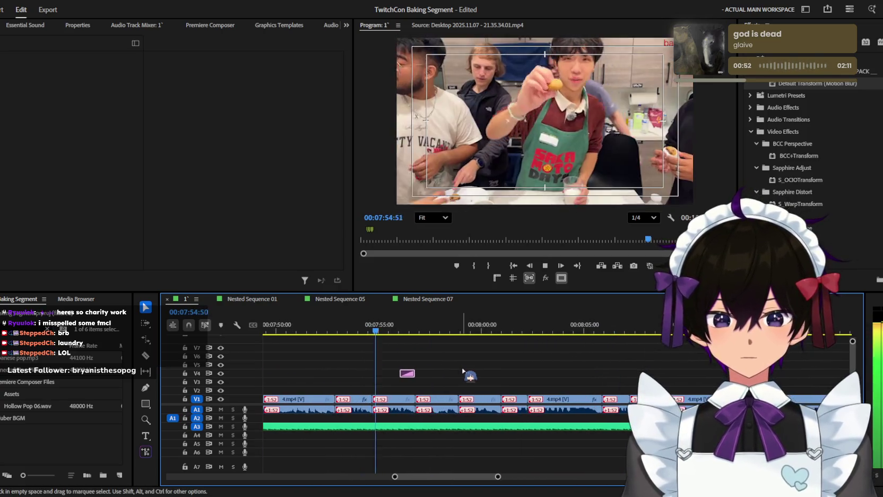
pyautogui.press('=')
pyautogui.press('=')
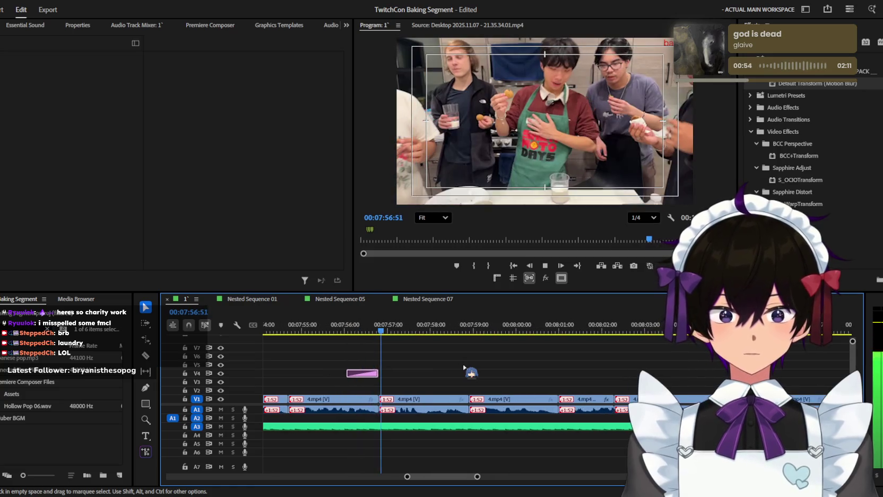
pyautogui.press('-')
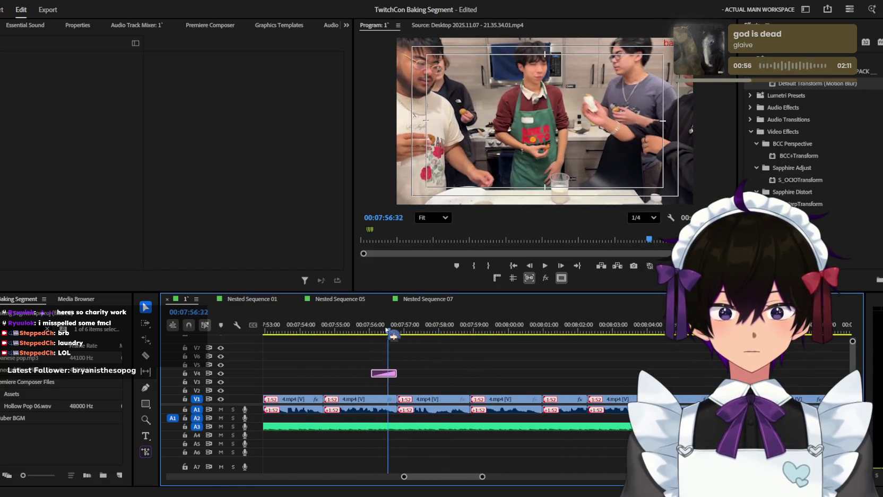
pyautogui.click(366, 330)
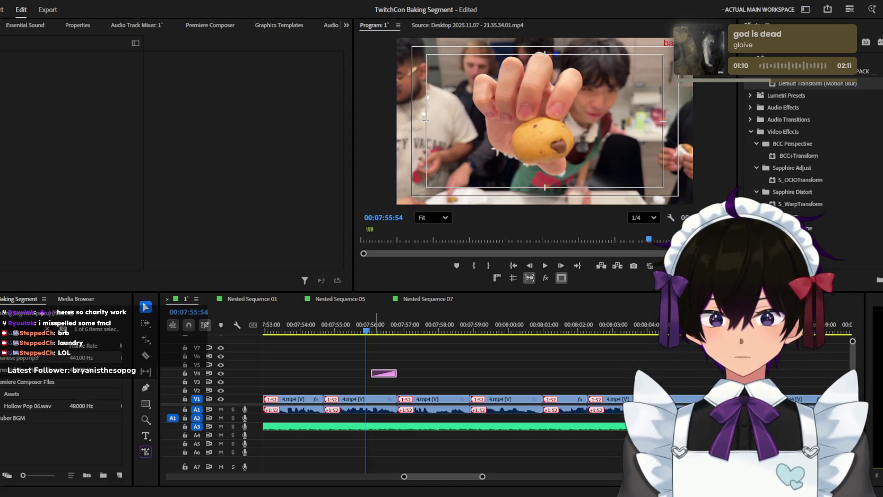
# Step: Razor the A5 sound effect and move its short piece up to A4, then play it
pyautogui.click(399, 372)
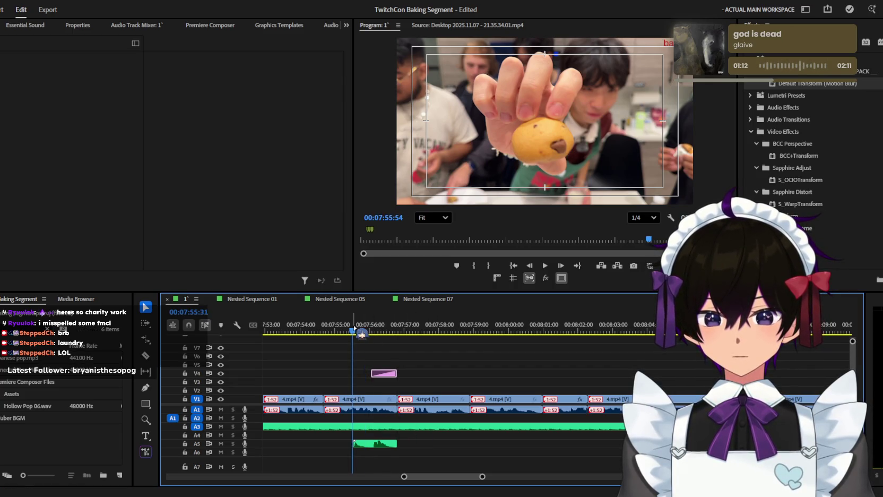
pyautogui.click(380, 442)
pyautogui.press('=')
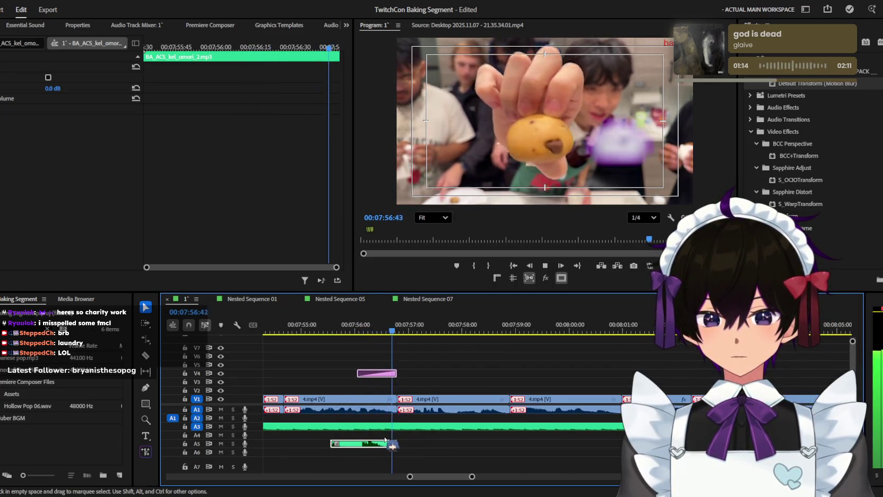
pyautogui.press('space')
pyautogui.press('c')
pyautogui.click(358, 446)
pyautogui.press('v')
pyautogui.moveTo(372, 444); pyautogui.dragTo(372, 435)
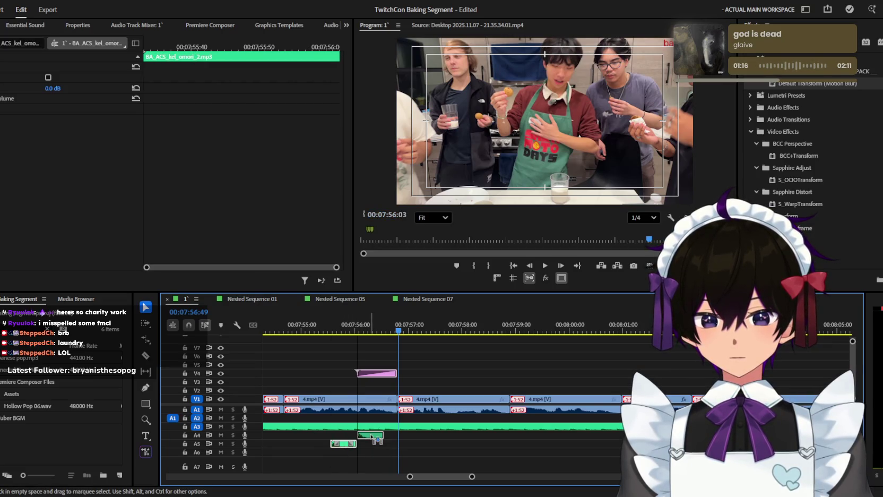
pyautogui.click(361, 329)
pyautogui.press('space')
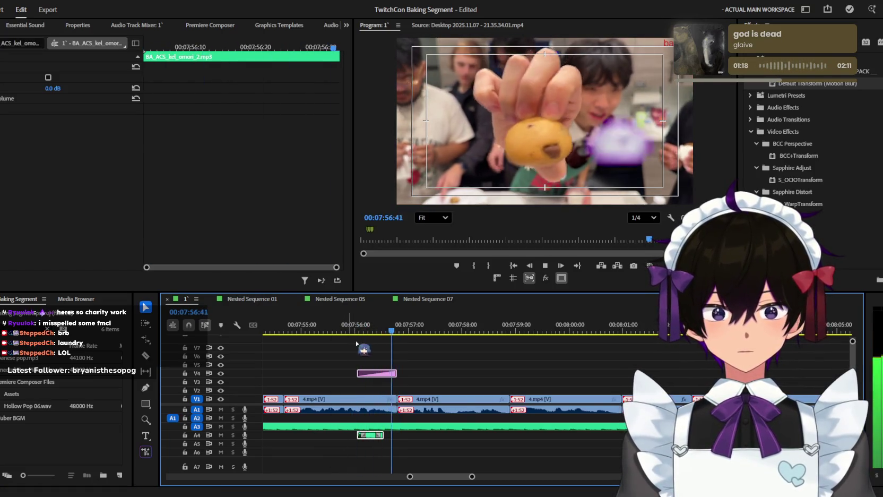
# Step: Paste the 'sup camera' caption onto V2 at 07:59:55
pyautogui.press('-')
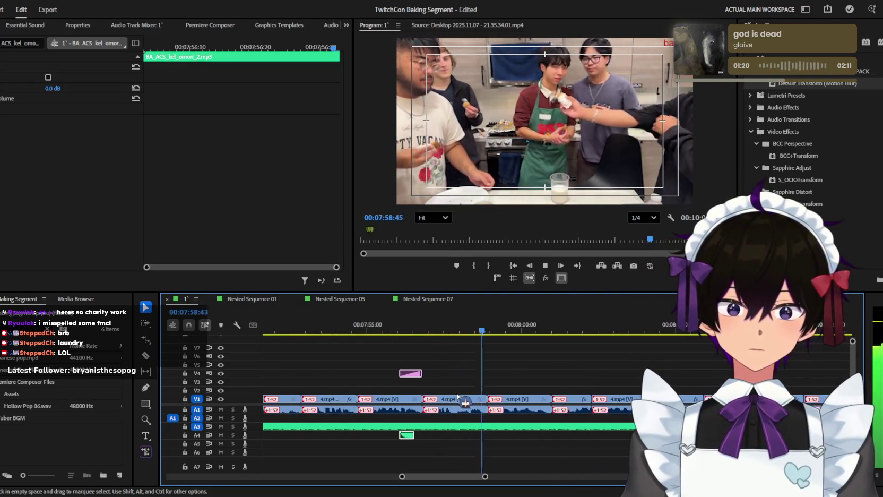
pyautogui.press('space')
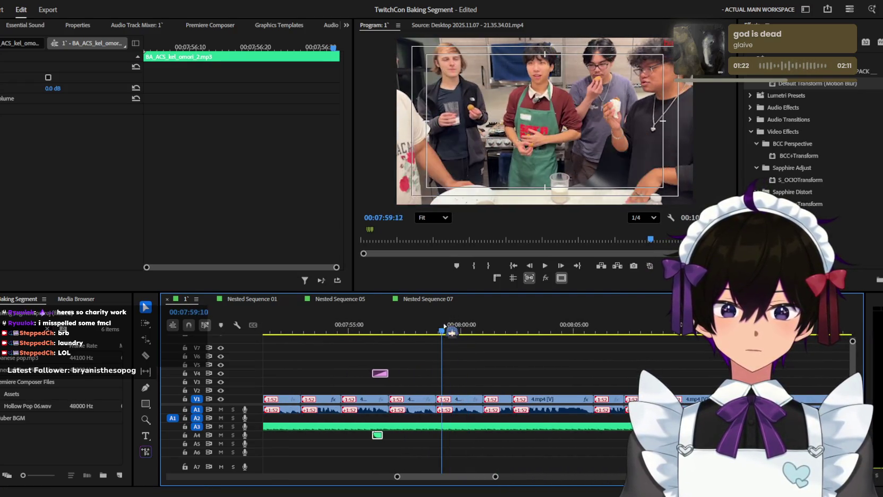
pyautogui.hotkey('ctrl', 'v')
pyautogui.press('=')
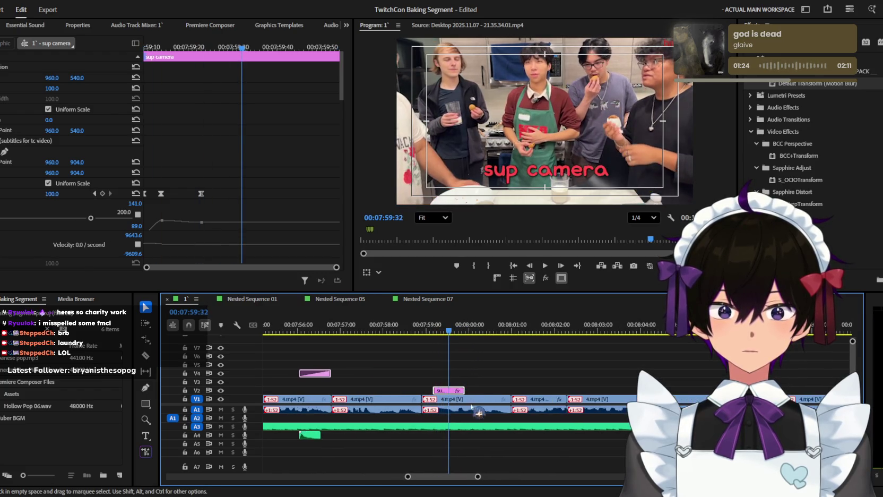
# Step: Lengthen the V2 caption and retype its text as 'i gotchu'
pyautogui.moveTo(454, 390); pyautogui.dragTo(488, 391)
pyautogui.press('space')
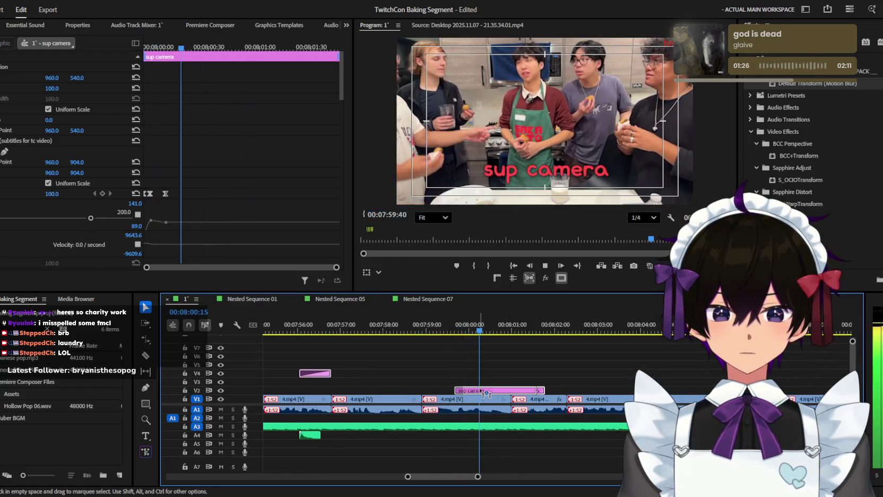
pyautogui.press('space')
pyautogui.doubleClick(547, 170)
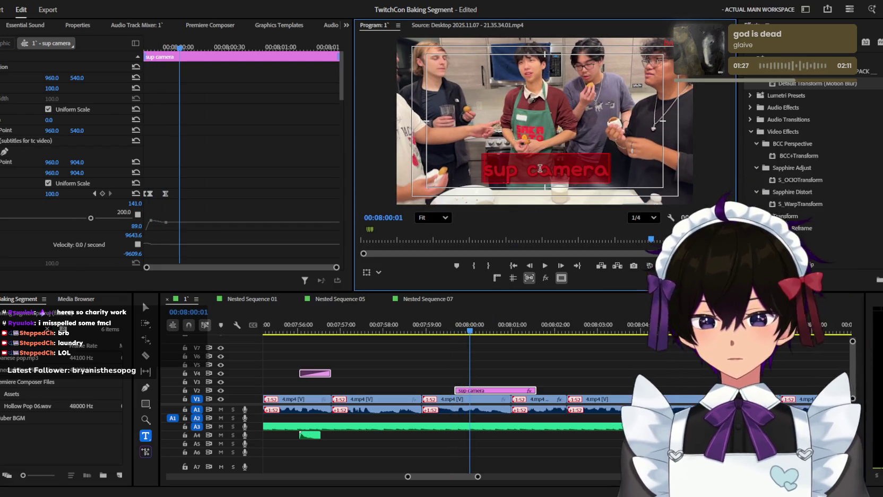
pyautogui.hotkey('ctrl', 'a')
pyautogui.write('i gotchu')
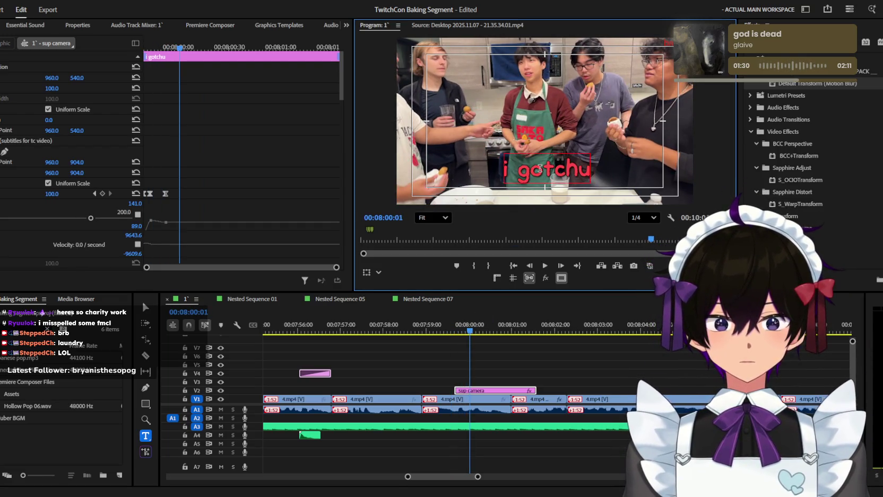
pyautogui.click(496, 366)
pyautogui.scroll(2, 497, 354)
pyautogui.press('space')
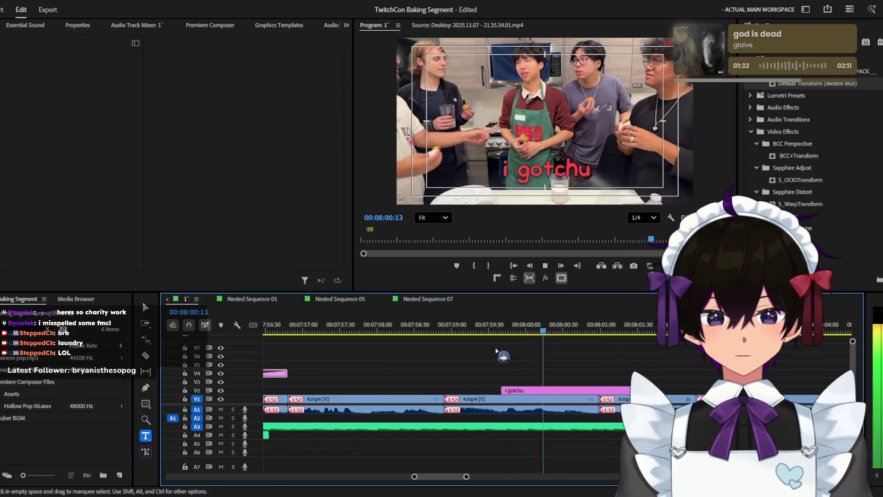
# Step: Cut the 'i gotchu' caption at 08:00:54 and delete the excess piece
pyautogui.scroll(2, 503, 355)
pyautogui.click(574, 394)
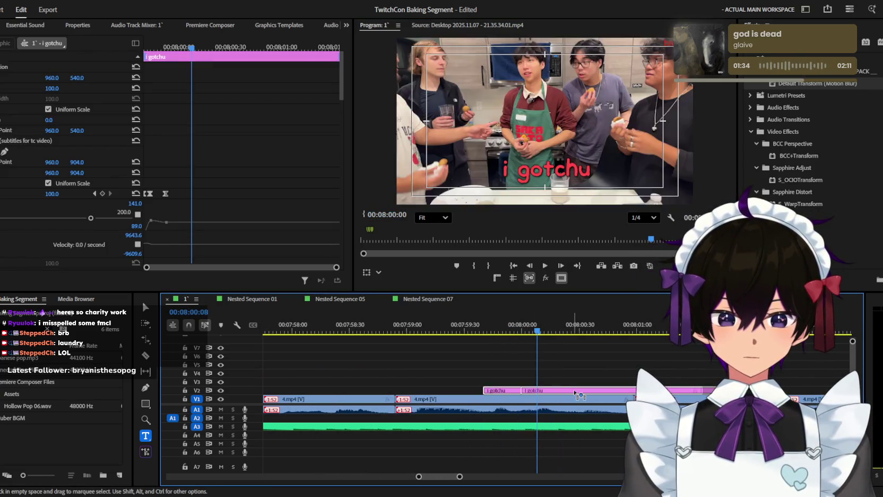
pyautogui.press('space')
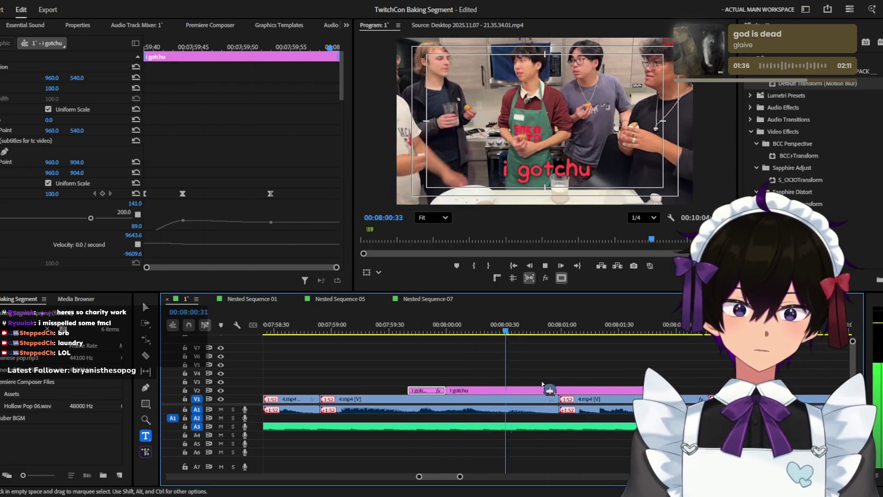
pyautogui.press('space')
pyautogui.press('v')
pyautogui.press('Delete')
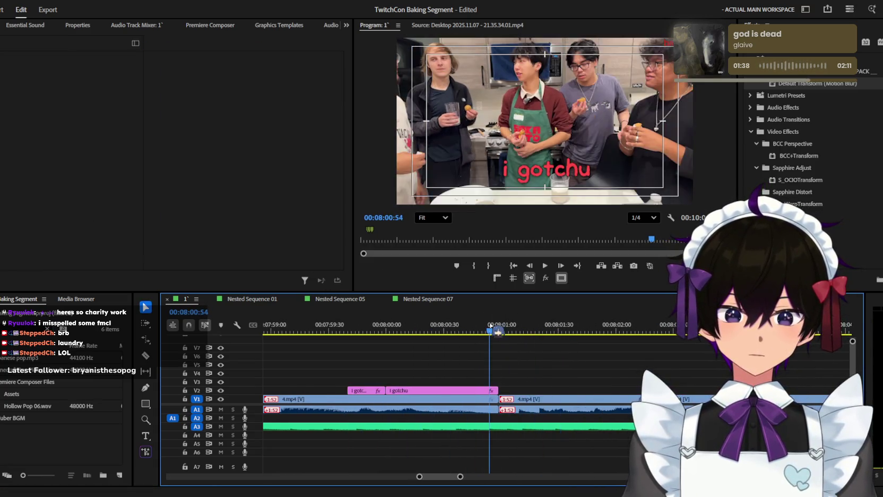
pyautogui.press('space')
# Step: Drop another 'sup camera' caption near 08:06 and play it over the video
pyautogui.scroll(-2, 532, 371)
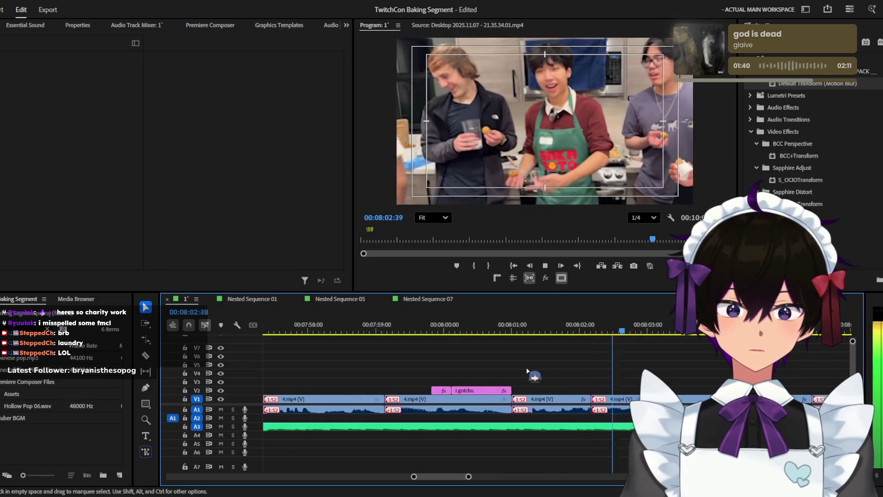
pyautogui.scroll(-2, 689, 370)
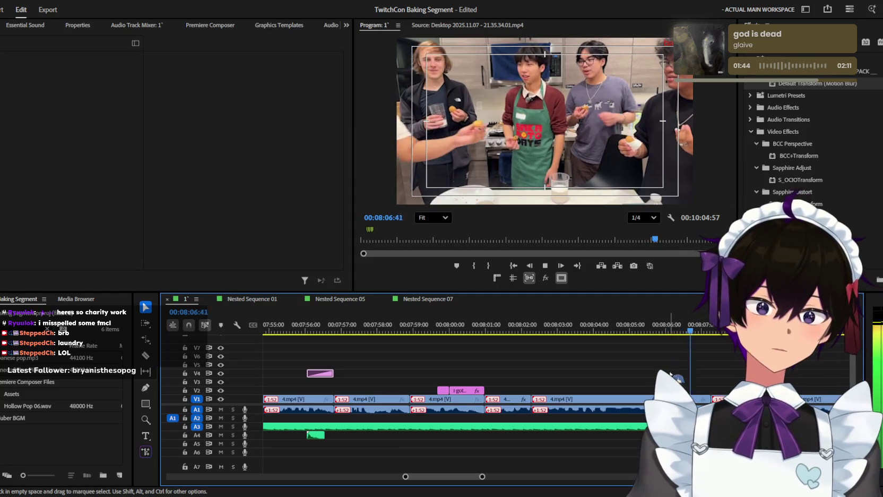
pyautogui.press('space')
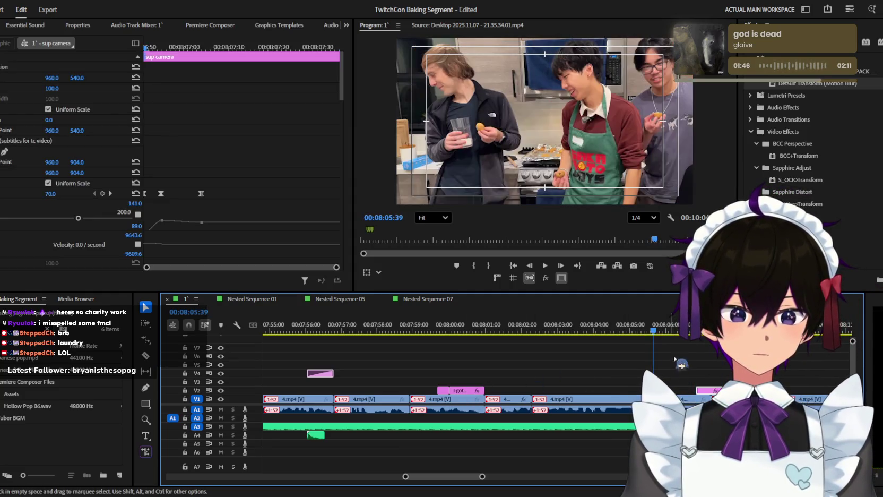
pyautogui.scroll(2, 681, 364)
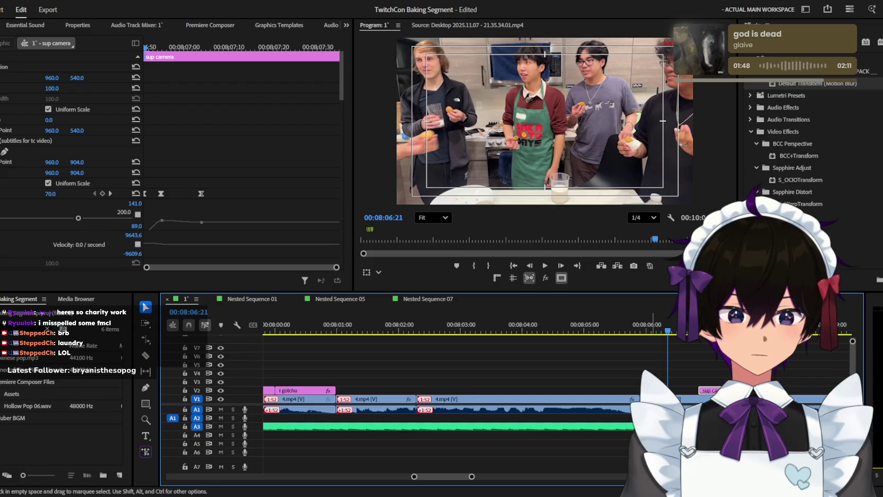
pyautogui.press('space')
pyautogui.scroll(2, 677, 369)
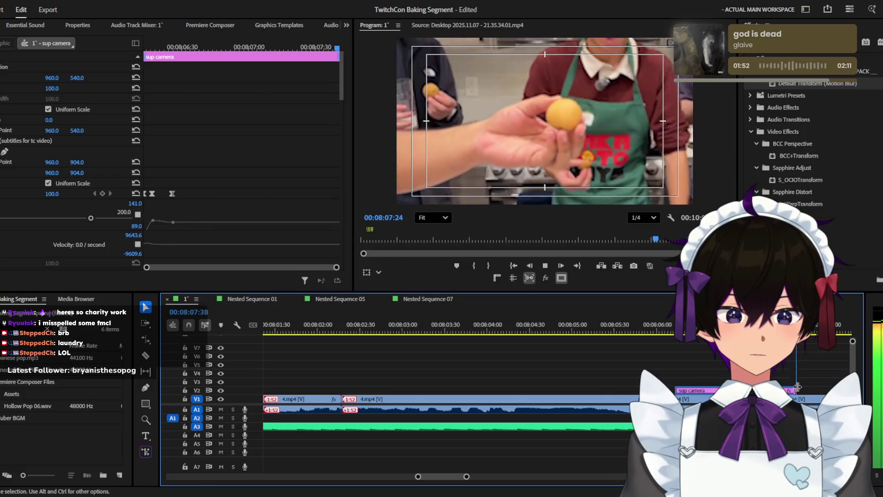
# Step: Retype the 'sup camera' caption at 08:06:30 as 'that sh*t'
pyautogui.press('space')
pyautogui.scroll(3, 571, 381)
pyautogui.click(602, 333)
pyautogui.click(546, 168)
pyautogui.write('t')
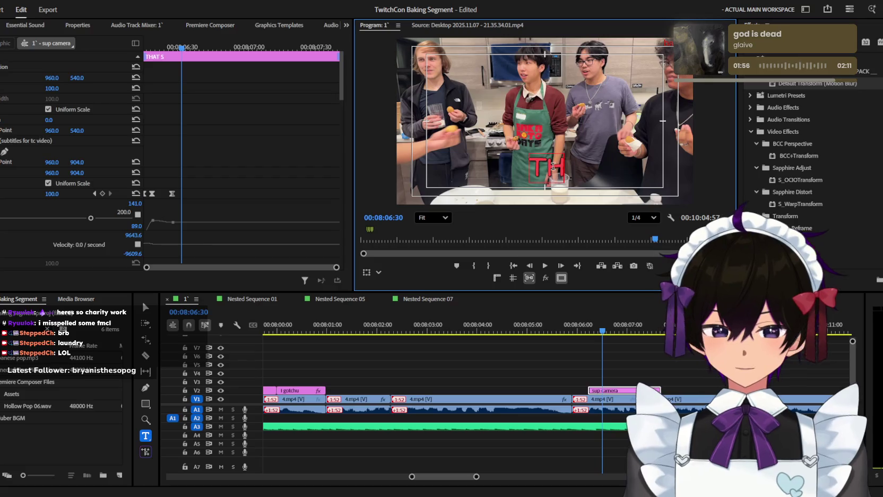
pyautogui.write('that sh*t')
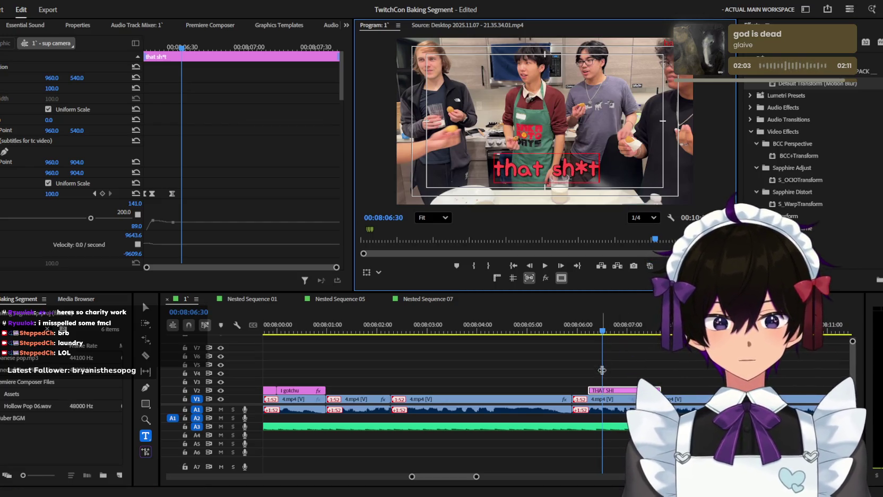
pyautogui.scroll(2, 601, 370)
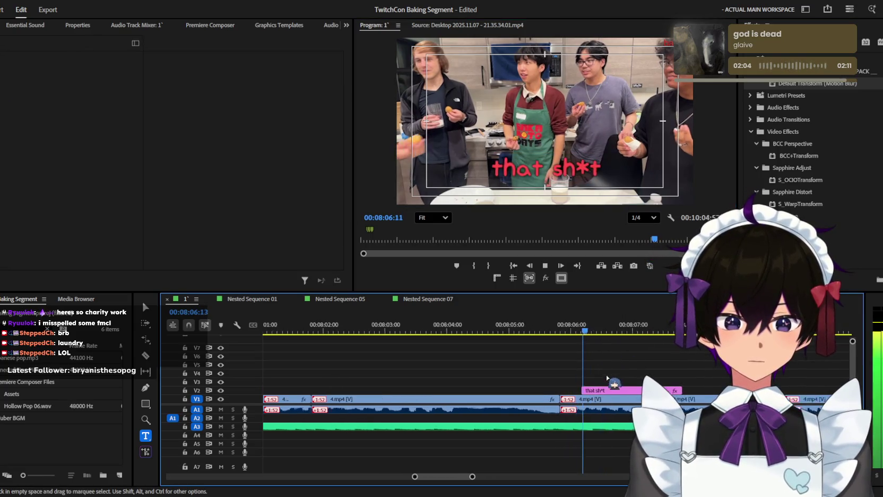
# Step: Razor the 'that sh*t' caption a few frames later to make room for the next word
pyautogui.moveTo(605, 393); pyautogui.dragTo(591, 392)
pyautogui.press('Right')
pyautogui.press('Right')
pyautogui.press('Right')
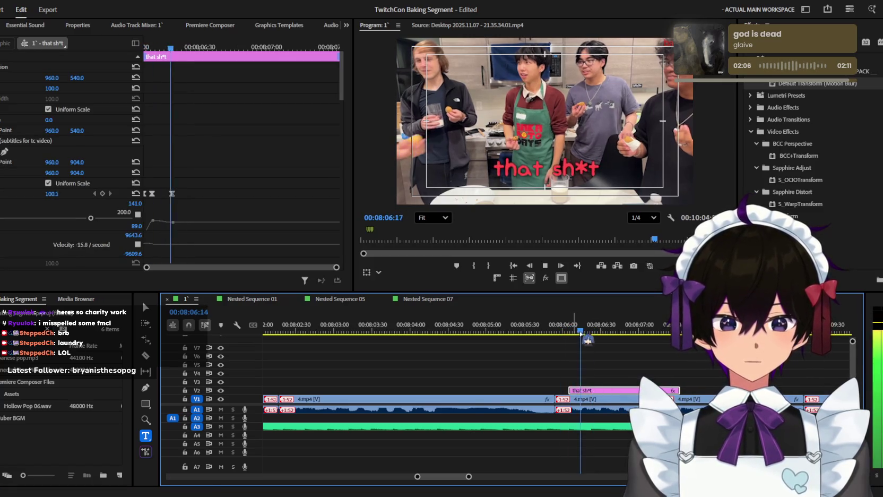
pyautogui.press('c')
pyautogui.click(601, 393)
pyautogui.press('Right')
pyautogui.press('Right')
pyautogui.press('Right')
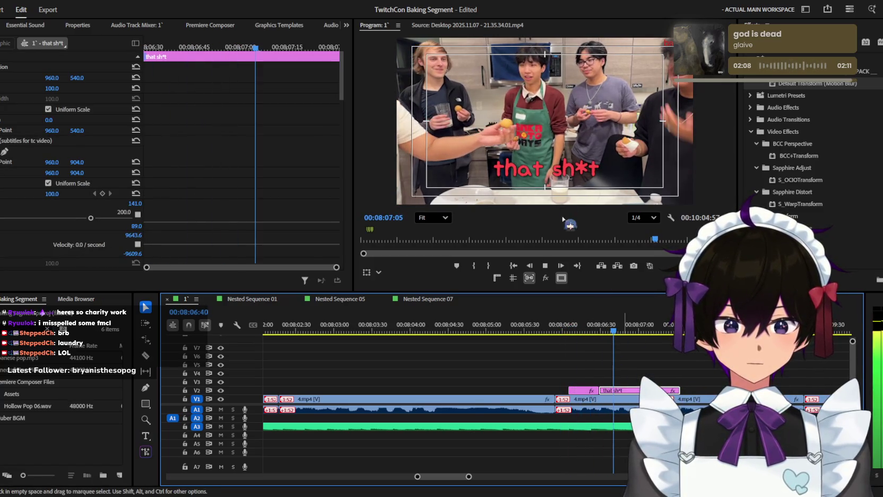
# Step: Retype the second caption piece as 'indestructible' and play it back
pyautogui.press('t')
pyautogui.click(560, 170)
pyautogui.write('indes')
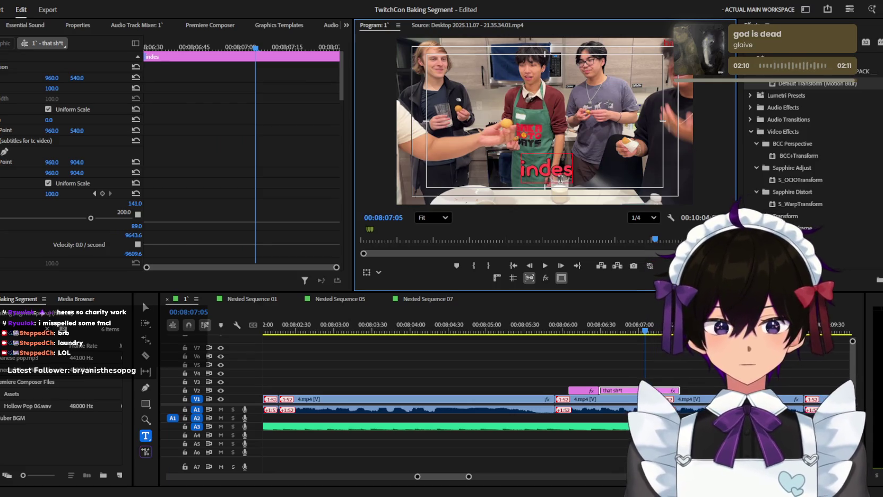
pyautogui.press('BackSpace')
pyautogui.press('BackSpace')
pyautogui.press('BackSpace')
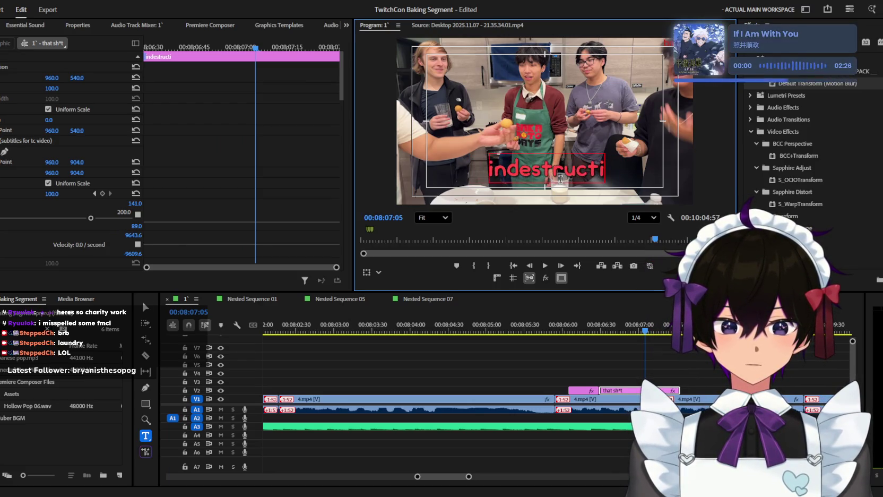
pyautogui.hotkey('ctrl', 'a')
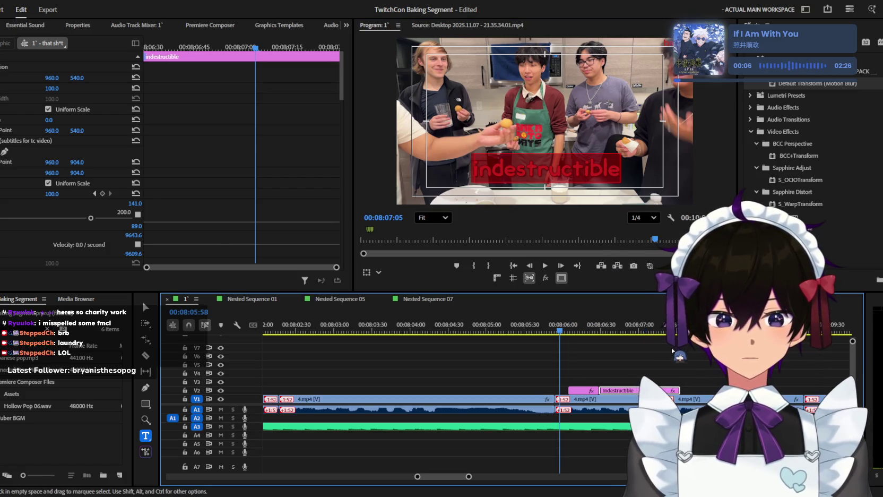
pyautogui.click(581, 321)
pyautogui.press('=')
pyautogui.press('space')
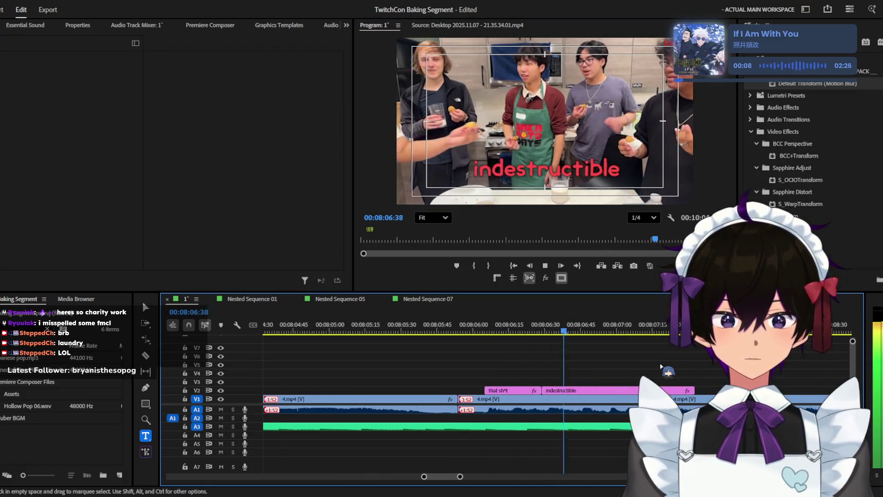
pyautogui.press('space')
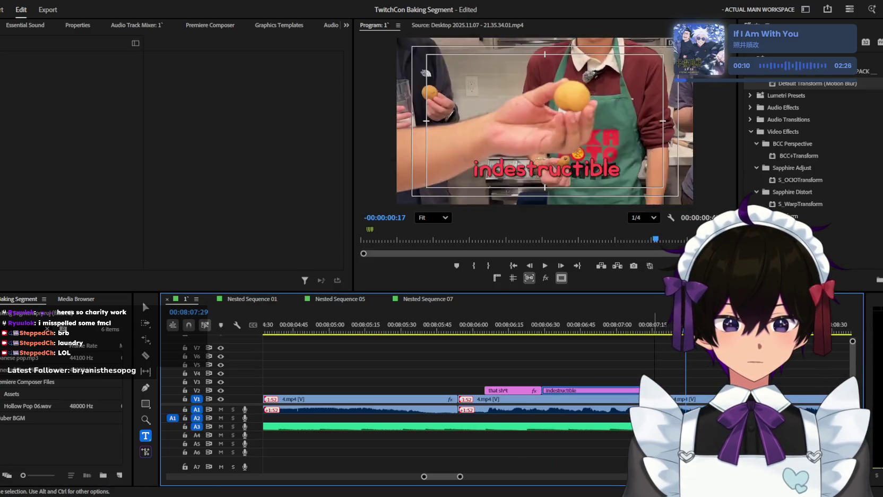
# Step: Search the Project panel for 'vine' and lower the Vine Boom volume to -16.7 dB
pyautogui.hotkey('shift', '1')
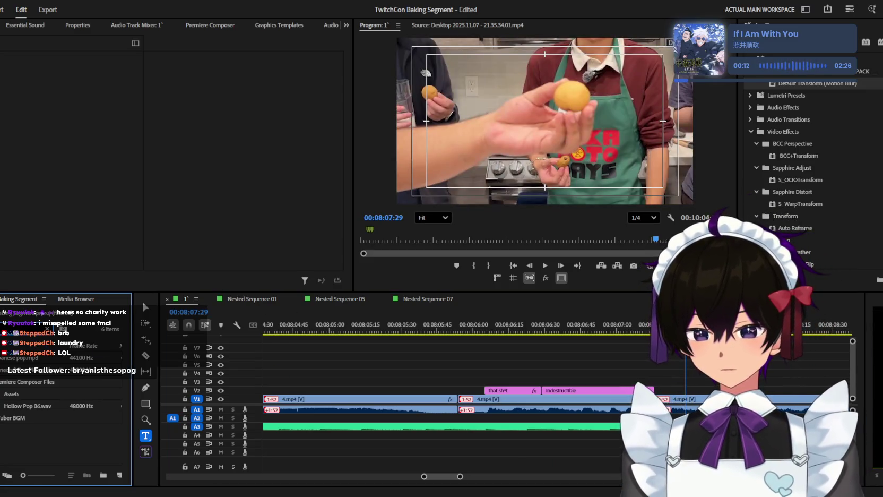
pyautogui.write('vine')
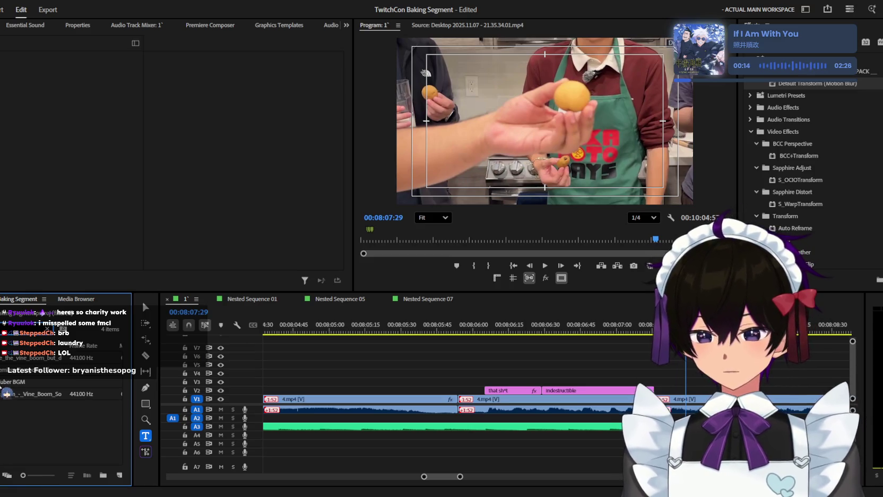
pyautogui.write('.')
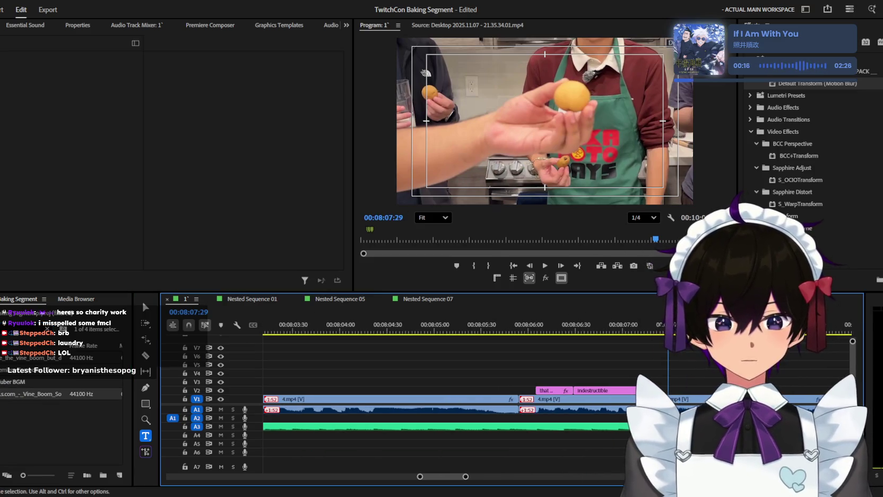
pyautogui.moveTo(52, 88); pyautogui.dragTo(37, 88)
pyautogui.press('-')
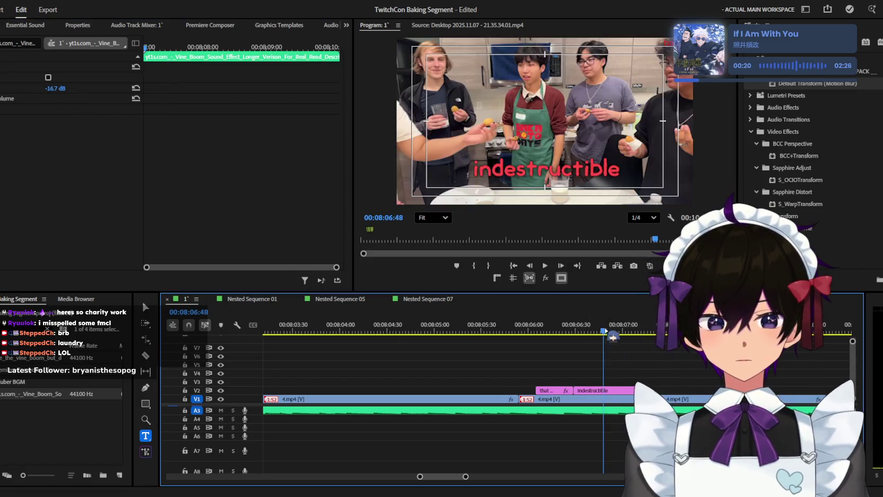
pyautogui.press('space')
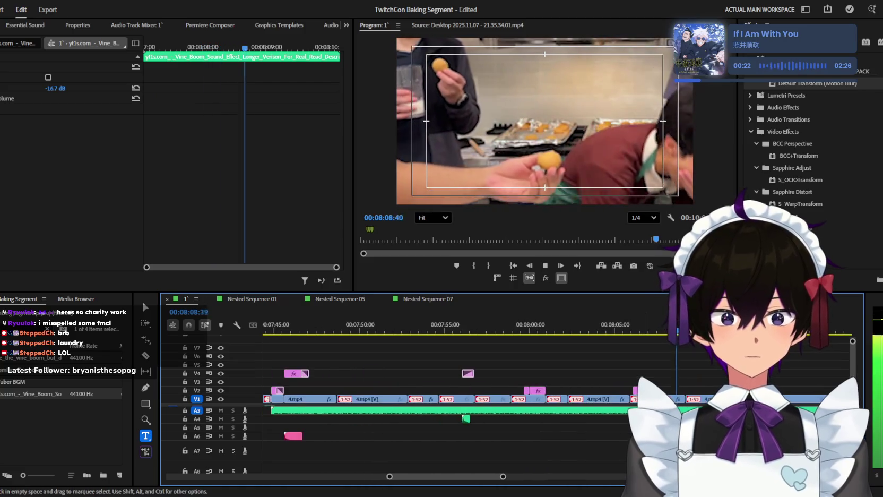
pyautogui.press('-')
pyautogui.press('=')
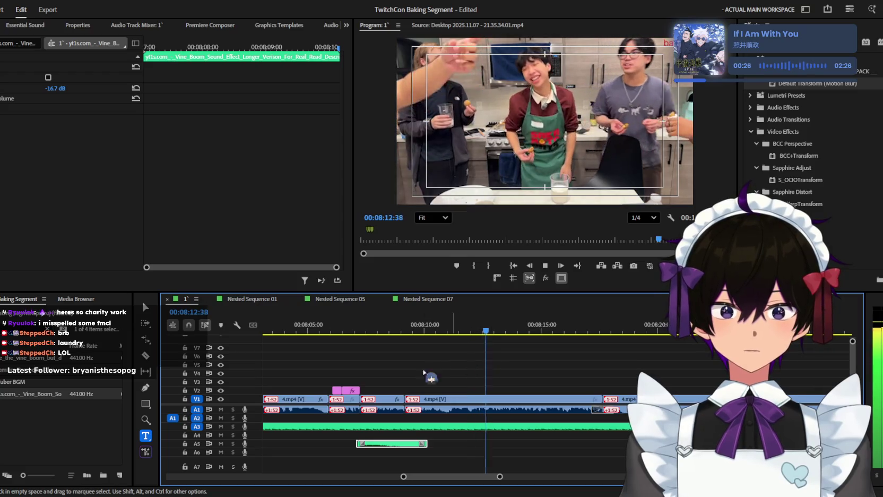
pyautogui.press('-')
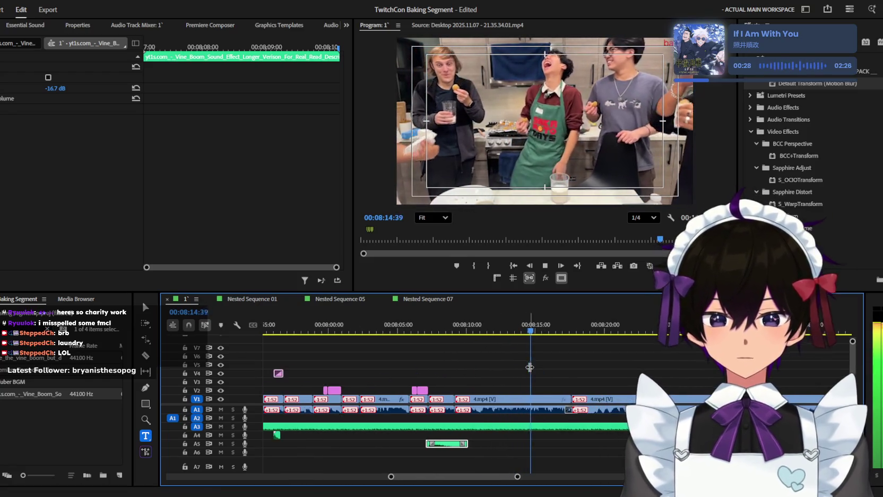
pyautogui.press('-')
pyautogui.press('-')
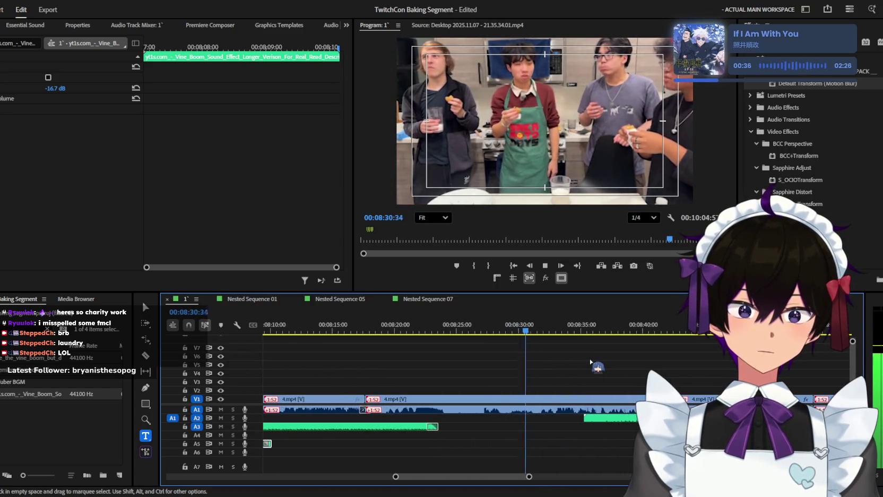
pyautogui.press('=')
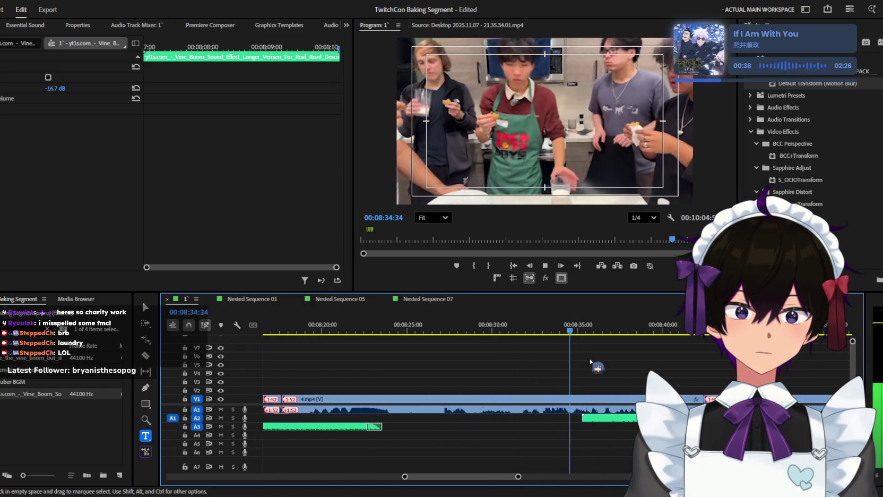
pyautogui.press('-')
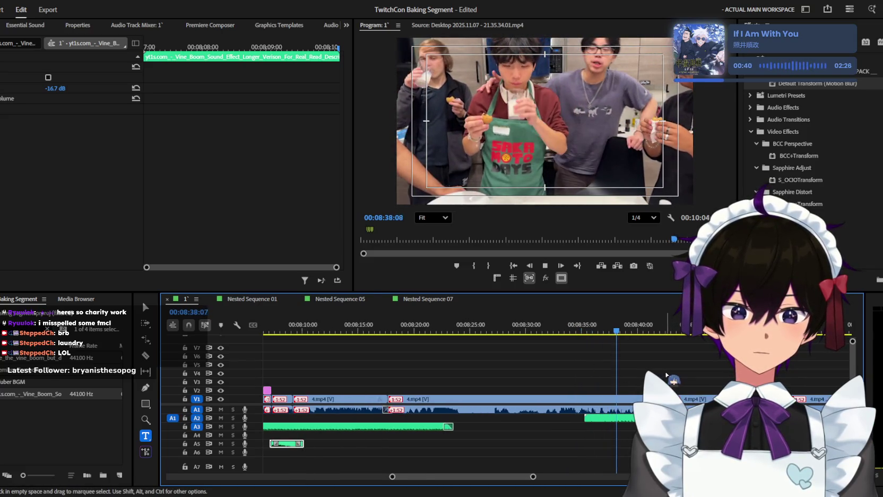
pyautogui.press('=')
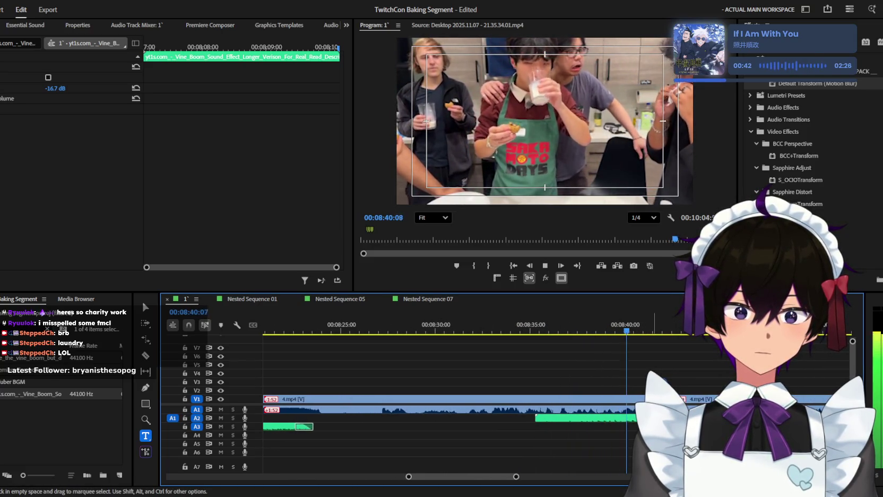
pyautogui.press('-')
pyautogui.press('-')
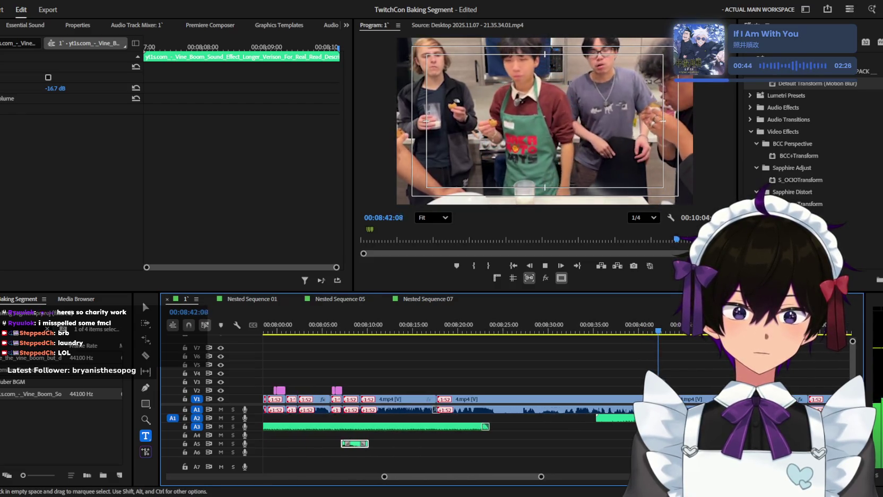
pyautogui.press('-')
pyautogui.press('-')
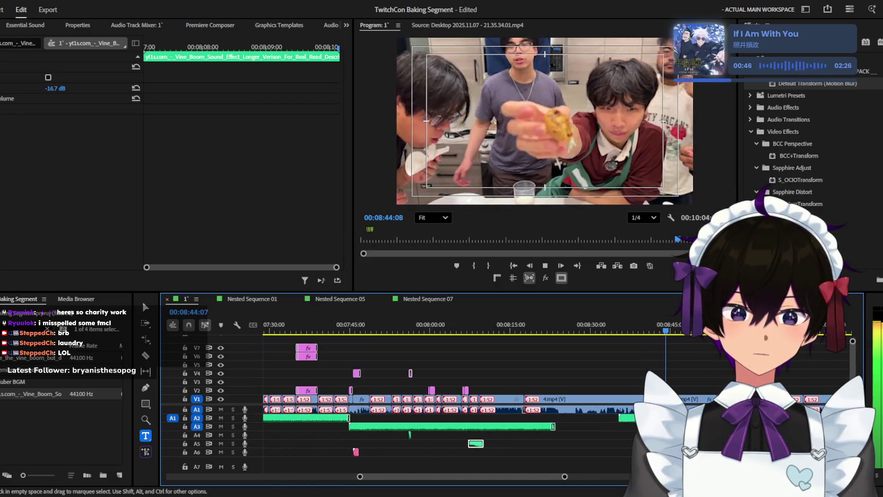
pyautogui.press('=')
pyautogui.press('=')
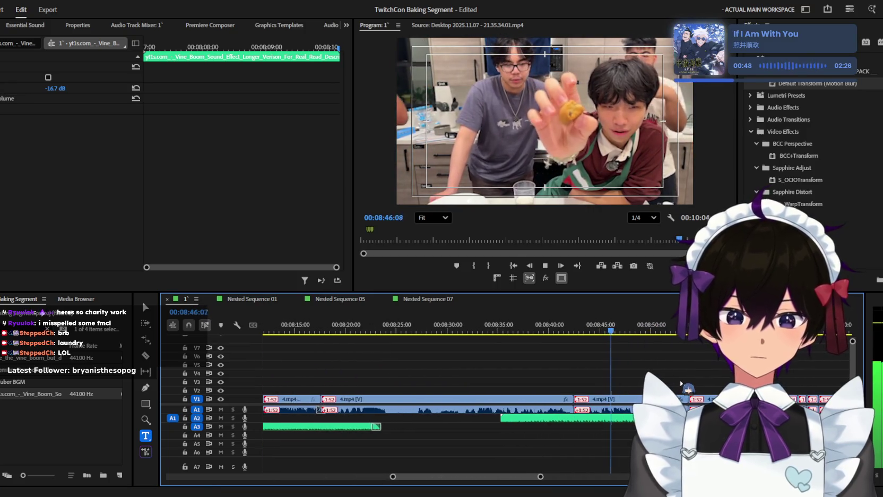
pyautogui.click(678, 383)
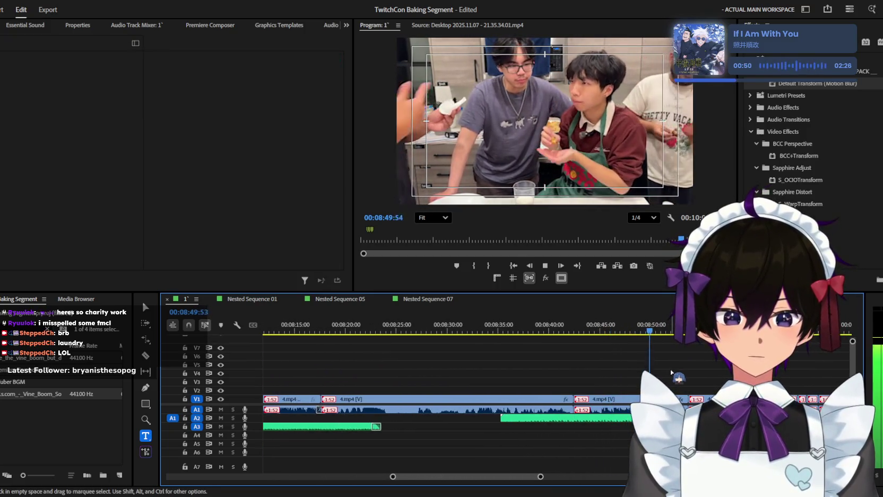
pyautogui.press('=')
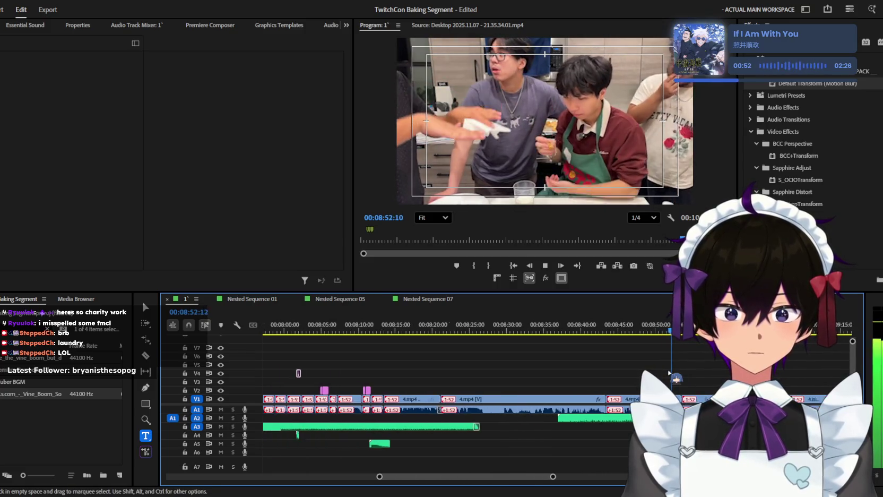
pyautogui.press('-')
pyautogui.press('-')
pyautogui.press('=')
pyautogui.press('=')
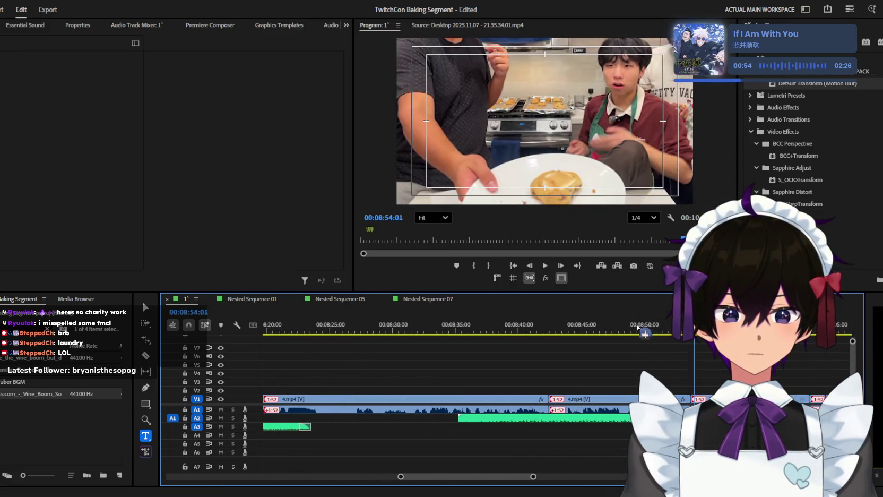
pyautogui.press('space')
pyautogui.press('=')
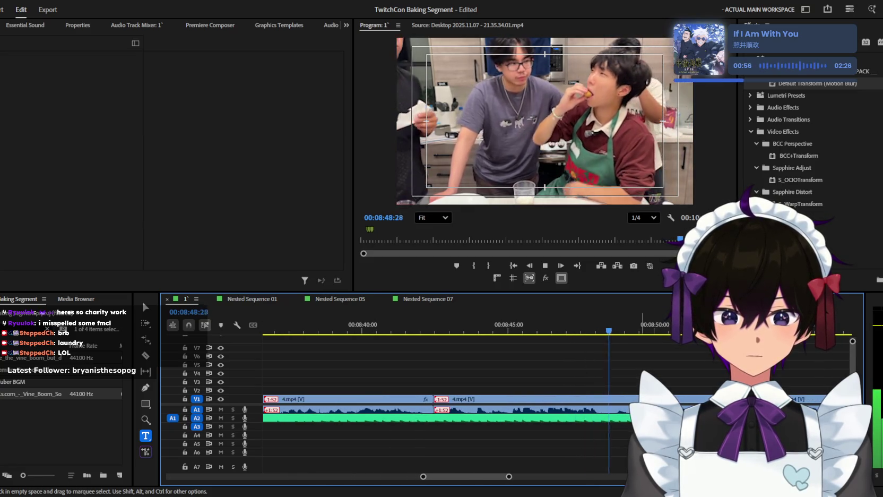
pyautogui.press('=')
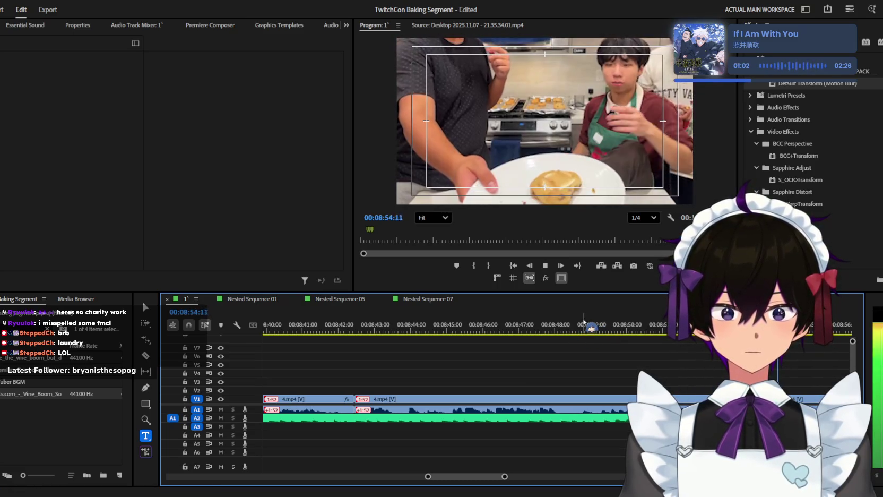
pyautogui.click(520, 323)
pyautogui.scroll(2, 581, 386)
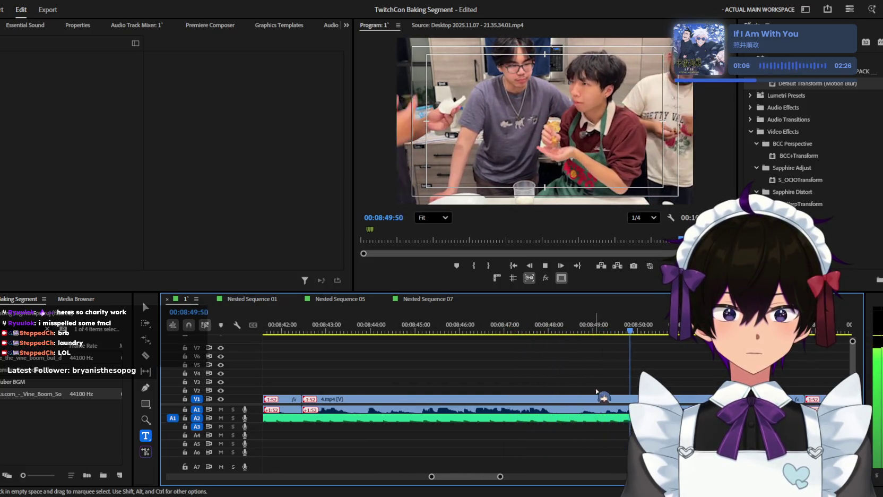
pyautogui.scroll(1, 602, 390)
pyautogui.press('space')
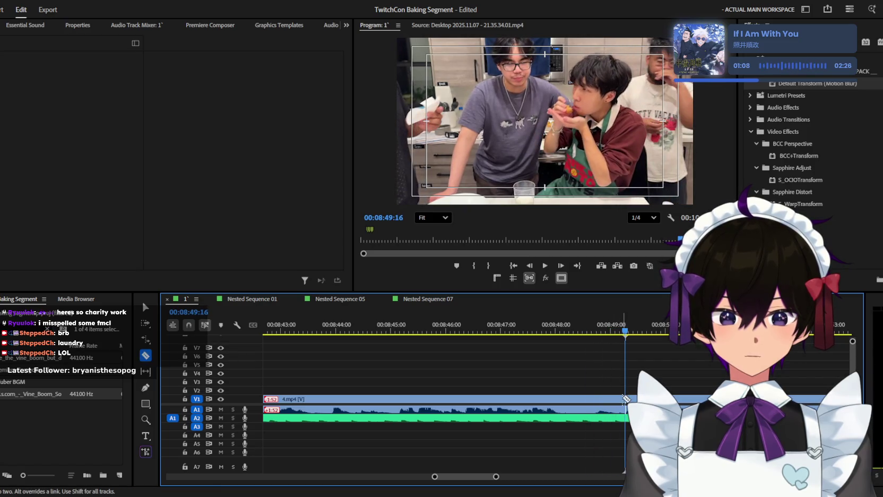
pyautogui.scroll(-5, 580, 419)
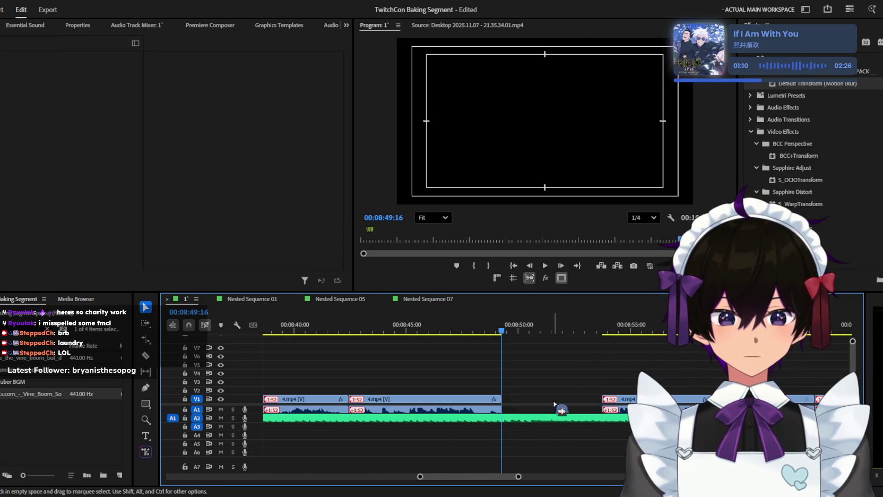
pyautogui.scroll(-1, 574, 414)
pyautogui.scroll(-1, 576, 417)
pyautogui.scroll(-1, 578, 421)
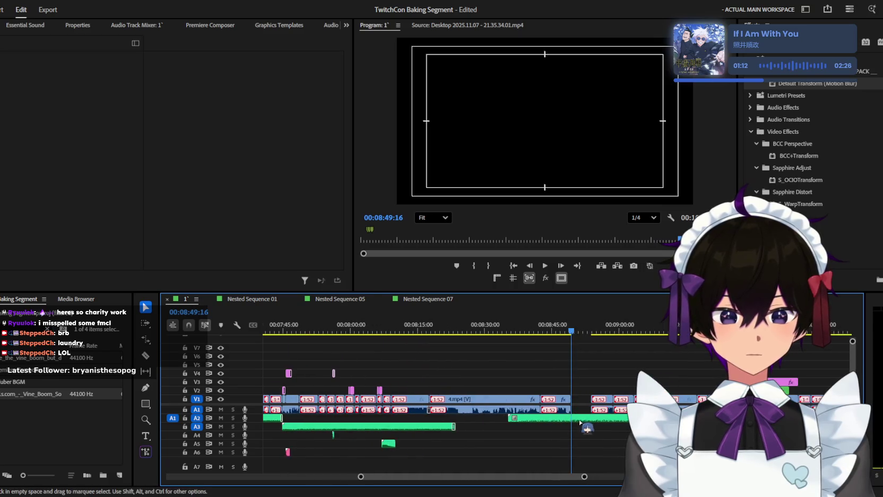
pyautogui.press('space')
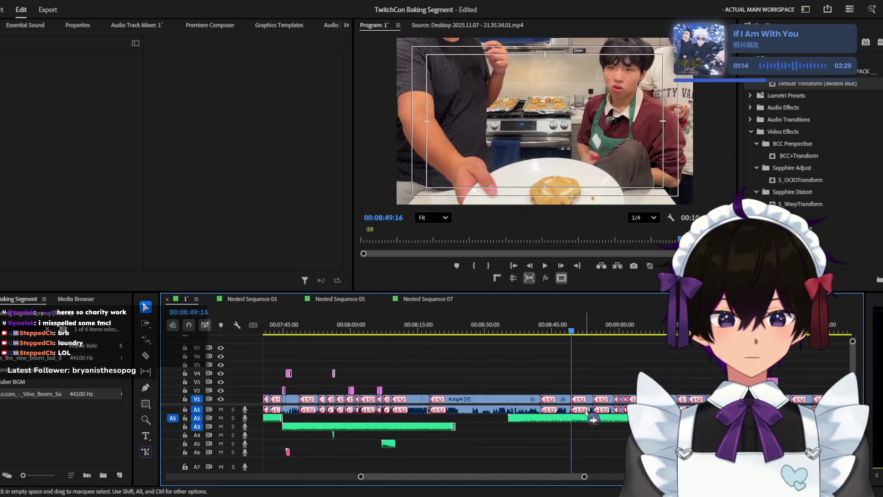
pyautogui.scroll(2, 589, 416)
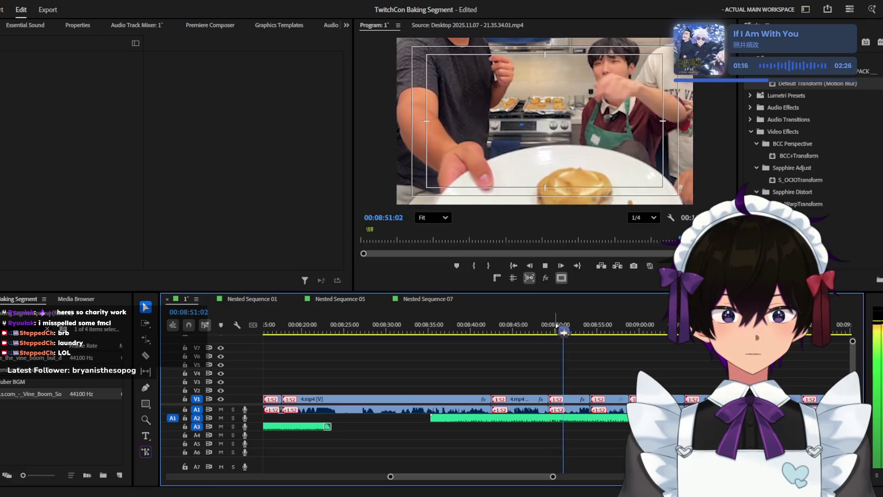
pyautogui.scroll(1, 626, 365)
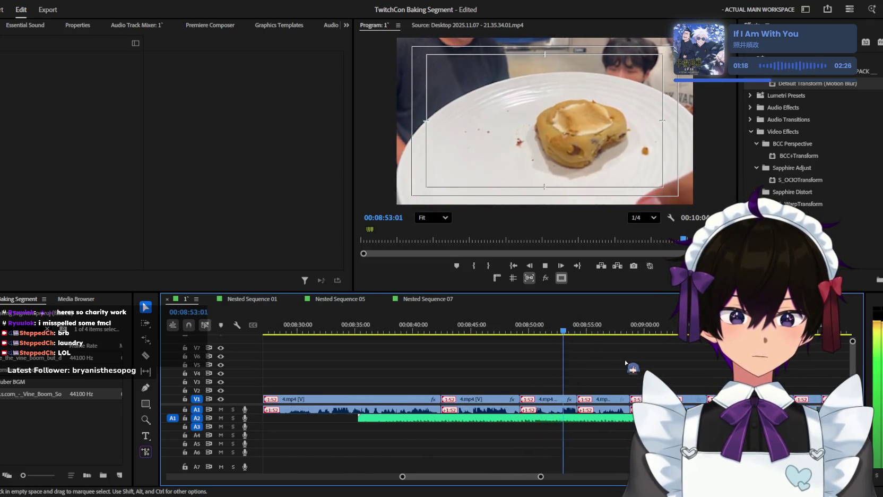
pyautogui.scroll(2, 620, 369)
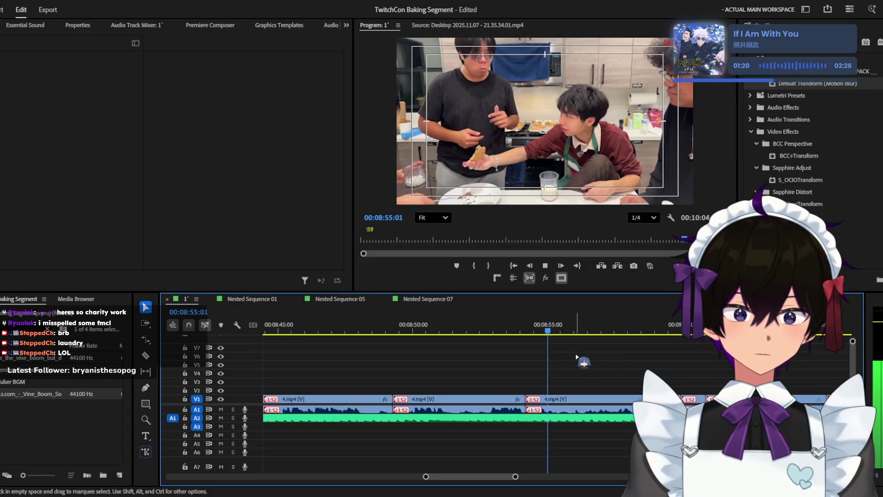
pyautogui.scroll(-1, 581, 361)
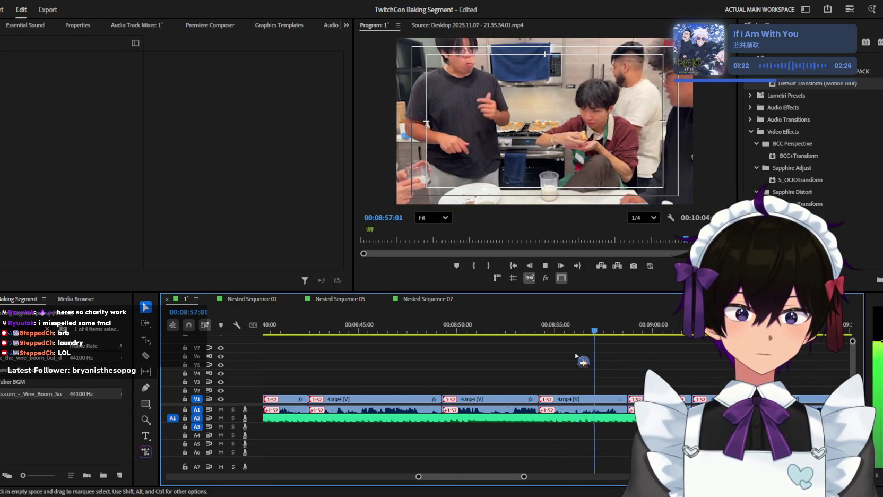
pyautogui.scroll(-1, 585, 358)
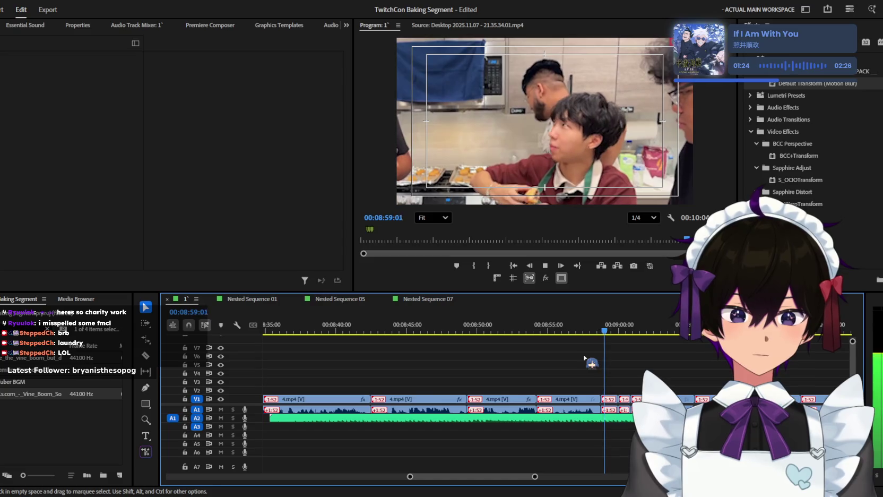
# Step: Select the 'indestructible' caption on V2 and preview it from 08:58:33
pyautogui.press('space')
pyautogui.scroll(-1, 573, 372)
pyautogui.scroll(-1, 523, 382)
pyautogui.scroll(1, 478, 380)
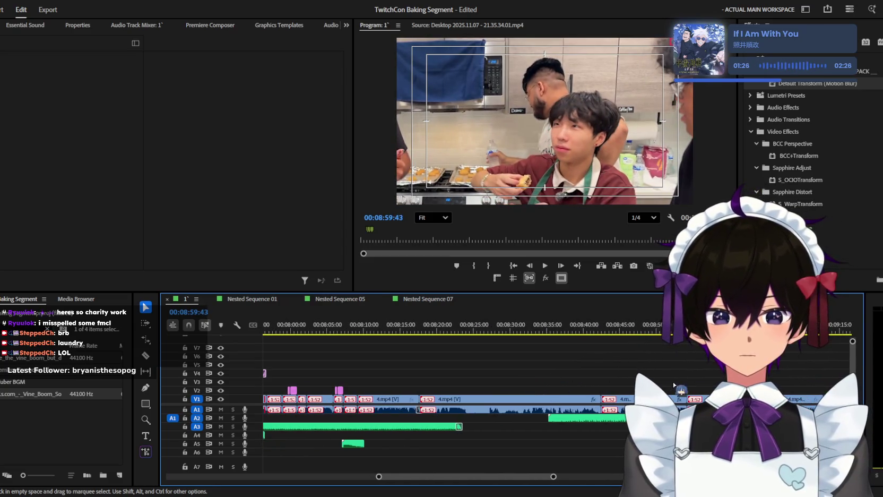
pyautogui.scroll(2, 344, 371)
pyautogui.click(308, 391)
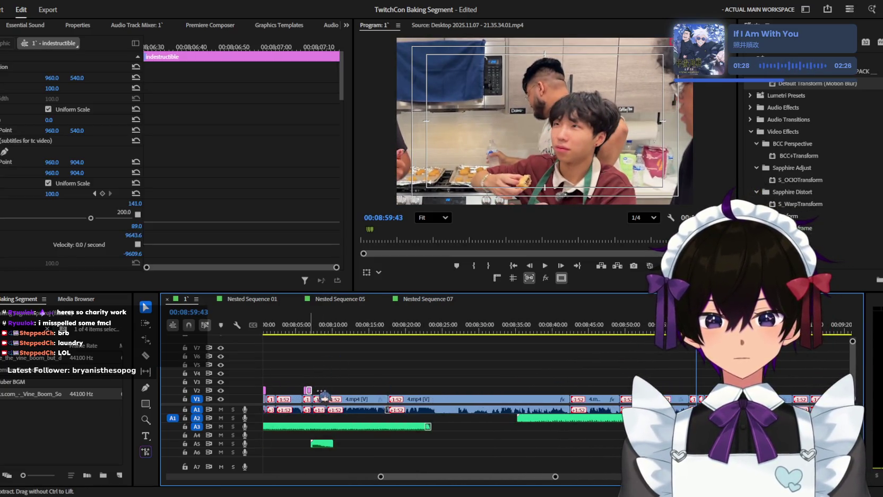
pyautogui.press('space')
pyautogui.scroll(2, 478, 392)
pyautogui.scroll(2, 690, 394)
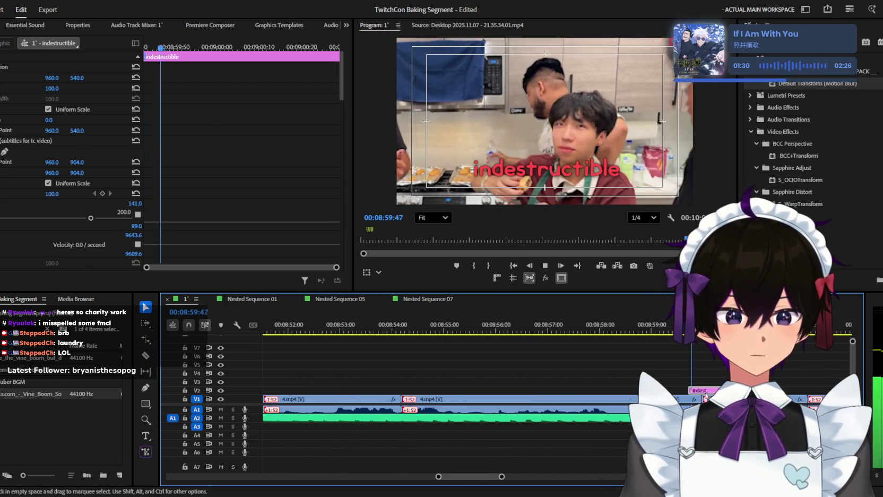
pyautogui.press('space')
pyautogui.moveTo(654, 329); pyautogui.dragTo(631, 331)
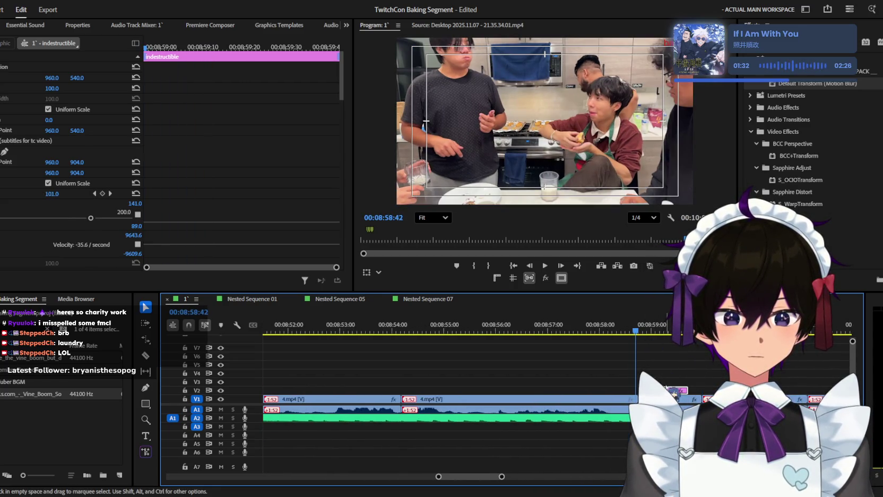
pyautogui.press('space')
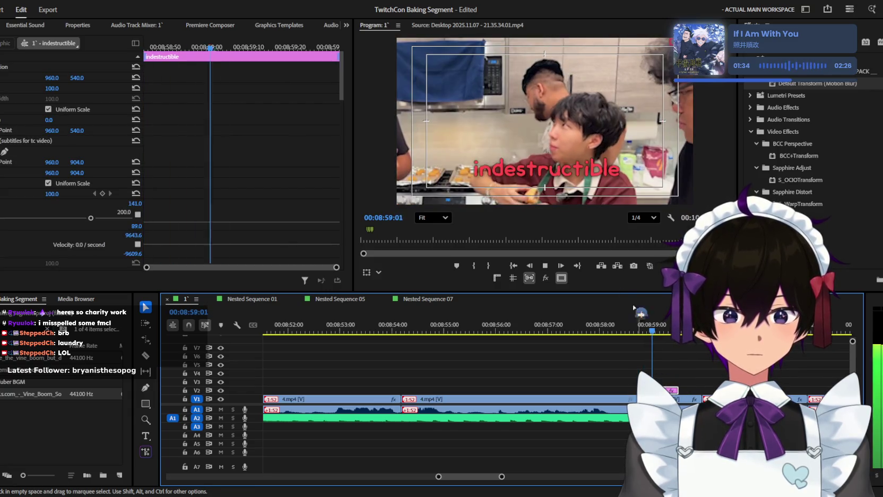
# Step: Retype the caption as 'what happened' and replay it from 08:59:01
pyautogui.doubleClick(552, 170)
pyautogui.write('what happened with')
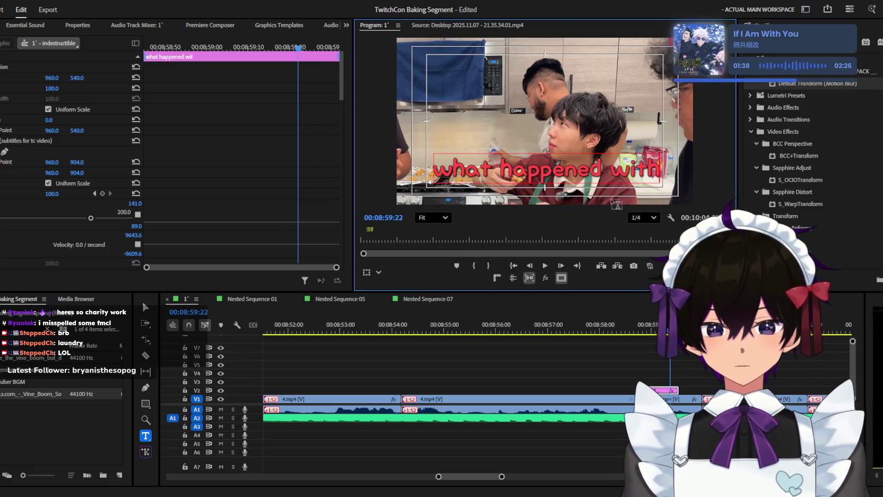
pyautogui.press('BackSpace')
pyautogui.press('BackSpace')
pyautogui.press('BackSpace')
pyautogui.press('=')
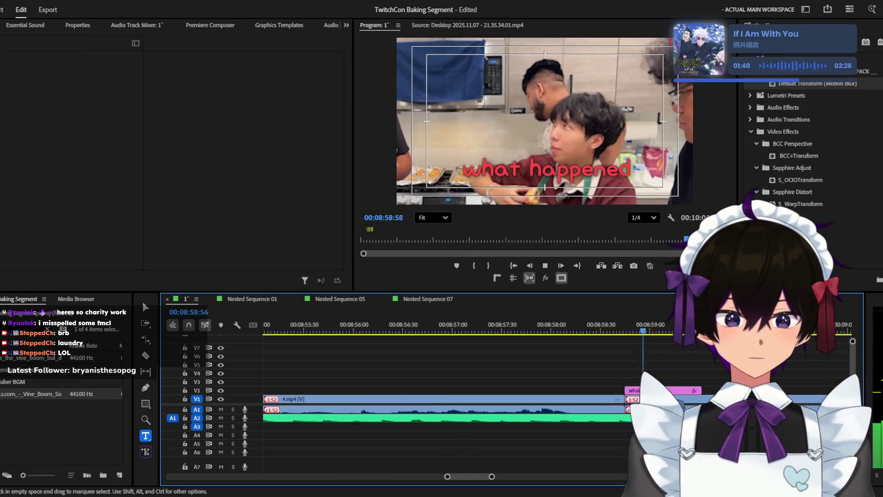
pyautogui.click(706, 392)
pyautogui.press('Up')
pyautogui.press('space')
pyautogui.press('space')
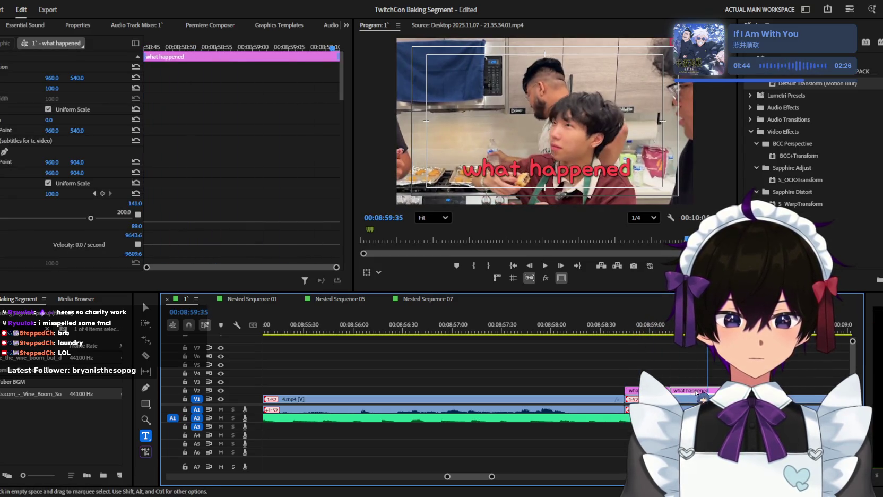
pyautogui.click(651, 327)
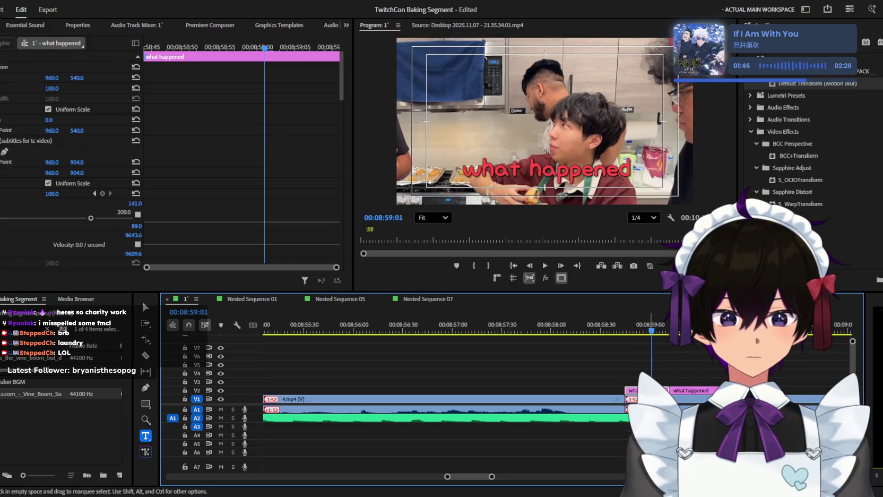
pyautogui.click(365, 386)
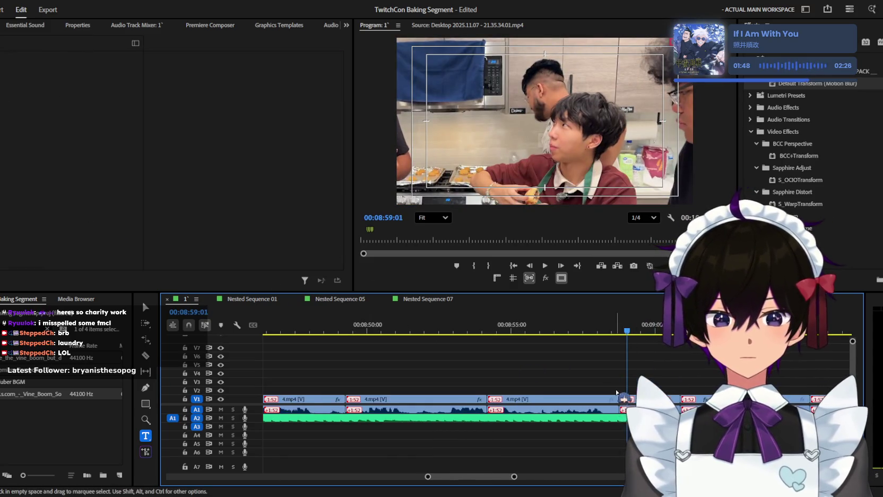
pyautogui.keyDown('alt'); pyautogui.scroll(-10, 366, 386); pyautogui.keyUp('alt')
pyautogui.keyDown('alt'); pyautogui.scroll(4, 525, 340); pyautogui.keyUp('alt')
pyautogui.click(523, 328)
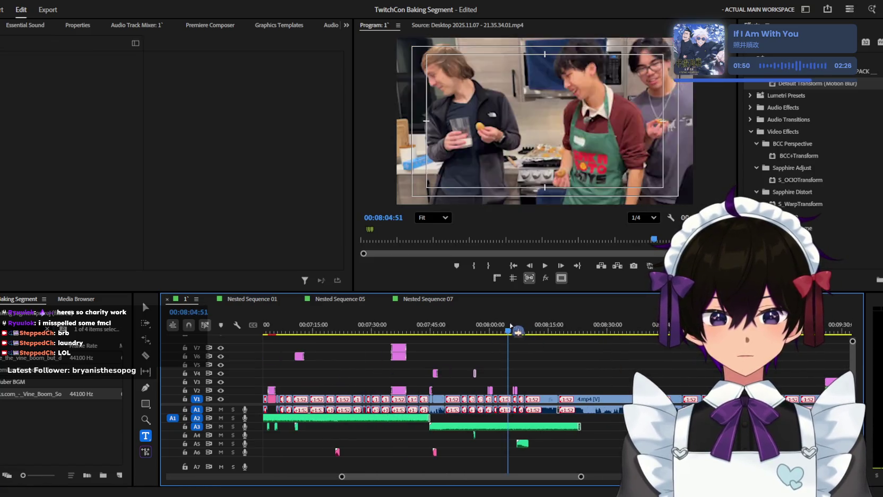
pyautogui.press('space')
pyautogui.keyDown('alt'); pyautogui.scroll(3, 530, 355); pyautogui.keyUp('alt')
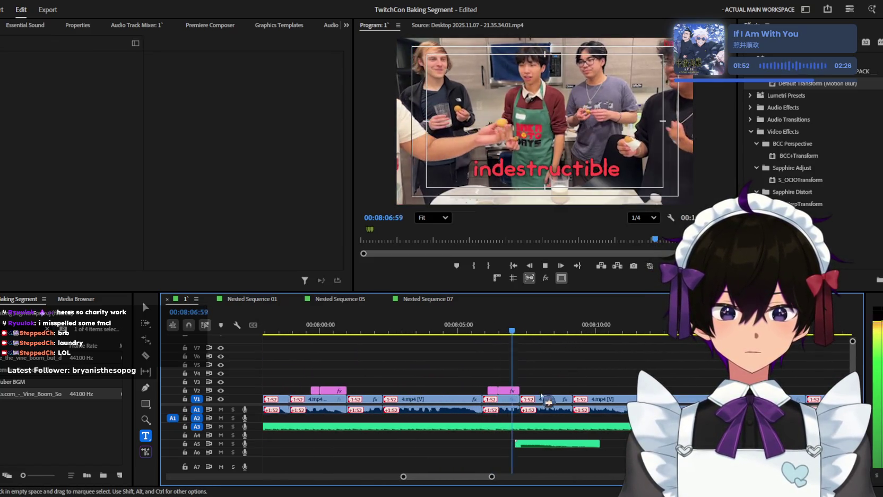
pyautogui.press('space')
pyautogui.keyDown('alt'); pyautogui.scroll(1, 503, 391); pyautogui.keyUp('alt')
pyautogui.click(503, 391)
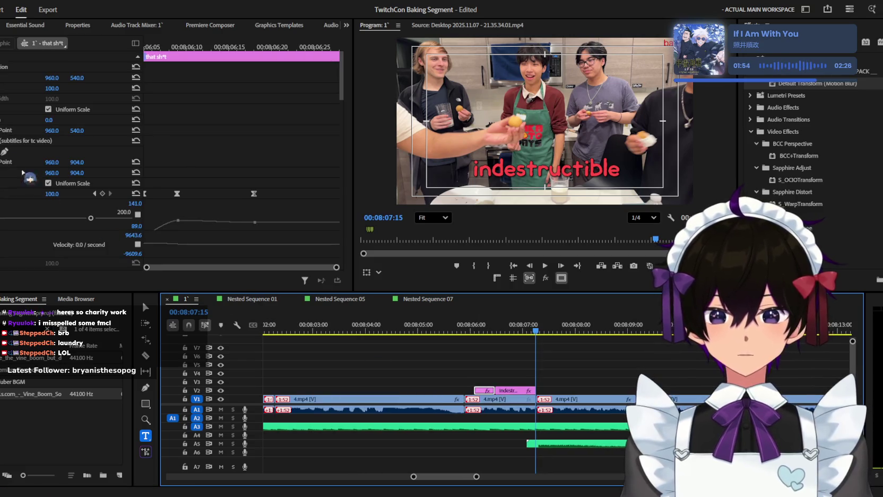
pyautogui.click(508, 390)
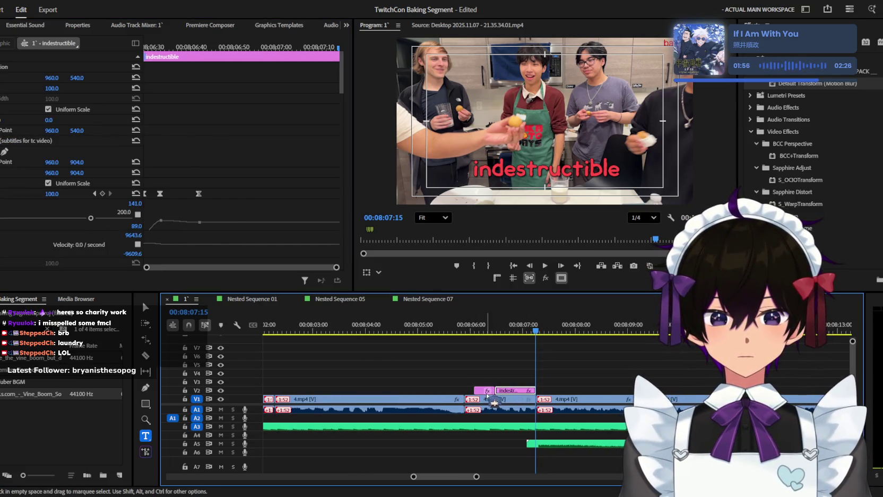
pyautogui.keyDown('alt'); pyautogui.scroll(-2, 583, 361); pyautogui.keyUp('alt')
pyautogui.keyDown('alt'); pyautogui.scroll(-2, 557, 350); pyautogui.keyUp('alt')
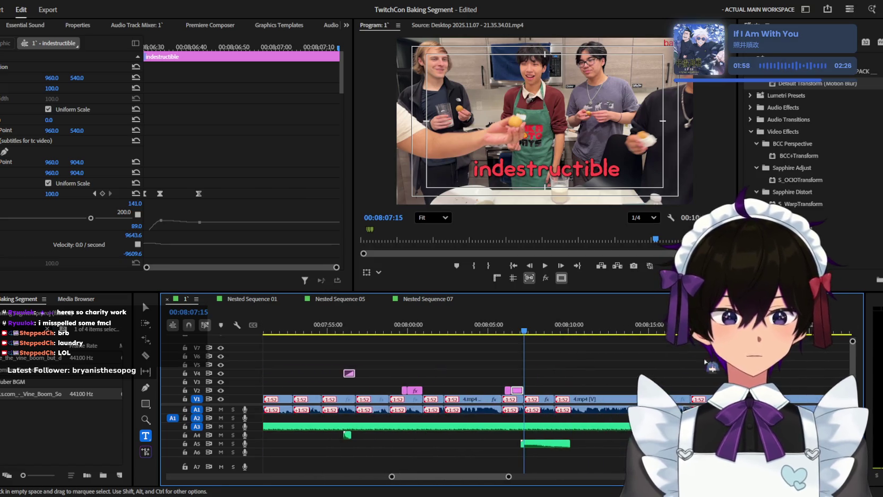
pyautogui.click(512, 330)
pyautogui.press('space')
pyautogui.press('space')
pyautogui.click(809, 330)
pyautogui.keyDown('alt'); pyautogui.scroll(-3, 833, 341); pyautogui.keyUp('alt')
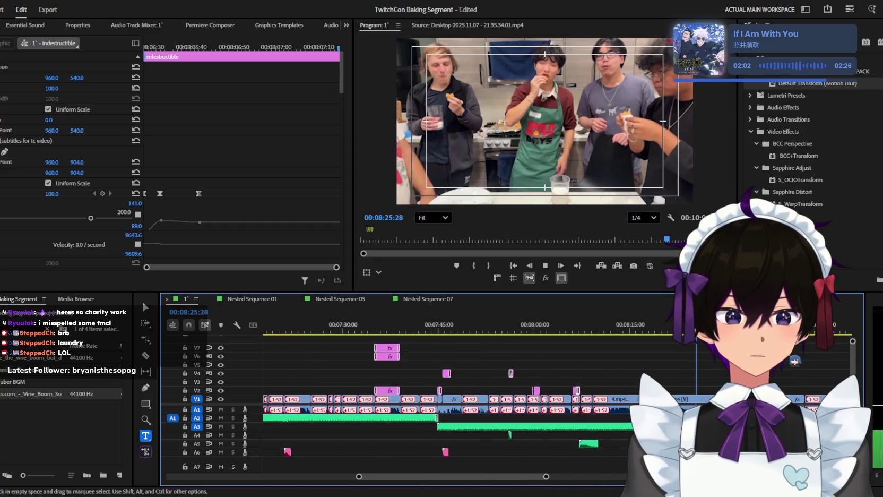
pyautogui.press('space')
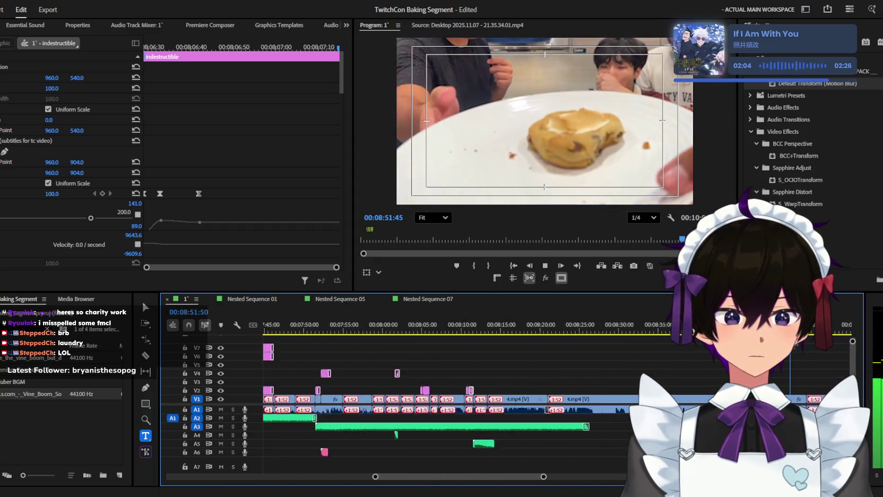
pyautogui.keyDown('alt'); pyautogui.scroll(3, 795, 362); pyautogui.keyUp('alt')
pyautogui.keyDown('alt'); pyautogui.scroll(-1, 794, 362); pyautogui.keyUp('alt')
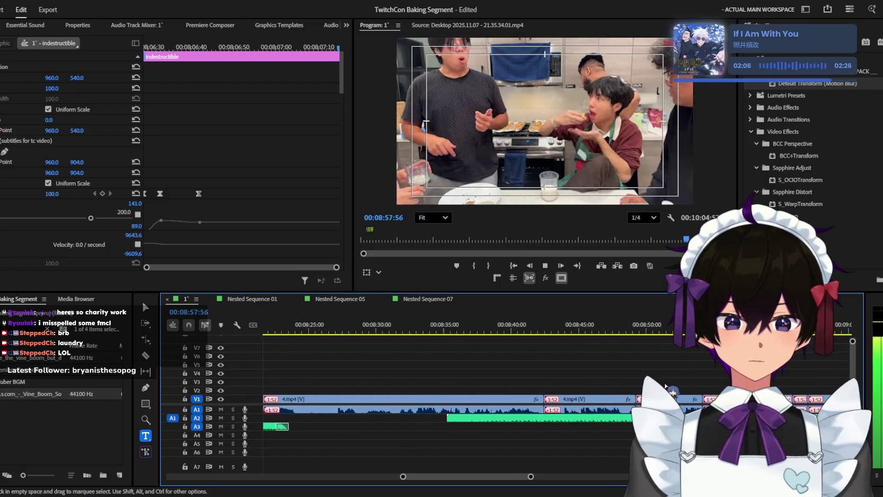
pyautogui.press('j')
pyautogui.keyDown('alt'); pyautogui.scroll(2, 689, 381); pyautogui.keyUp('alt')
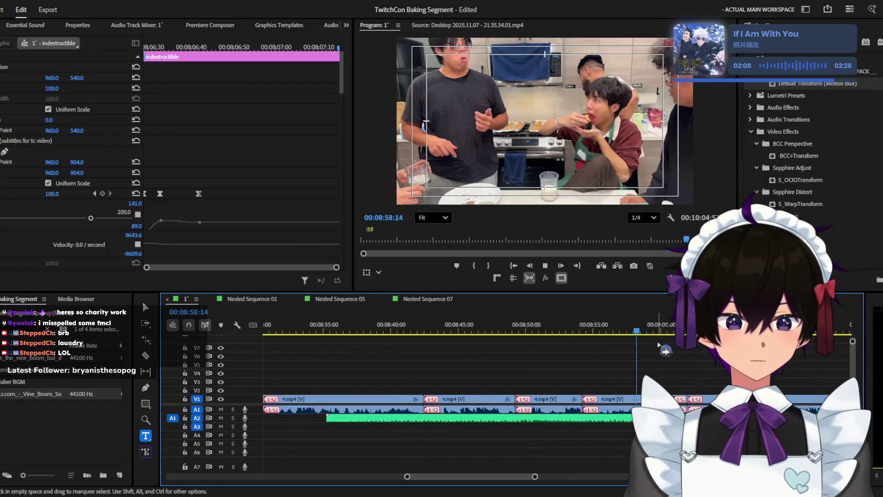
pyautogui.press('space')
pyautogui.keyDown('alt'); pyautogui.scroll(1, 616, 383); pyautogui.keyUp('alt')
pyautogui.press('j')
pyautogui.moveTo(622, 395); pyautogui.dragTo(596, 396)
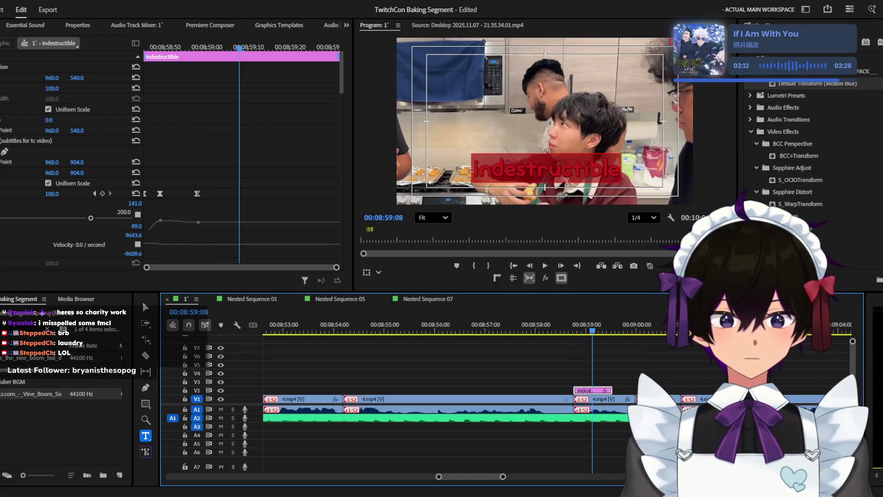
# Step: Finish the 'what happened with' caption text and replay it from 08:59:03
pyautogui.click(572, 186)
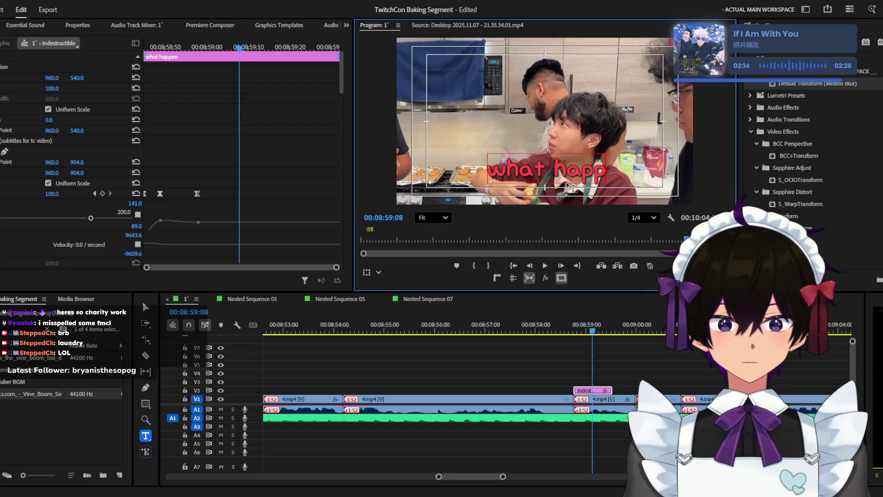
pyautogui.click(563, 391)
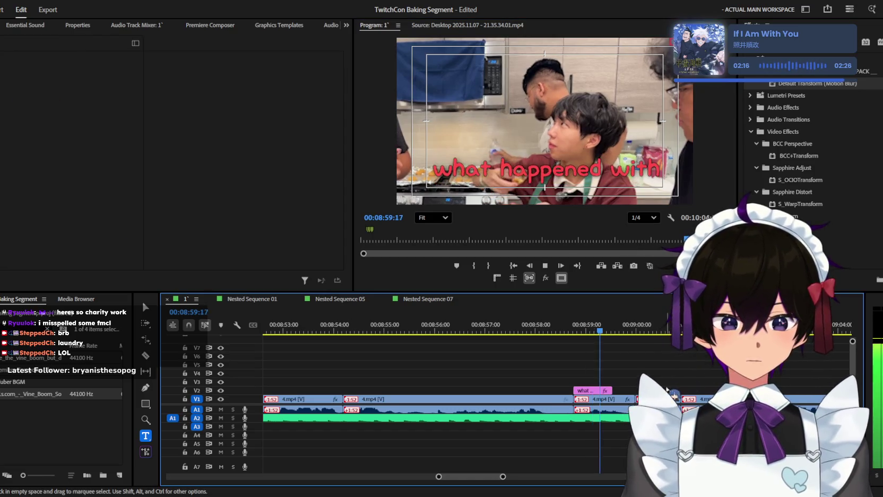
pyautogui.keyDown('alt'); pyautogui.scroll(-1, 562, 391); pyautogui.keyUp('alt')
pyautogui.click(580, 398)
pyautogui.press('space')
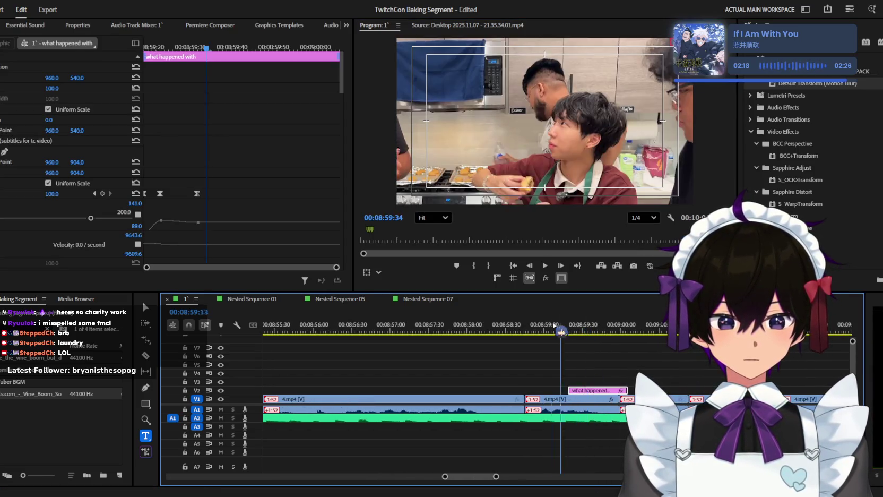
# Step: Alt-drag to duplicate the caption and extend the first caption's end
pyautogui.moveTo(542, 392); pyautogui.dragTo(583, 391)
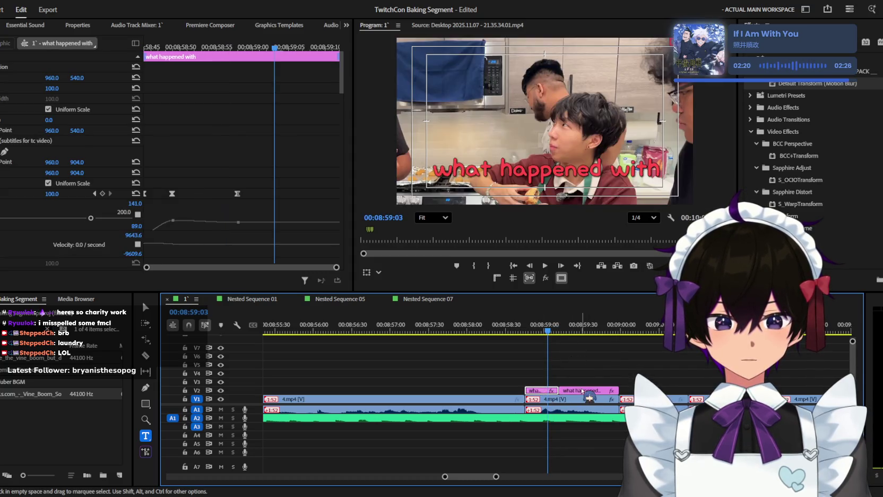
pyautogui.press('space')
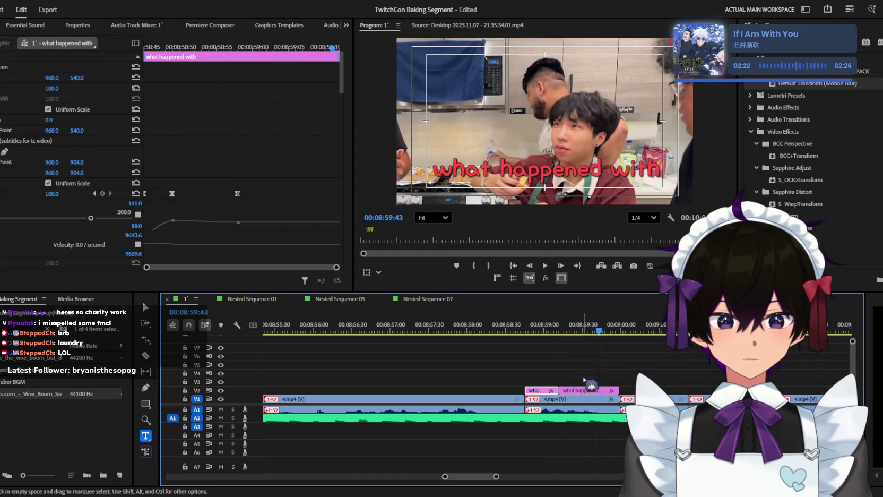
pyautogui.moveTo(558, 390); pyautogui.dragTo(595, 386)
pyautogui.press('=')
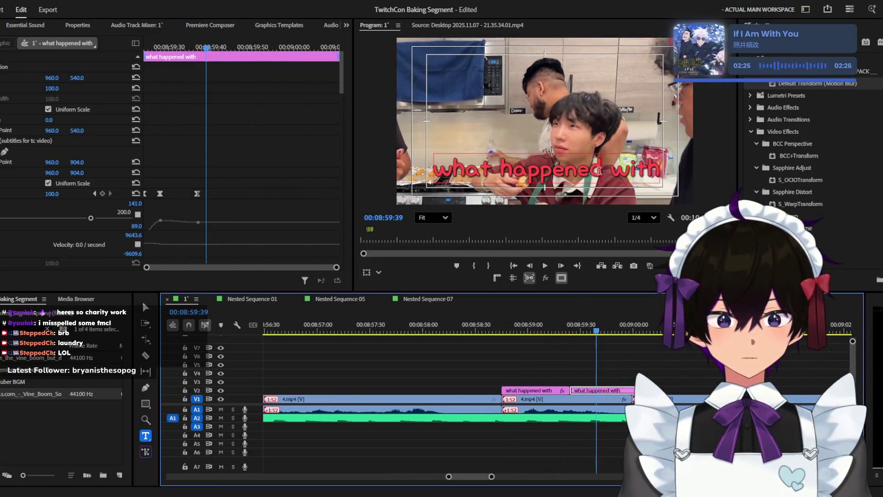
# Step: Retype the duplicate caption as 'that one' and shorten its end to fit the speech
pyautogui.tripleClick(599, 171)
pyautogui.write('that one')
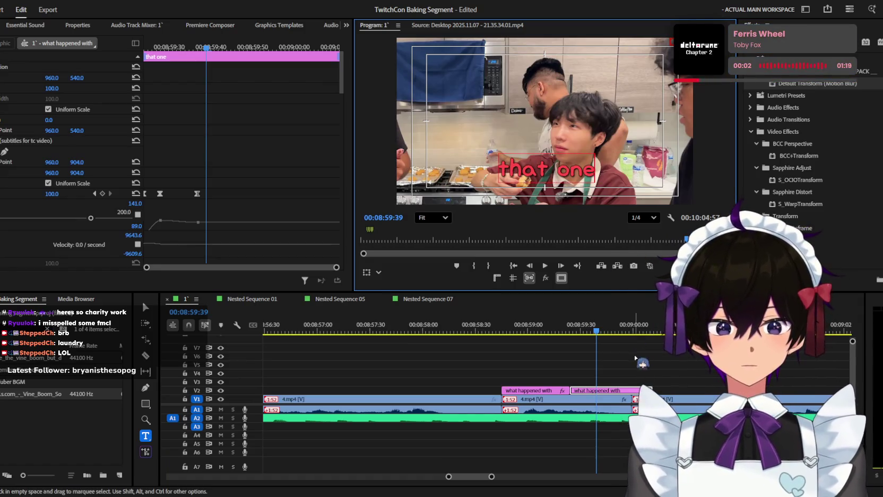
pyautogui.click(635, 359)
pyautogui.press('space')
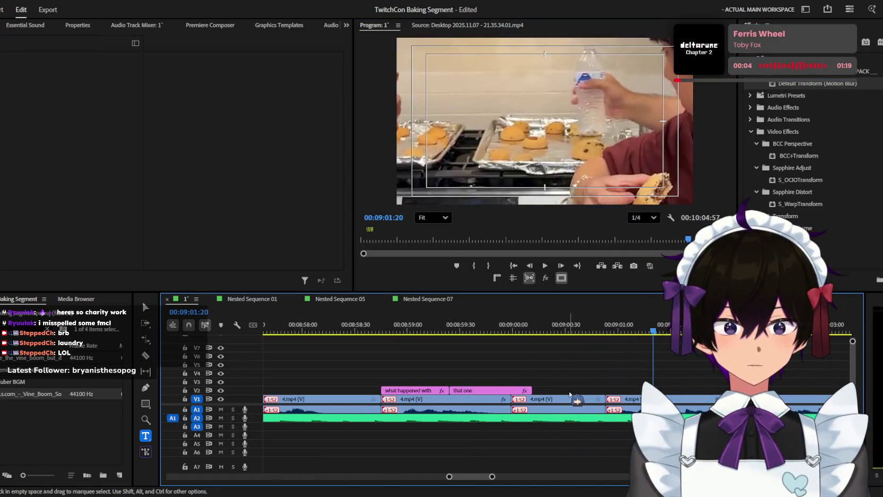
pyautogui.click(531, 325)
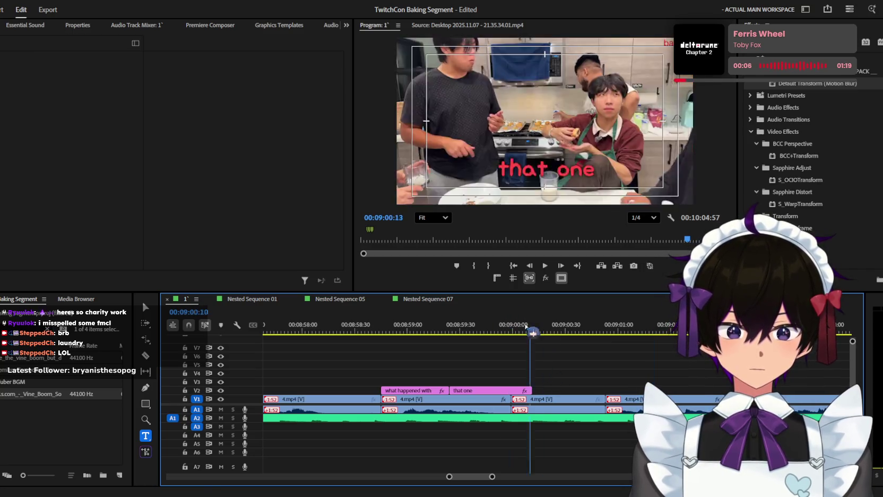
pyautogui.moveTo(531, 390); pyautogui.dragTo(512, 390)
pyautogui.press('space')
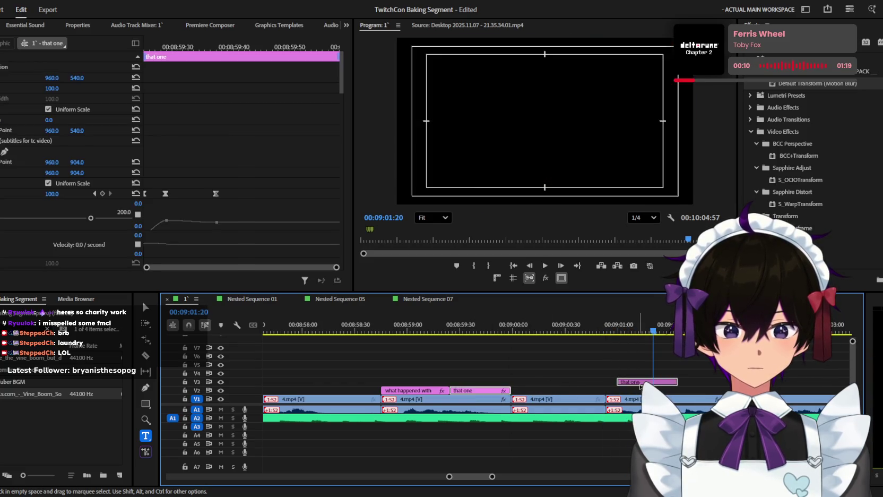
# Step: Place a second 'that one' caption later on V2 near 9:01 and trim its end
pyautogui.keyDown('alt'); pyautogui.moveTo(494, 394); pyautogui.dragTo(614, 391); pyautogui.keyUp('alt')
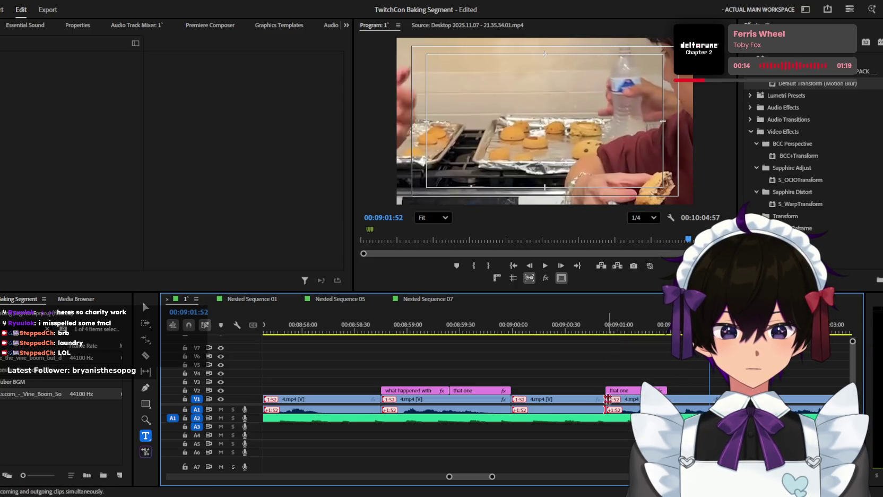
pyautogui.press('-')
pyautogui.click(593, 331)
pyautogui.press('space')
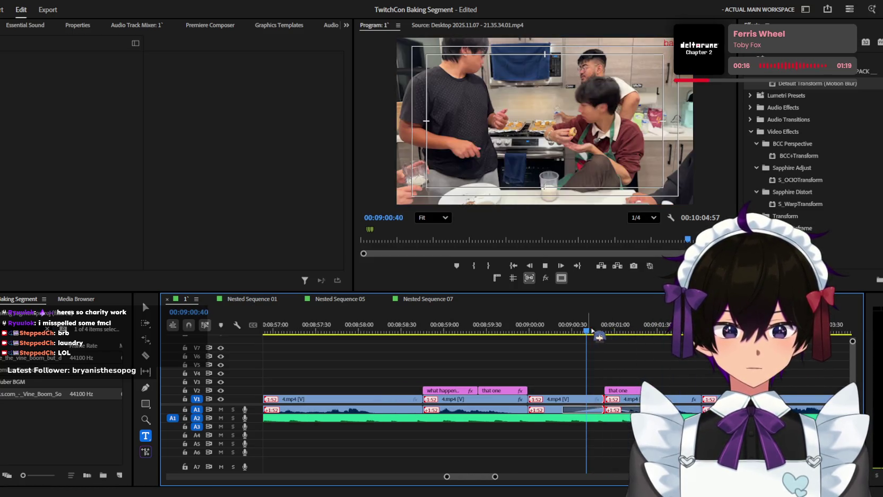
pyautogui.moveTo(702, 391); pyautogui.dragTo(709, 386)
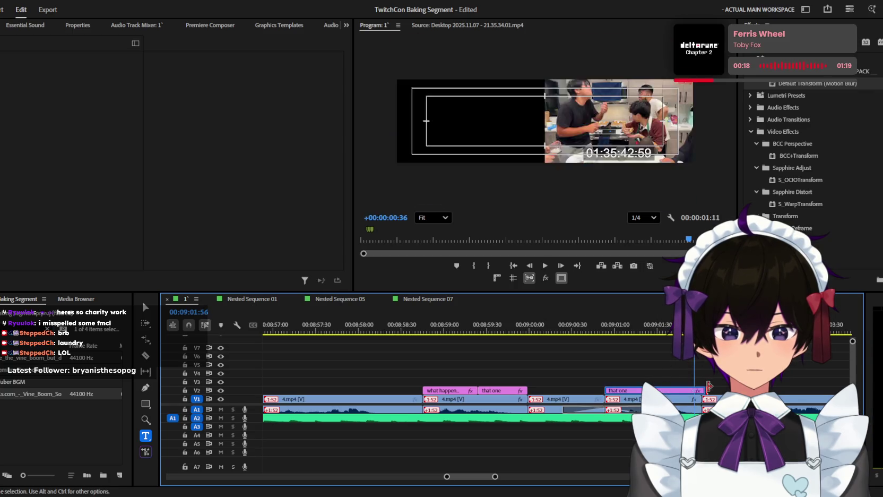
pyautogui.click(573, 161)
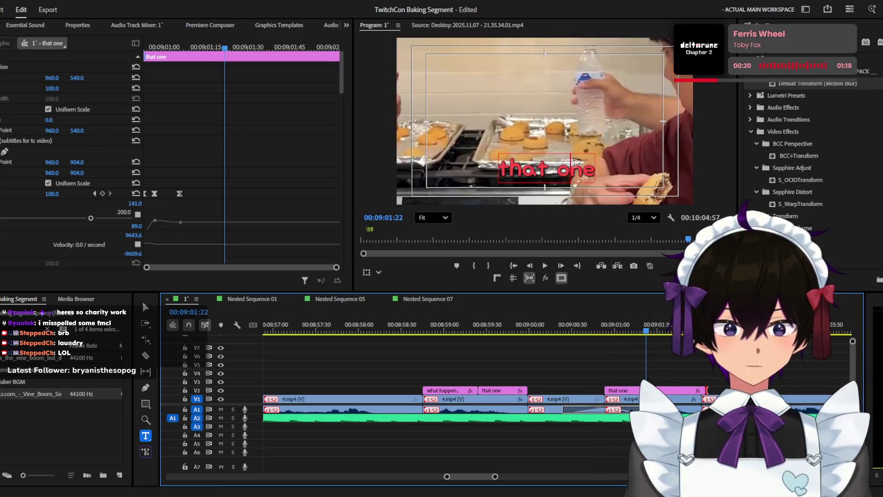
# Step: Change the second caption's text to 'that one has a' and play it back
pyautogui.press('BackSpace')
pyautogui.press('BackSpace')
pyautogui.press('BackSpace')
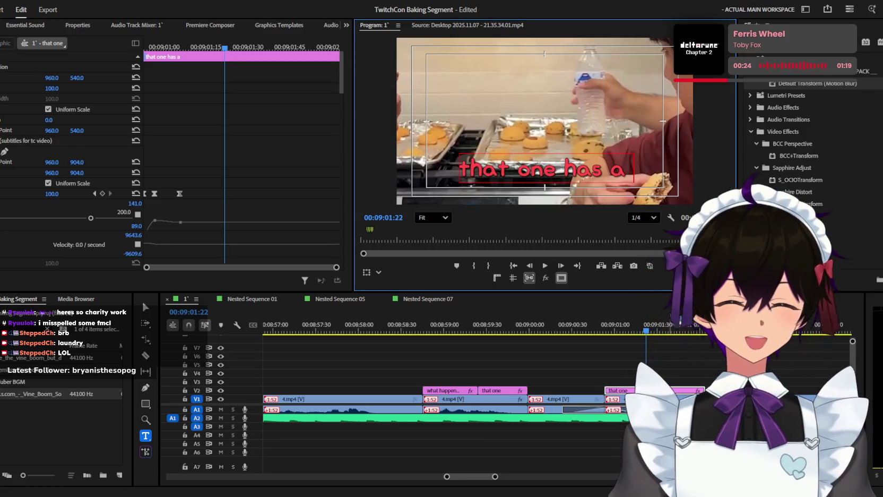
pyautogui.click(621, 362)
pyautogui.press('space')
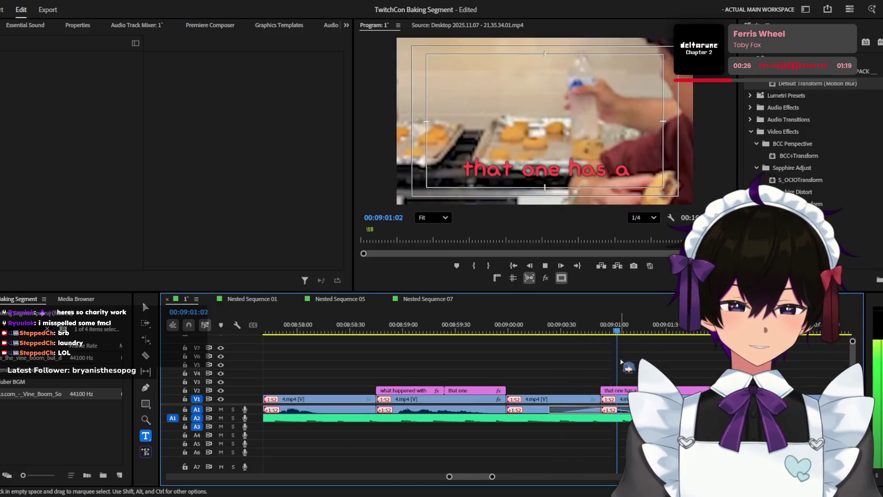
pyautogui.press('space')
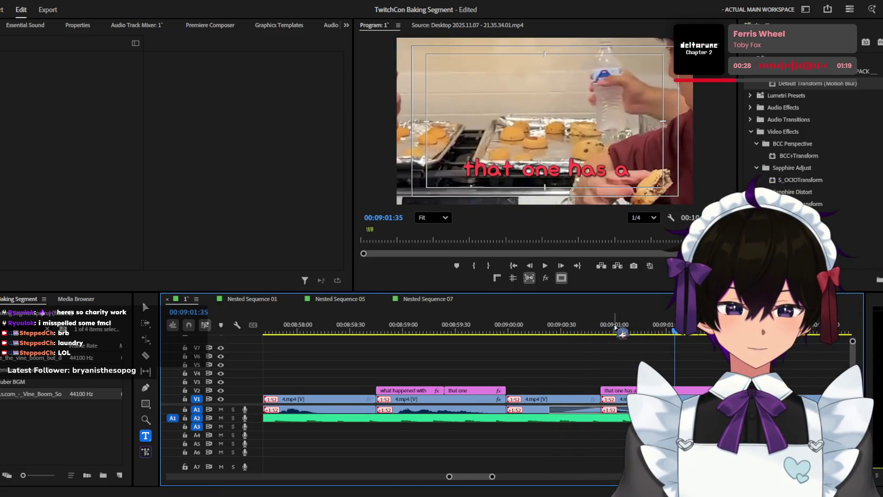
pyautogui.moveTo(622, 334); pyautogui.dragTo(643, 334)
# Step: Retype the caption at the playhead as 'sh*tstain' and review it
pyautogui.click(568, 169)
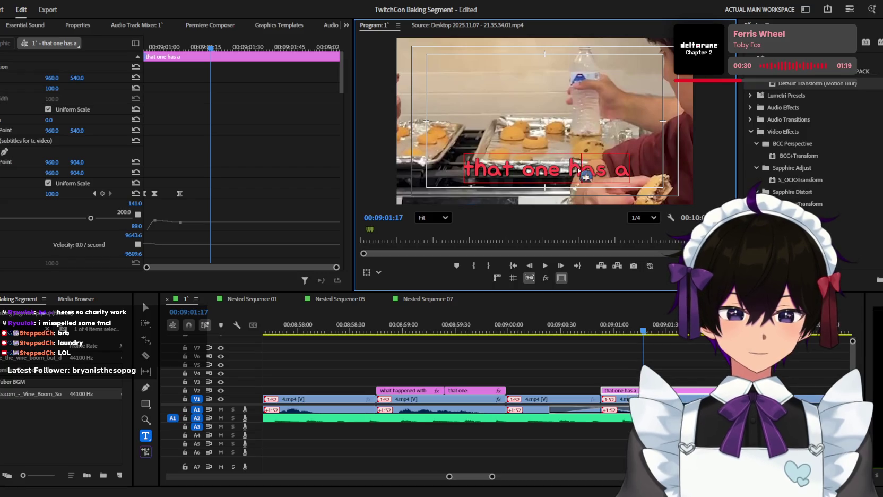
pyautogui.click(605, 367)
pyautogui.scroll(2, 605, 366)
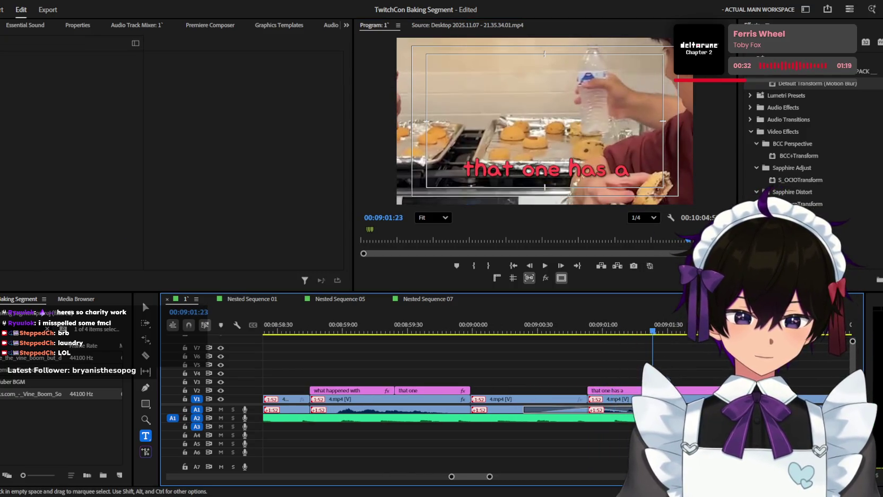
pyautogui.click(602, 170)
pyautogui.doubleClick(601, 170)
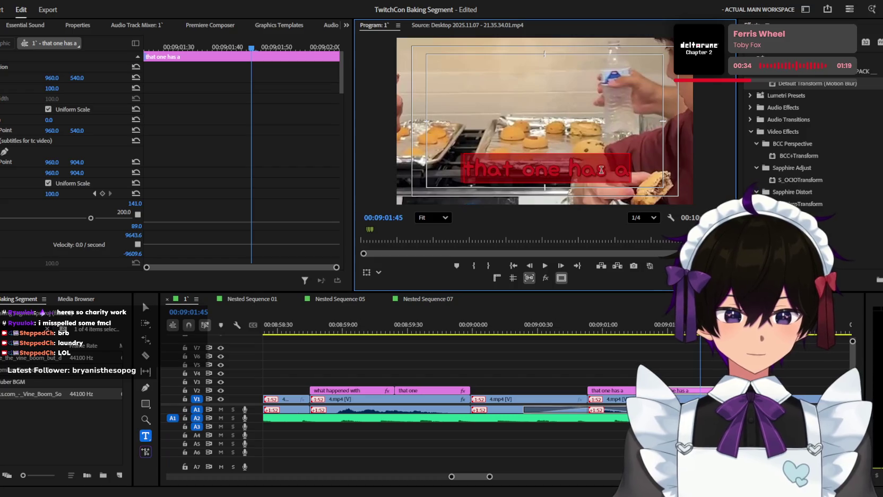
pyautogui.write('sh*tstain')
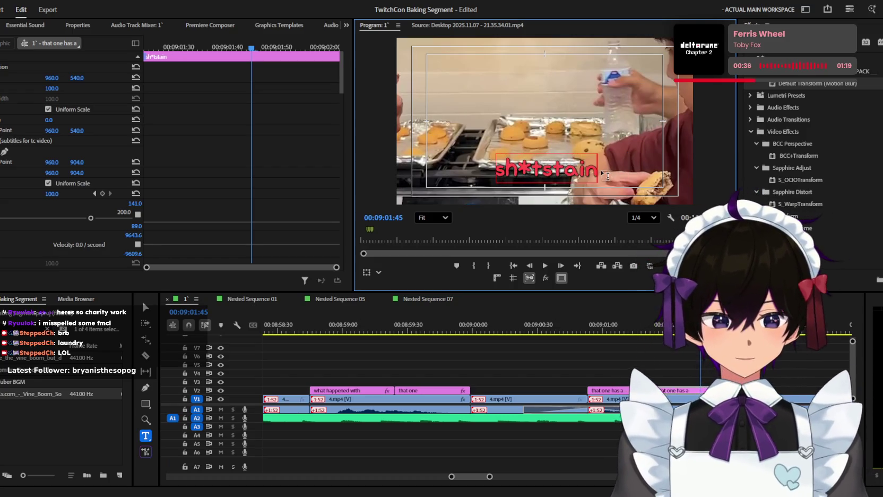
pyautogui.click(632, 333)
pyautogui.press('space')
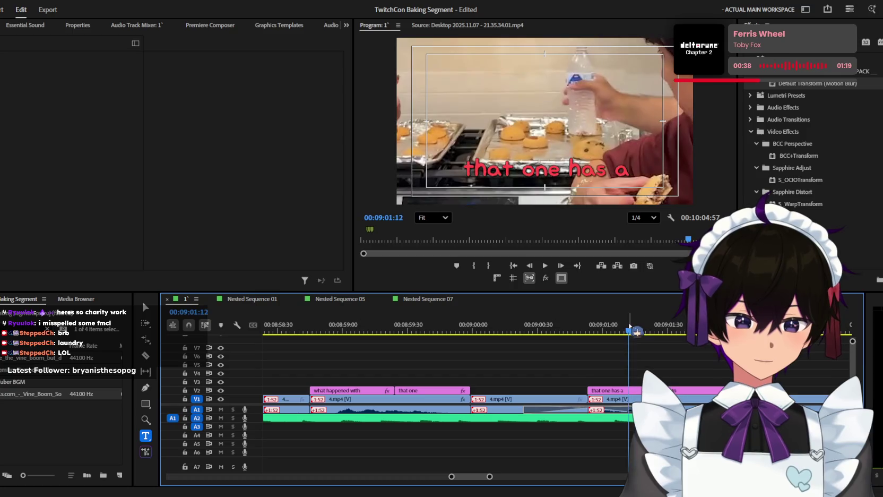
# Step: Paste a copy of the caption at the playhead and retype it as 'sh*tstain'
pyautogui.moveTo(621, 399); pyautogui.dragTo(698, 399)
pyautogui.hotkey('ctrl', 'z')
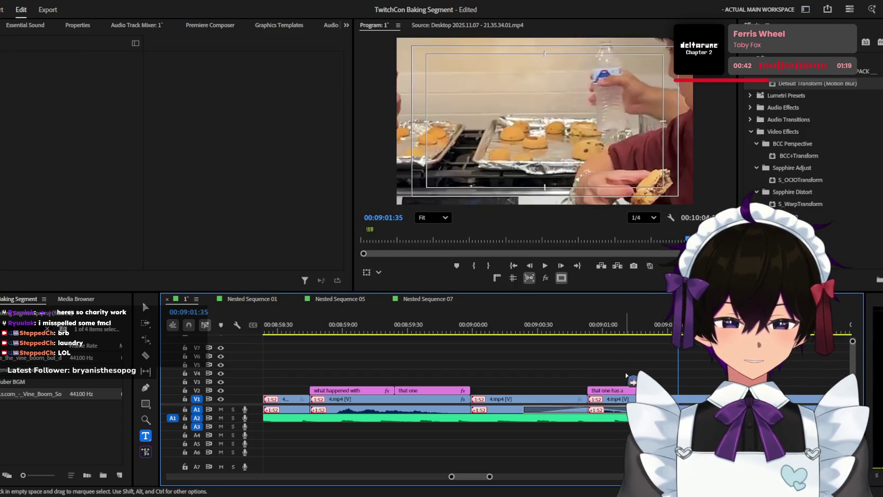
pyautogui.hotkey('ctrl', 'v')
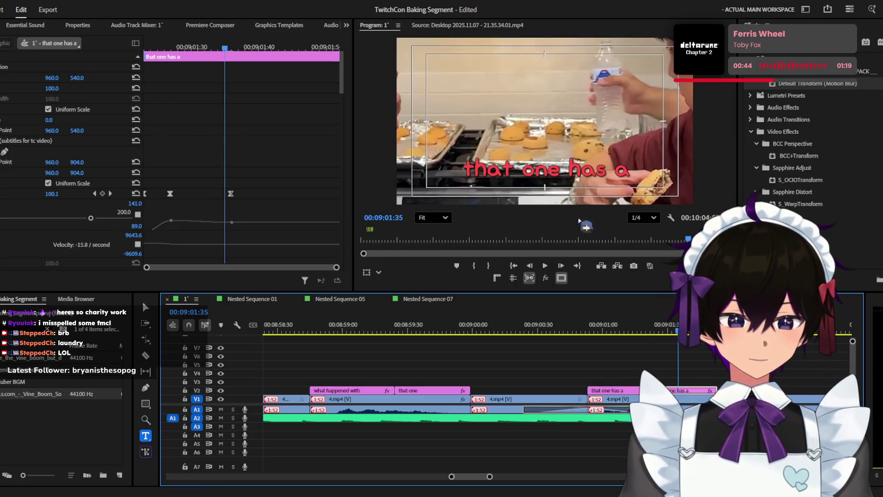
pyautogui.click(554, 167)
pyautogui.hotkey('ctrl', 'a')
pyautogui.write('sh')
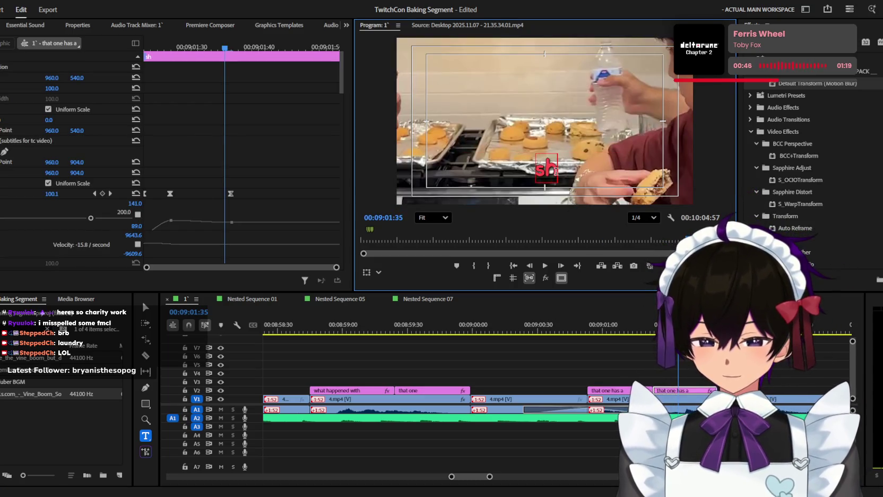
pyautogui.write('*tstain')
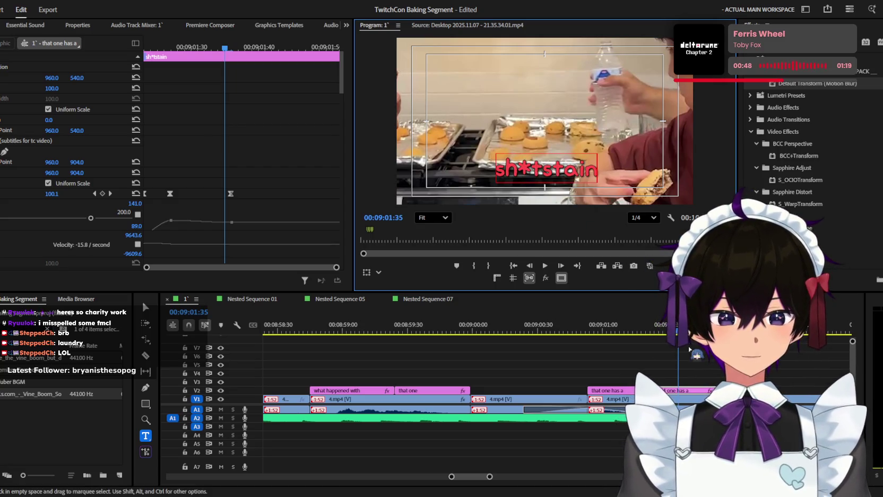
# Step: Play back to check the new 'sh*tstain' caption
pyautogui.click(689, 350)
pyautogui.press('space')
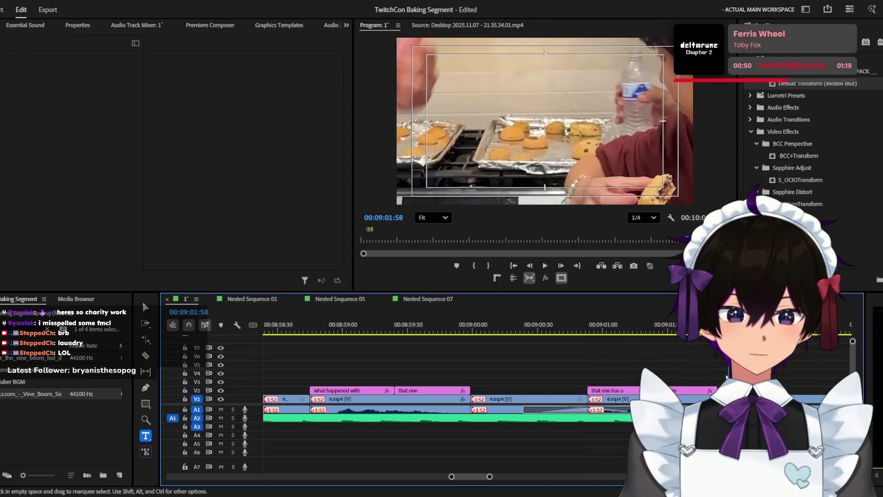
pyautogui.press('space')
pyautogui.press('-')
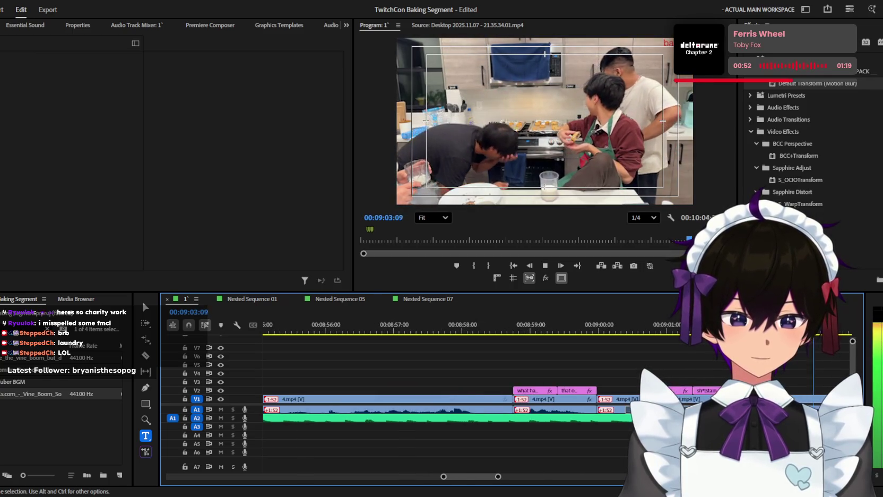
# Step: Select the 4.mp4 kitchen clip on V1 and scale it up to 161
pyautogui.press('-')
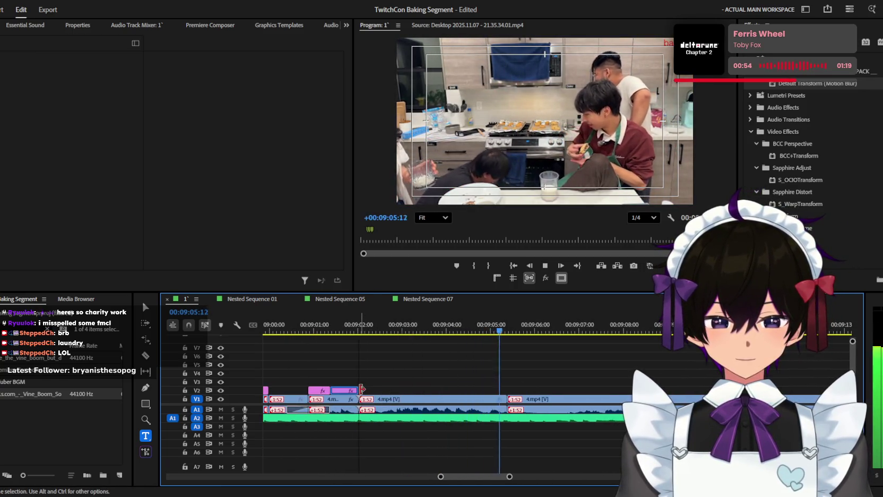
pyautogui.press('-')
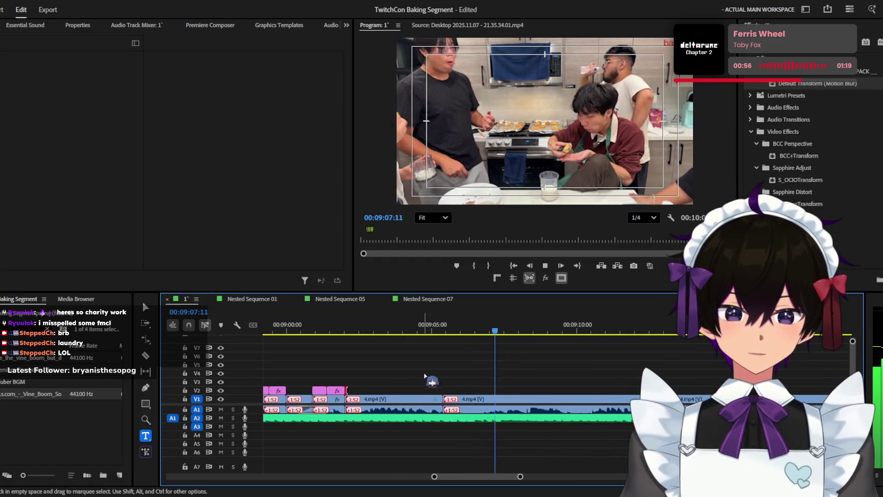
pyautogui.scroll(-1, 541, 374)
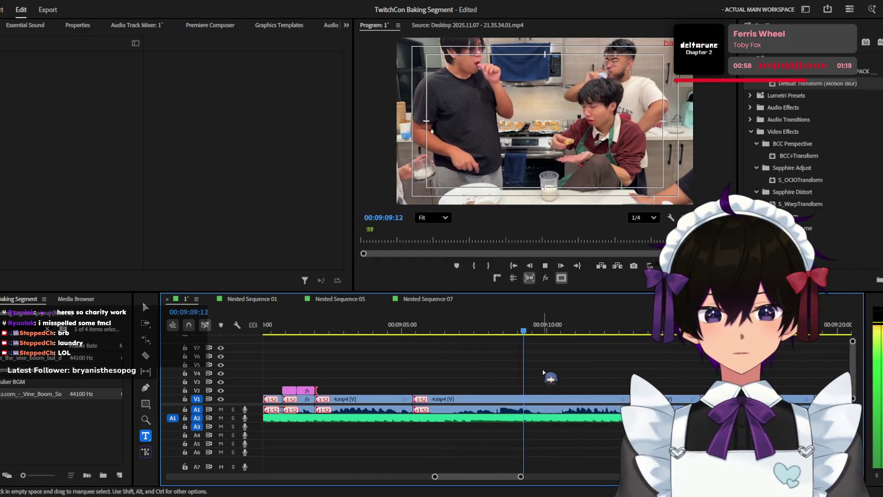
pyautogui.click(478, 399)
pyautogui.moveTo(52, 88)
pyautogui.mouseDown()
pyautogui.moveTo(67, 91)
pyautogui.moveTo(32, 78)
pyautogui.moveTo(58, 77)
pyautogui.mouseUp()
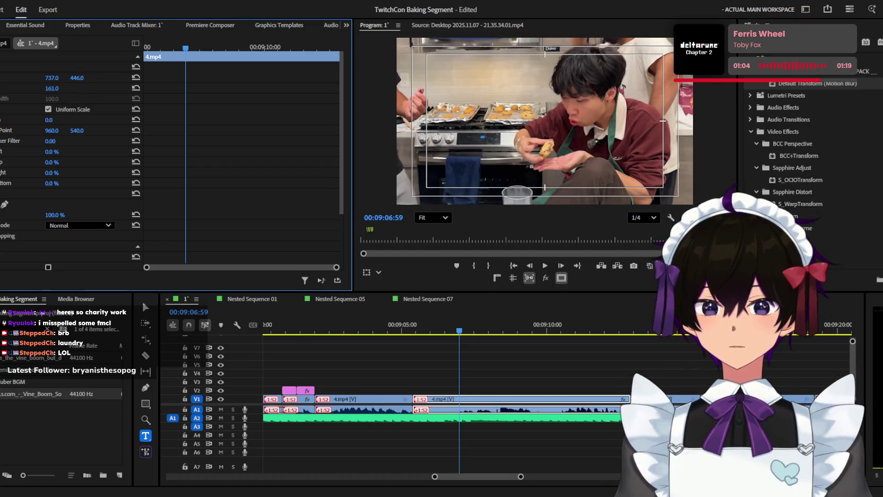
pyautogui.moveTo(461, 325); pyautogui.dragTo(416, 324)
# Step: Play back the enlarged 4.mp4 clip and stop at the cut point
pyautogui.click(494, 365)
pyautogui.press('space')
pyautogui.press('=')
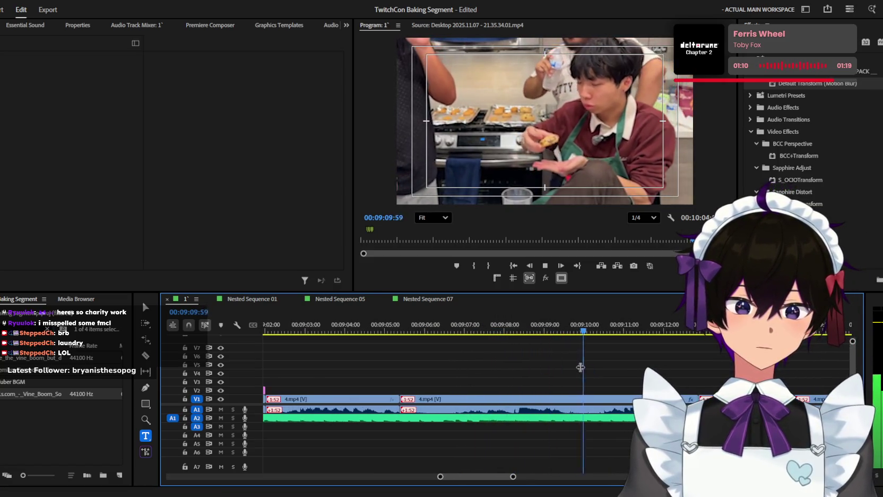
pyautogui.press('space')
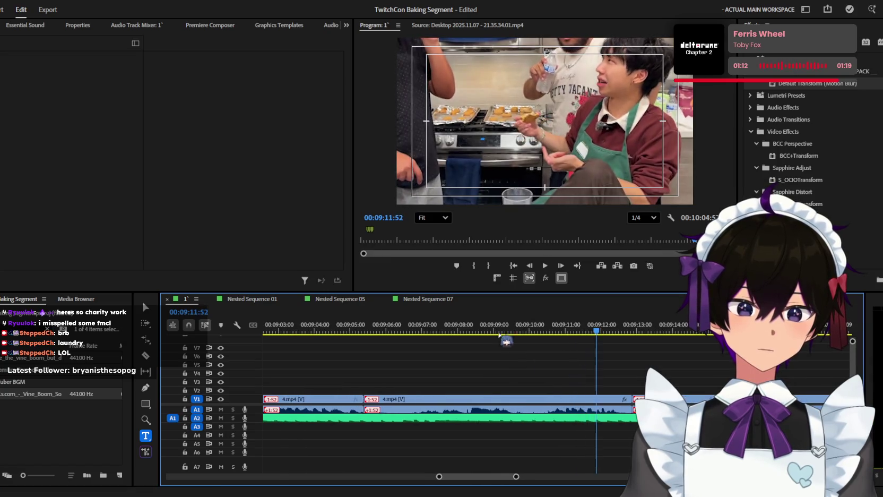
# Step: Cut the V1 footage at 09:10:06 and ripple-delete the unwanted part
pyautogui.press('c')
pyautogui.press('=')
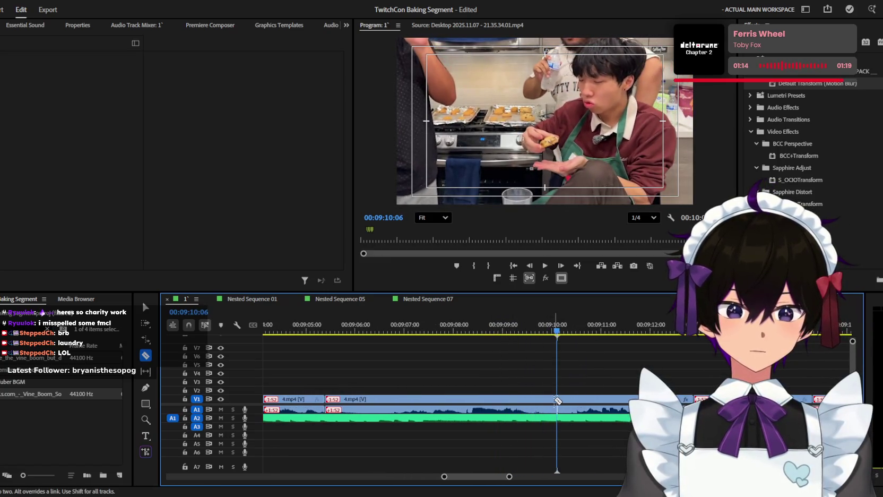
pyautogui.press('Delete')
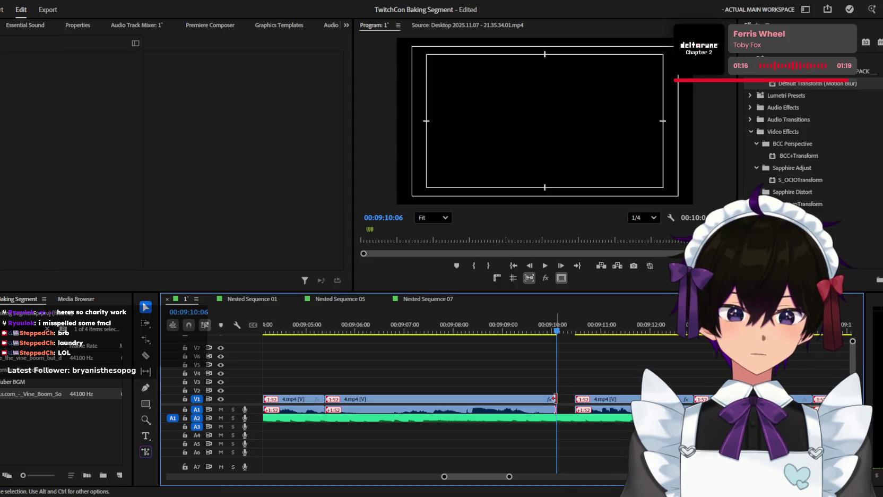
pyautogui.press('space')
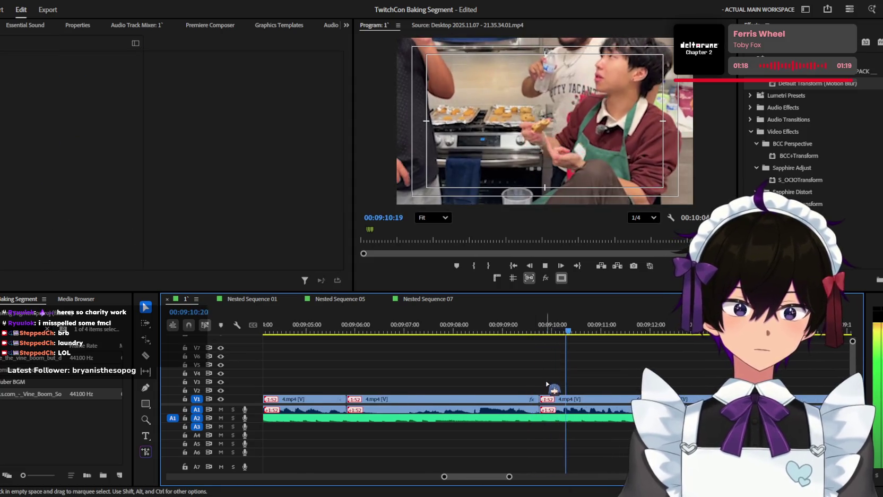
pyautogui.press('-')
pyautogui.click(571, 400)
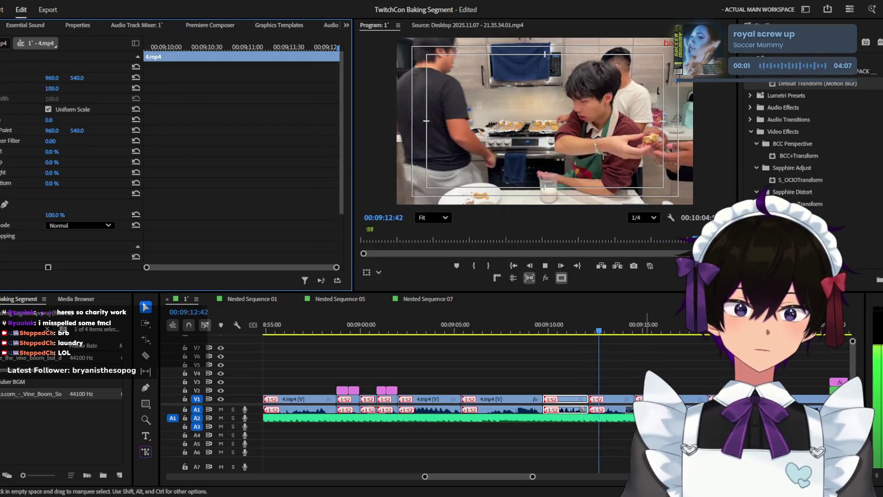
# Step: Marquee-select the unwanted clips around 09:13 and ripple-delete them
pyautogui.press('=')
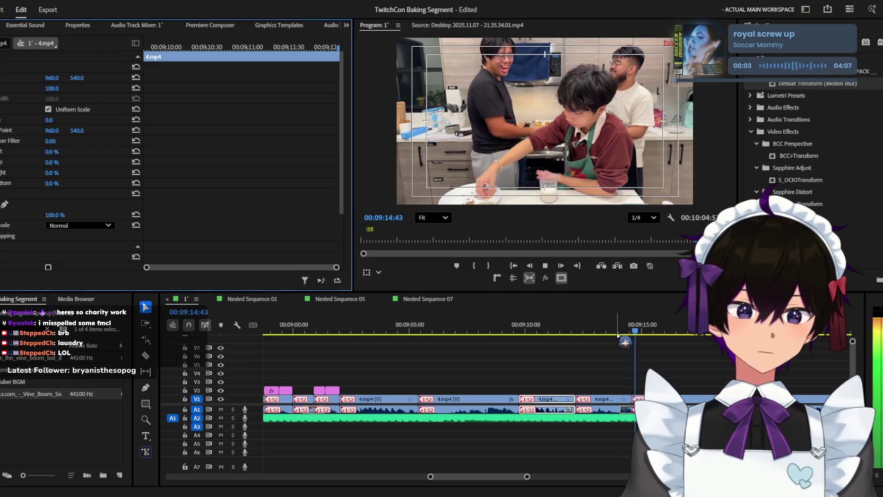
pyautogui.press('=')
pyautogui.click(626, 369)
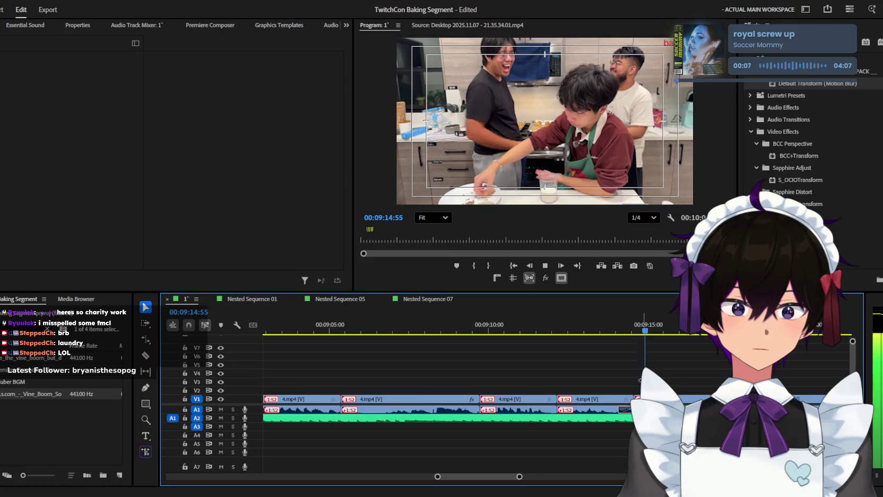
pyautogui.press('-')
pyautogui.press('-')
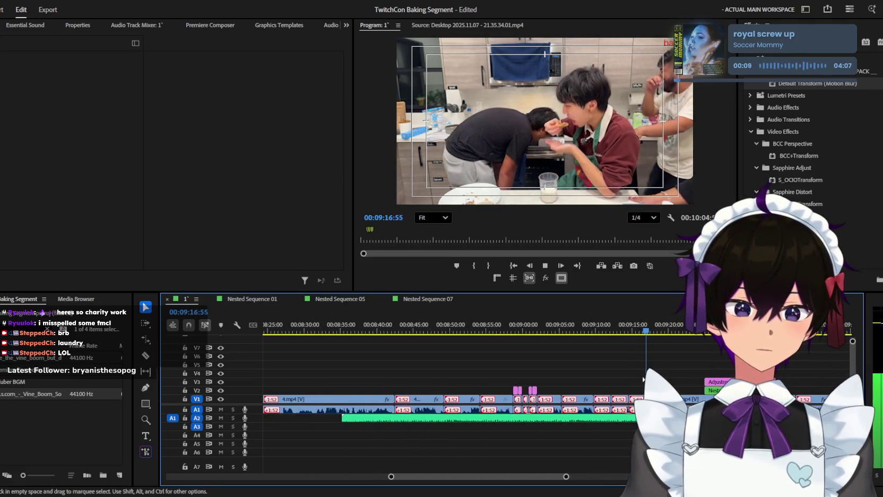
pyautogui.press('=')
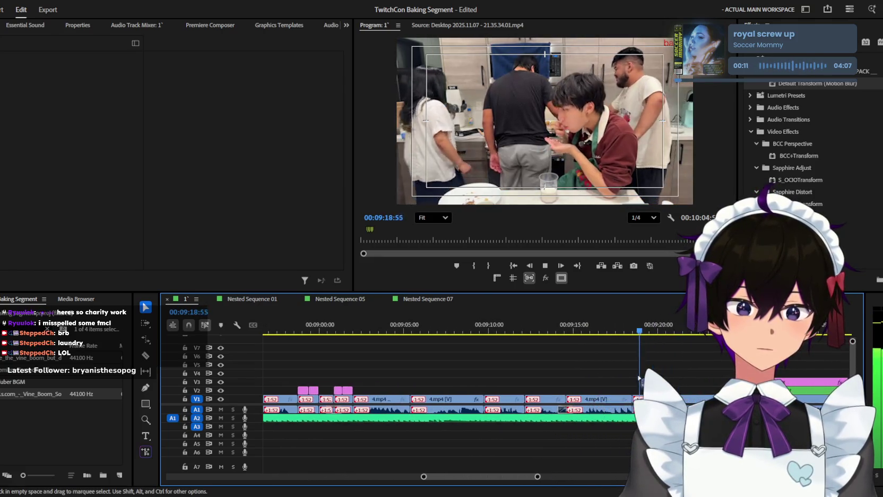
pyautogui.press('=')
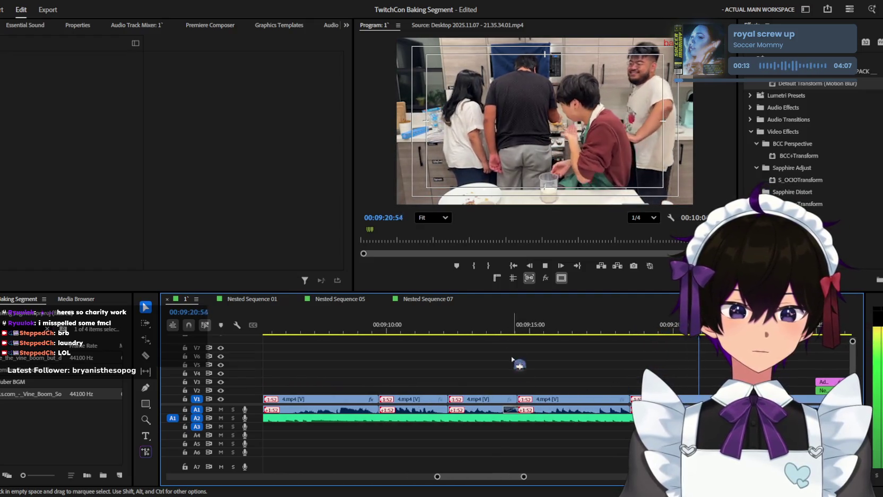
pyautogui.moveTo(486, 371); pyautogui.dragTo(508, 403)
pyautogui.hotkey('shift', 'Delete')
pyautogui.click(486, 326)
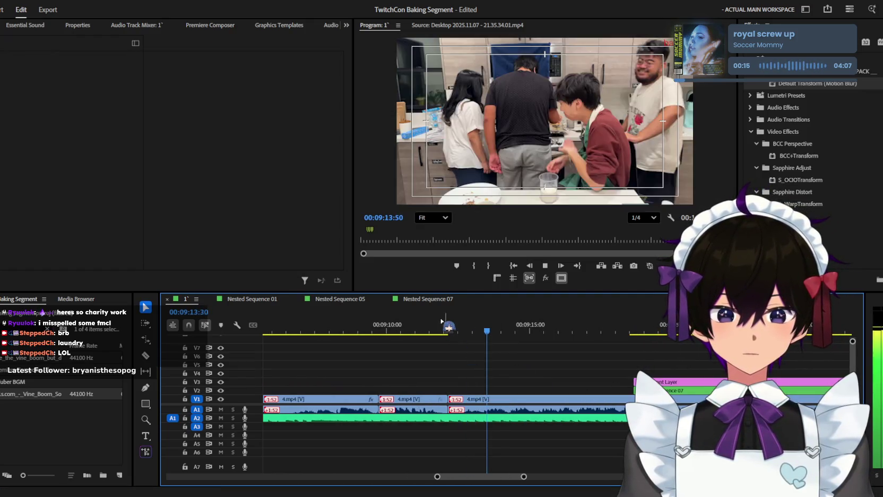
# Step: Review the closed gap and delete the leftover audio clip on A2
pyautogui.press('-')
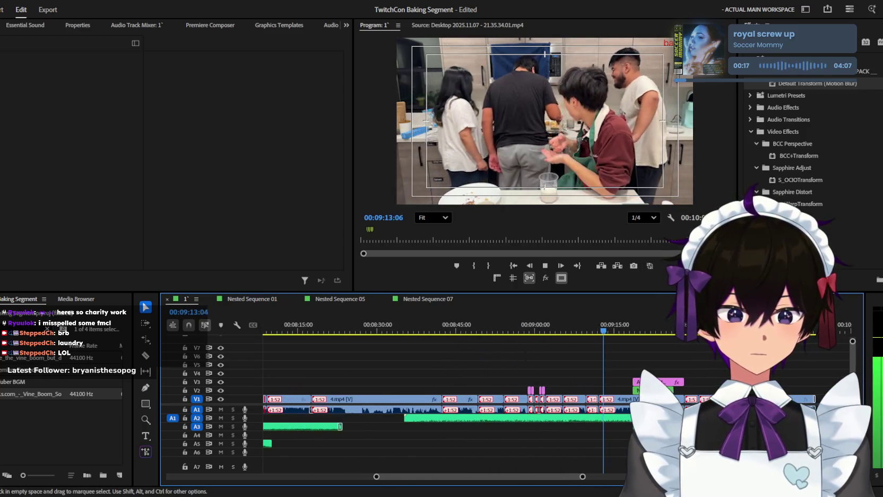
pyautogui.press('=')
pyautogui.press('=')
pyautogui.press('=')
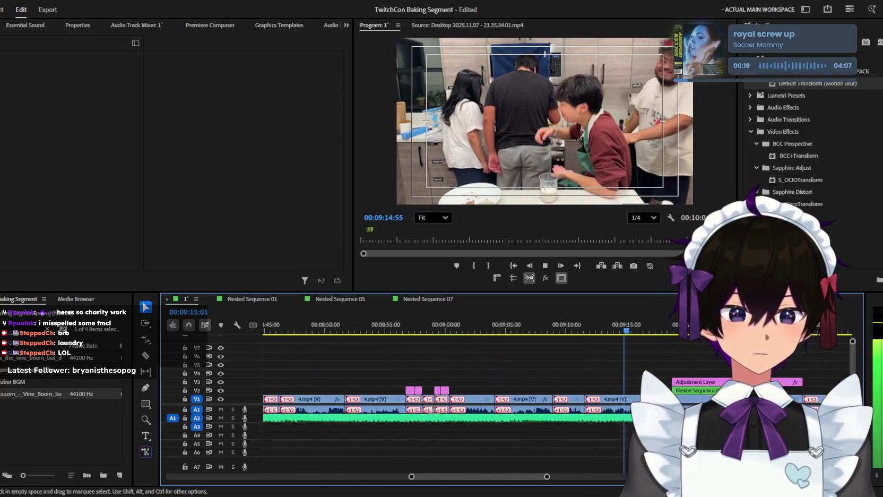
pyautogui.press('=')
pyautogui.press('=')
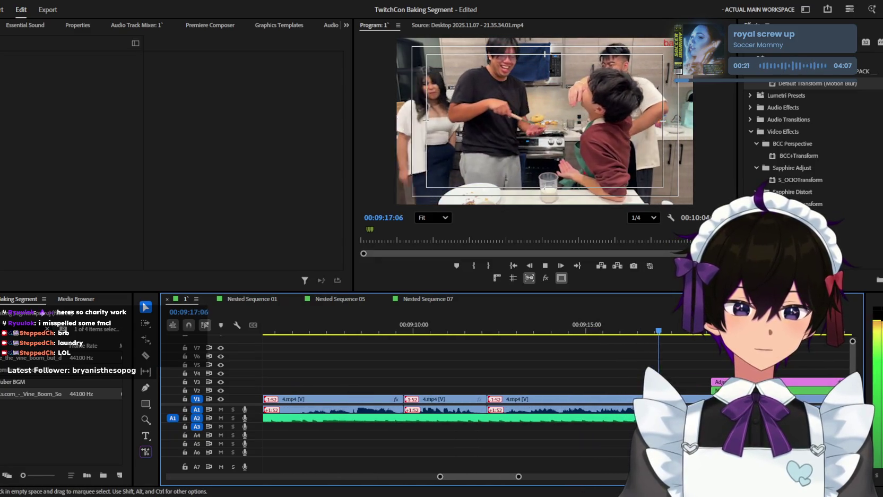
pyautogui.press('-')
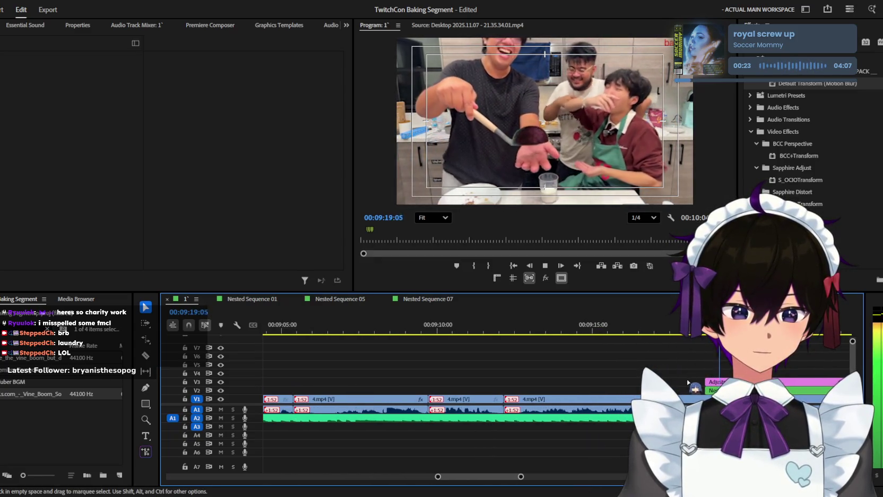
pyautogui.press('-')
pyautogui.press('-')
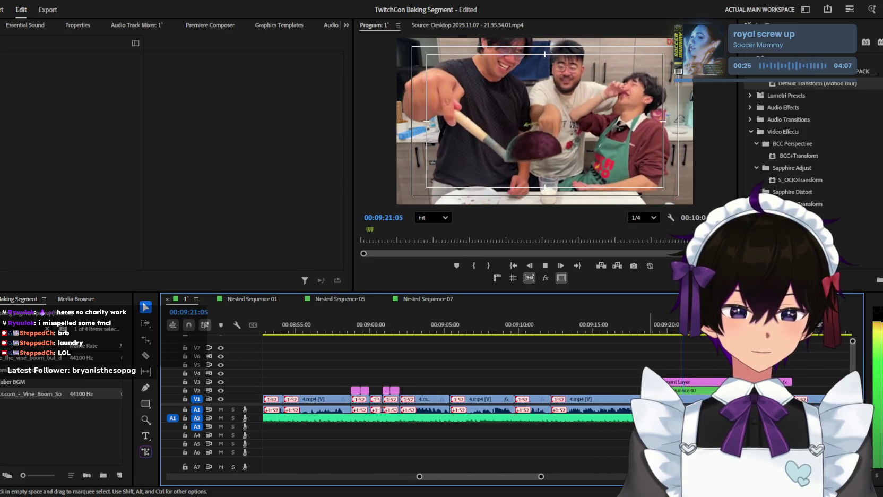
pyautogui.press('-')
pyautogui.press('-')
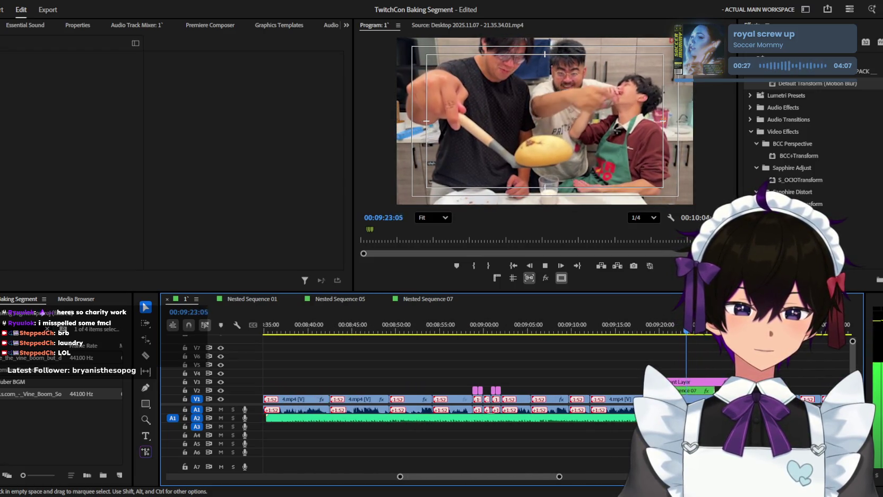
pyautogui.press('=')
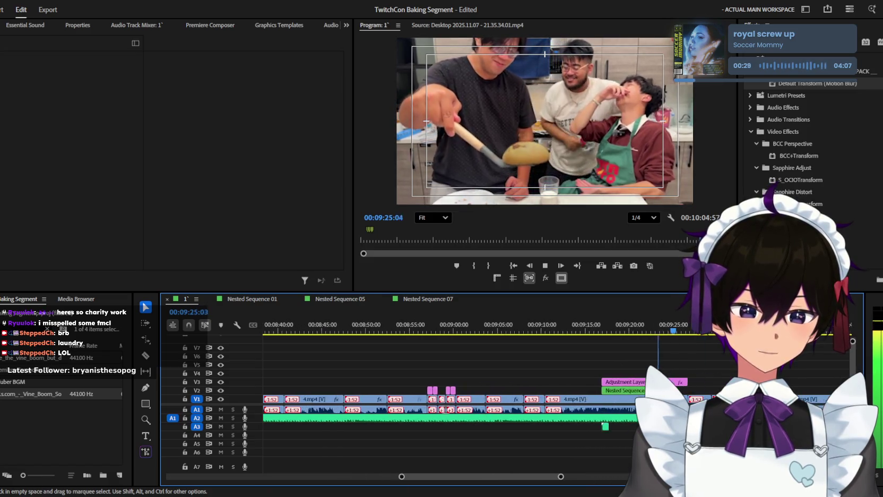
pyautogui.press('-')
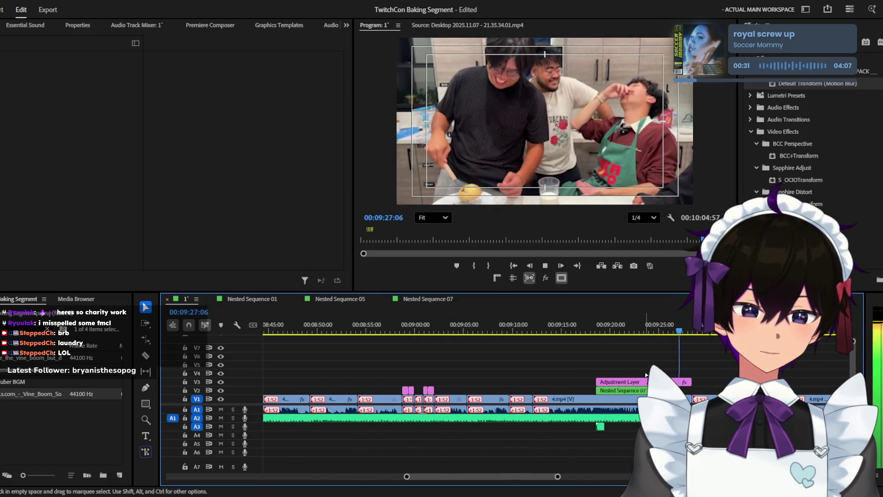
pyautogui.keyDown('alt'); pyautogui.scroll(2, 646, 375); pyautogui.keyUp('alt')
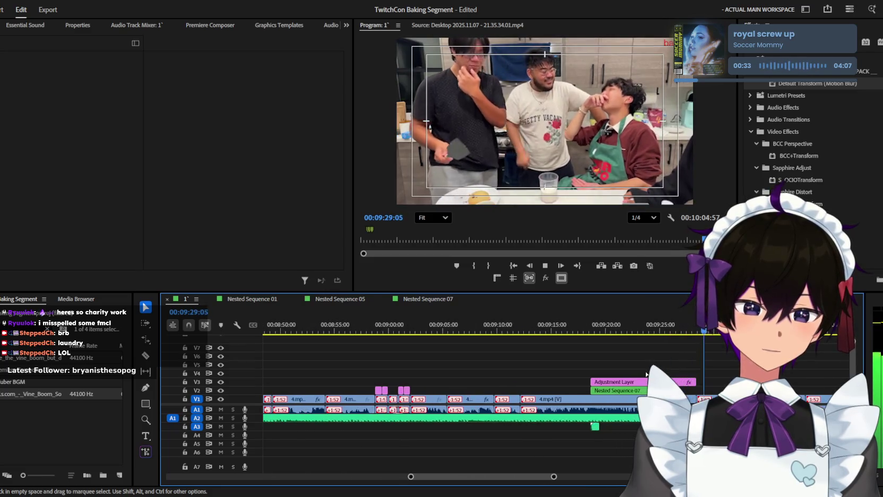
pyautogui.keyDown('alt'); pyautogui.scroll(2, 646, 374); pyautogui.keyUp('alt')
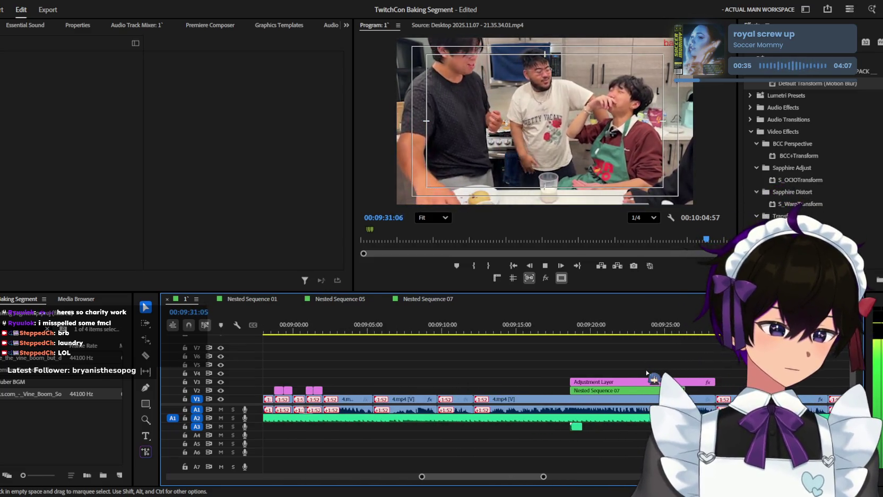
pyautogui.keyDown('alt'); pyautogui.scroll(2, 646, 373); pyautogui.keyUp('alt')
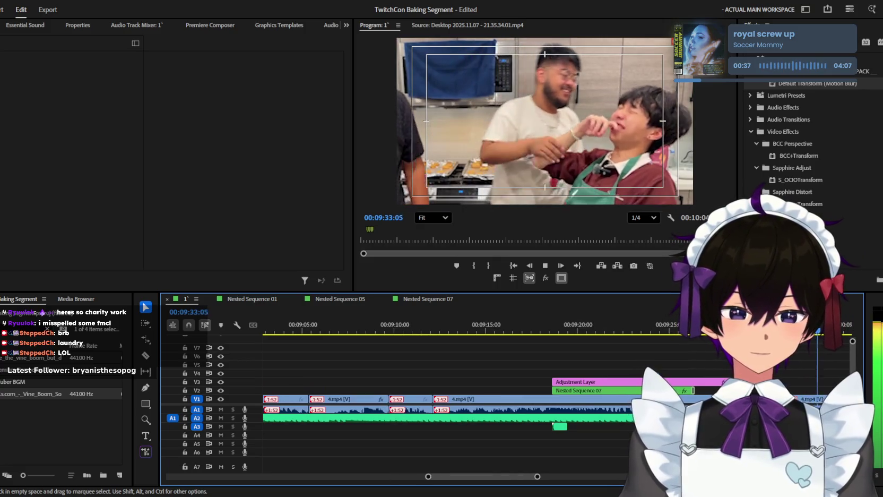
pyautogui.keyDown('alt'); pyautogui.scroll(1, 646, 374); pyautogui.keyUp('alt')
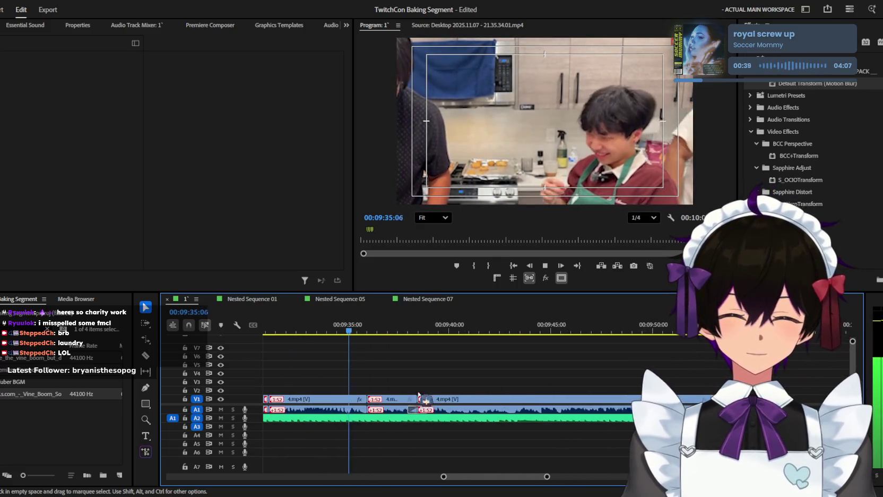
pyautogui.click(439, 417)
pyautogui.press('Delete')
pyautogui.moveTo(438, 418); pyautogui.dragTo(348, 422)
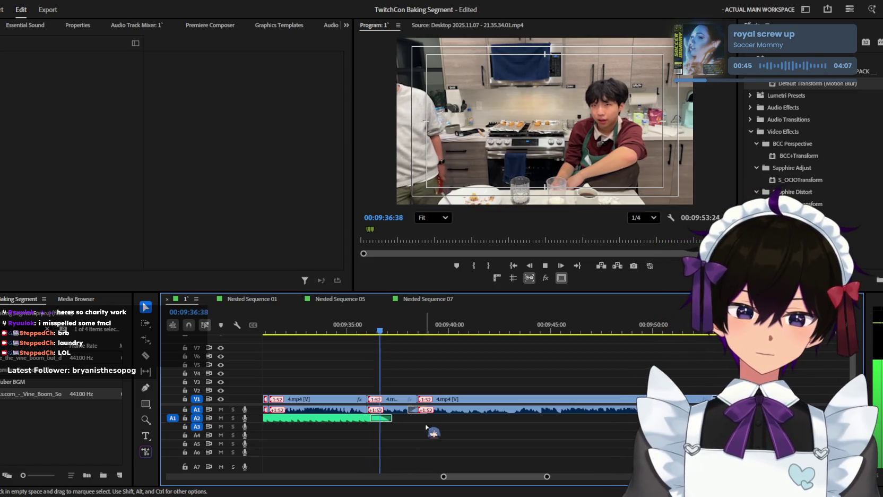
pyautogui.press('-')
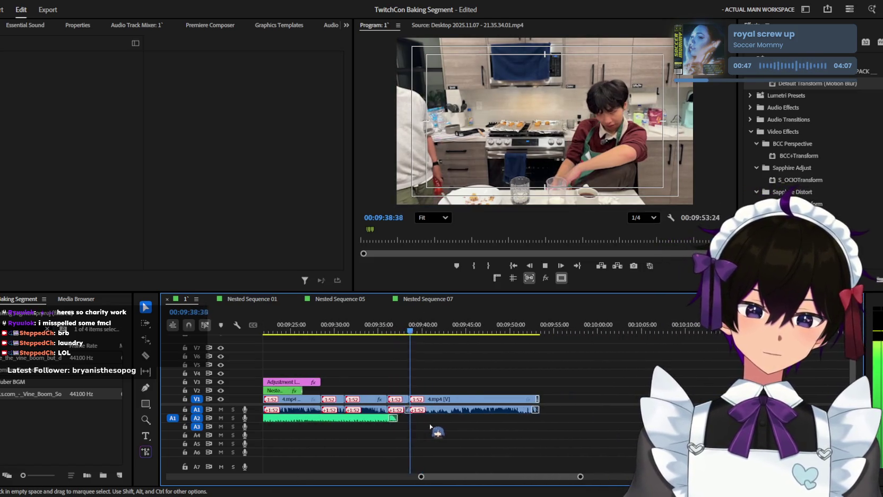
pyautogui.press('-')
pyautogui.hotkey('ctrl', 's')
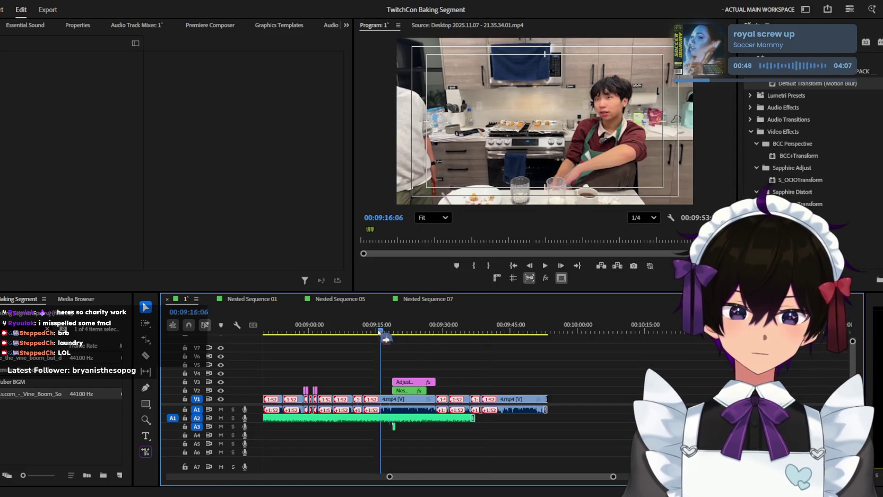
pyautogui.moveTo(384, 329); pyautogui.dragTo(295, 329)
pyautogui.press('=')
pyautogui.press('=')
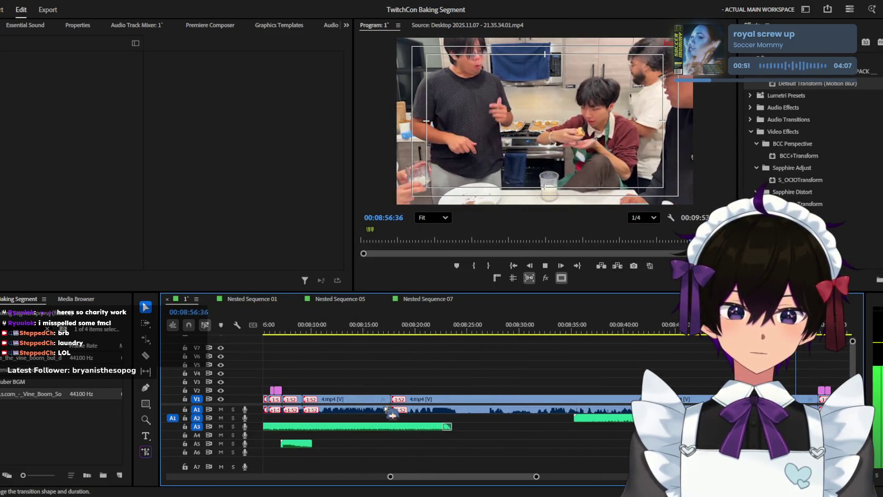
pyautogui.press('=')
pyautogui.press('=')
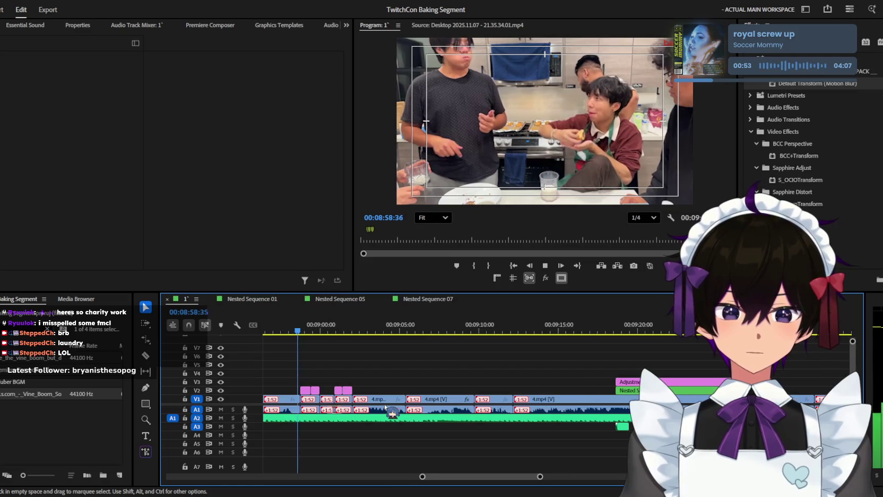
pyautogui.press('=')
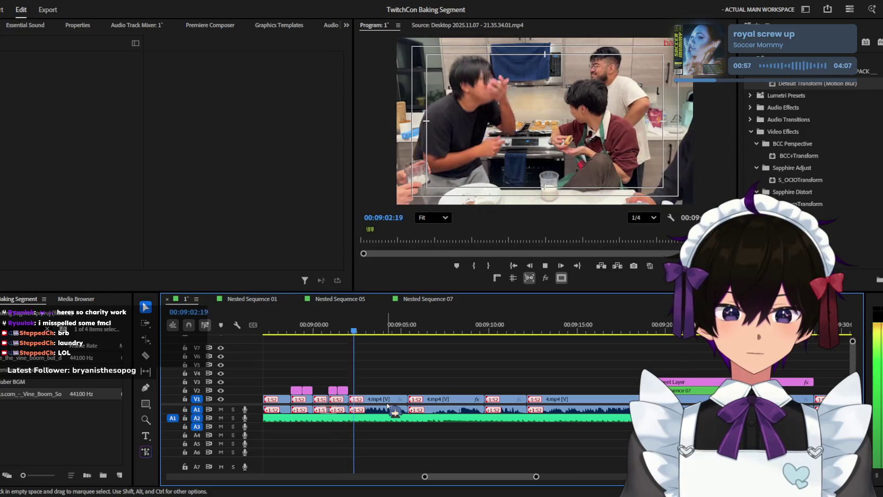
pyautogui.press('=')
pyautogui.press('-')
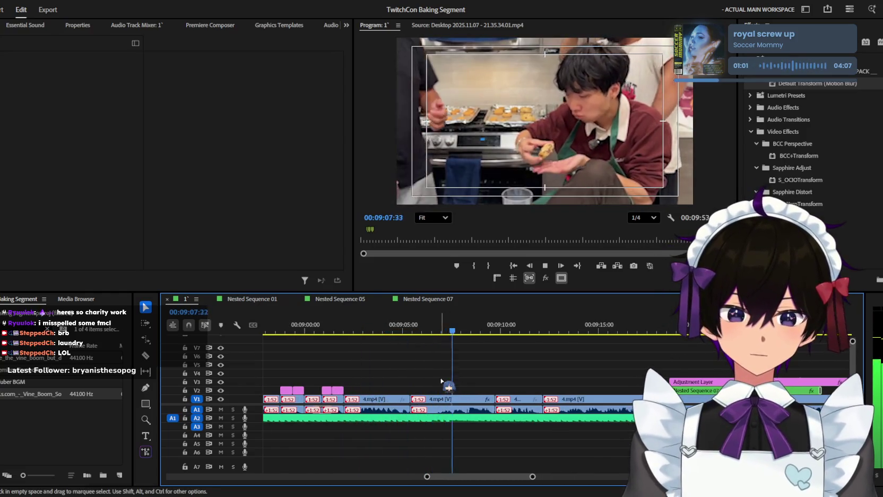
pyautogui.press('-')
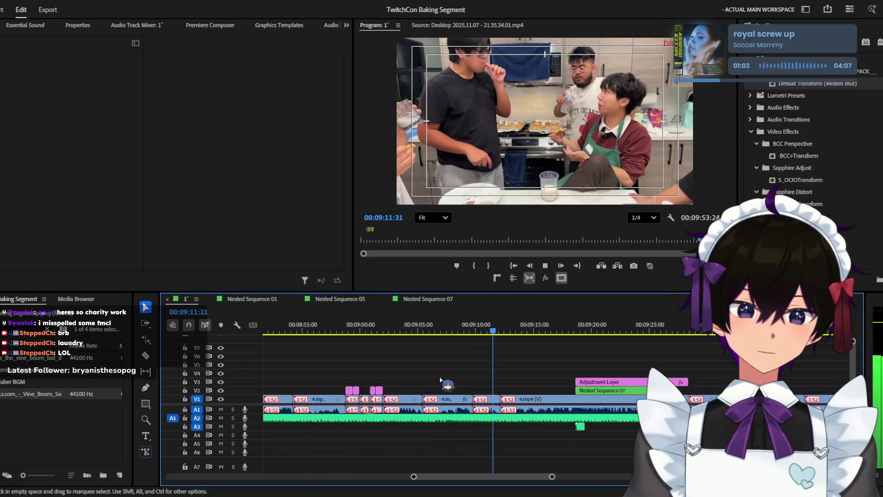
pyautogui.press('=')
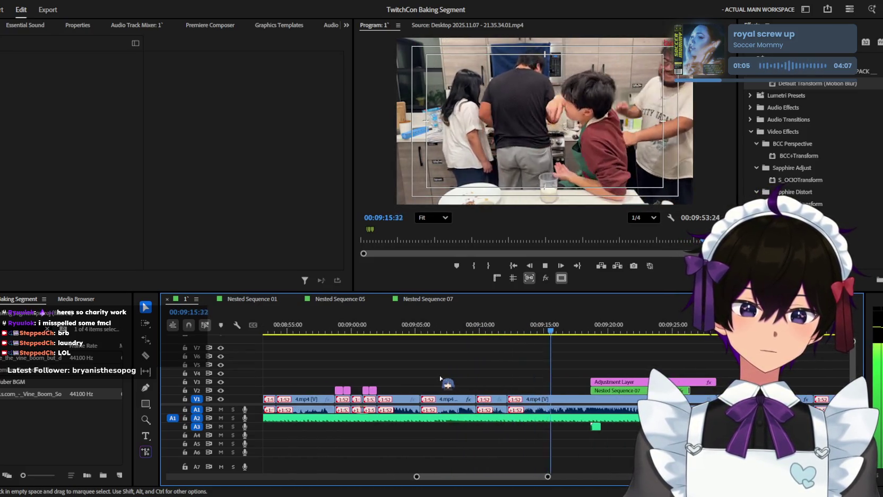
pyautogui.press('=')
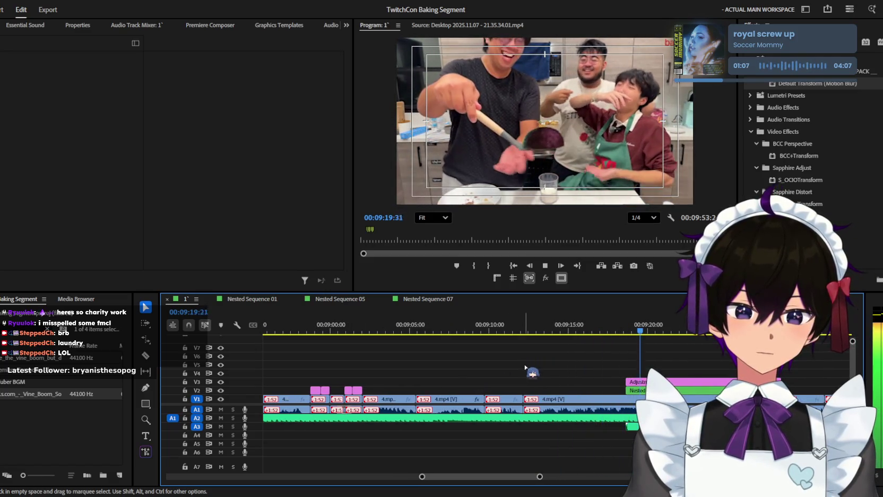
# Step: Move the pink sh*tstain caption clip slightly later on V2
pyautogui.click(595, 321)
pyautogui.moveTo(595, 322)
pyautogui.mouseDown()
pyautogui.moveTo(616, 324)
pyautogui.moveTo(602, 325)
pyautogui.mouseUp()
pyautogui.press('=')
pyautogui.press('-')
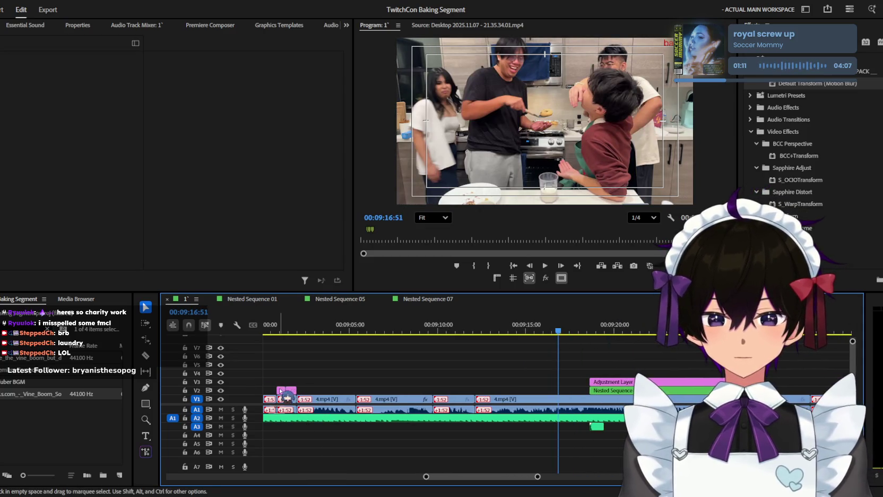
pyautogui.moveTo(292, 391); pyautogui.dragTo(550, 356)
pyautogui.press('space')
pyautogui.moveTo(569, 394); pyautogui.dragTo(568, 402)
pyautogui.press('=')
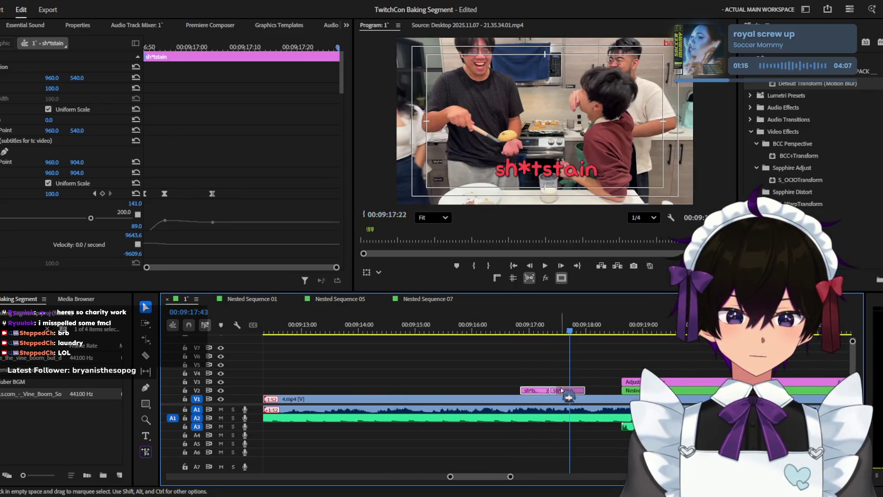
pyautogui.press('space')
pyautogui.press('=')
# Step: Retype the caption text as 'patrick star'
pyautogui.press('space')
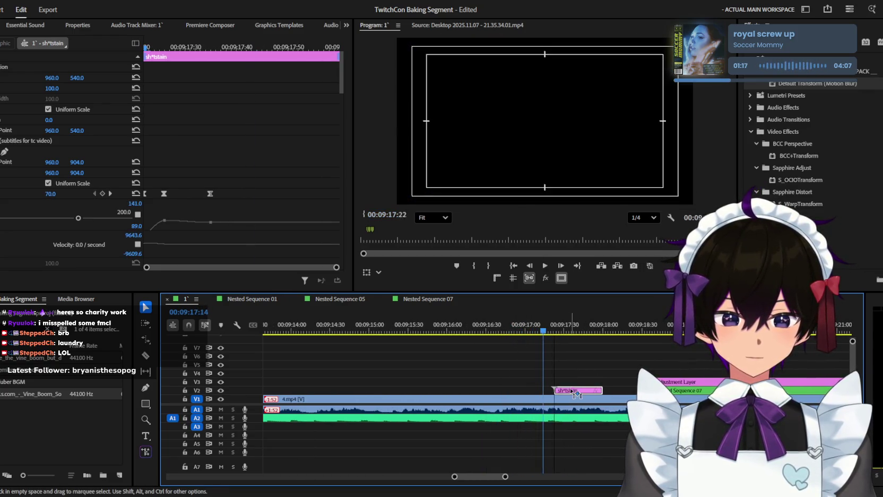
pyautogui.press('space')
pyautogui.press('t')
pyautogui.click(555, 165)
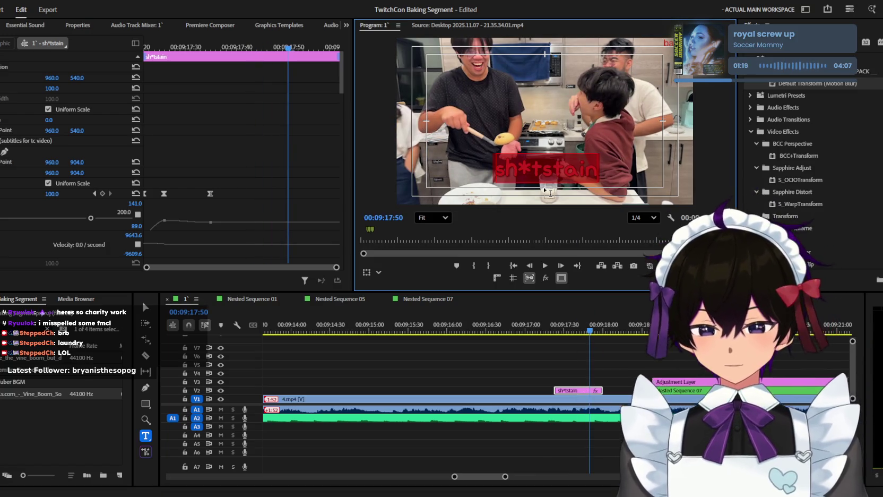
pyautogui.write('pa')
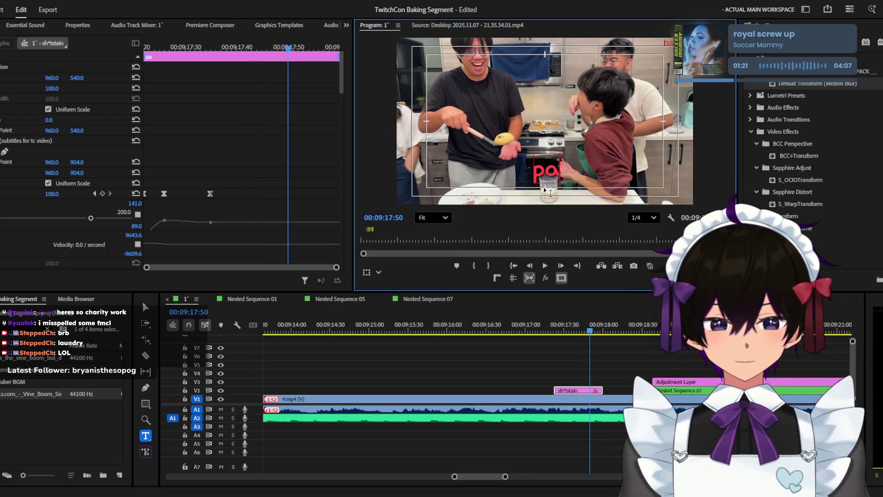
pyautogui.write('trick star')
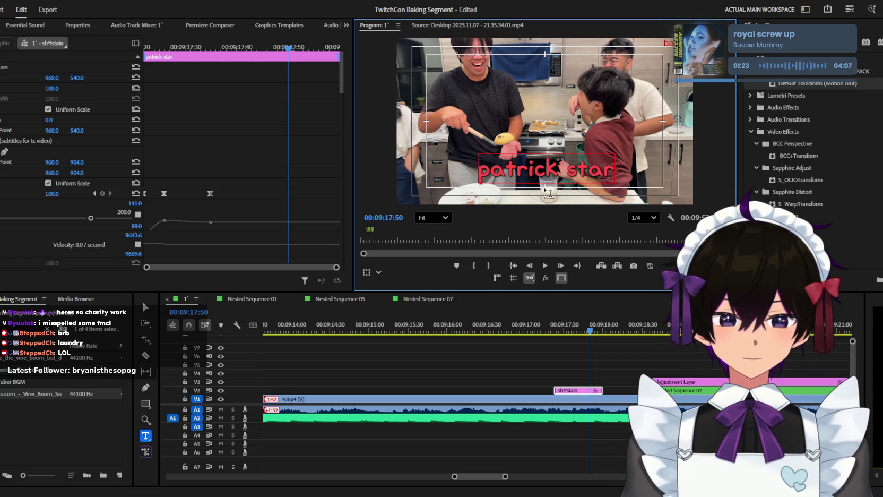
pyautogui.scroll(-3, 320, 227)
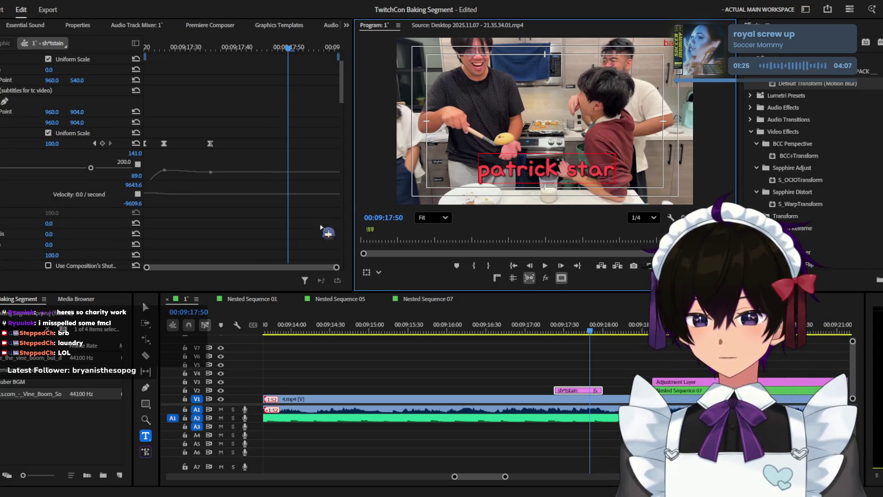
pyautogui.press('Escape')
pyautogui.scroll(-1, 175, 159)
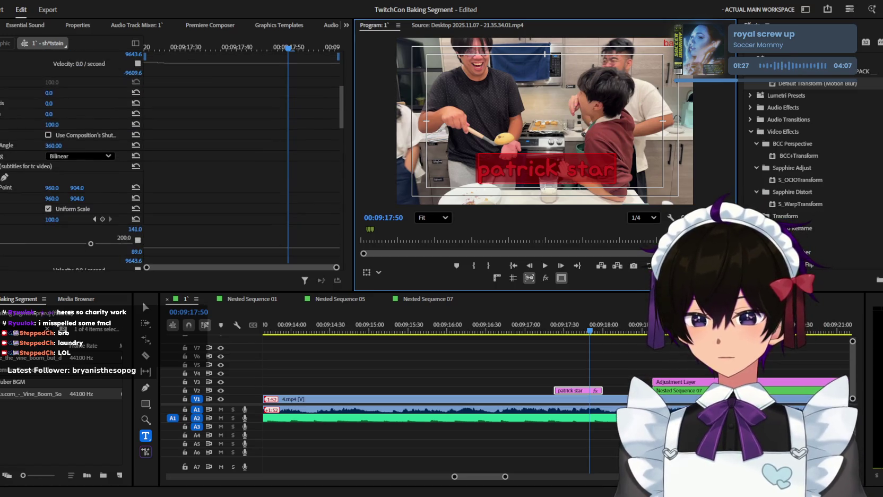
pyautogui.scroll(-3, 16, 228)
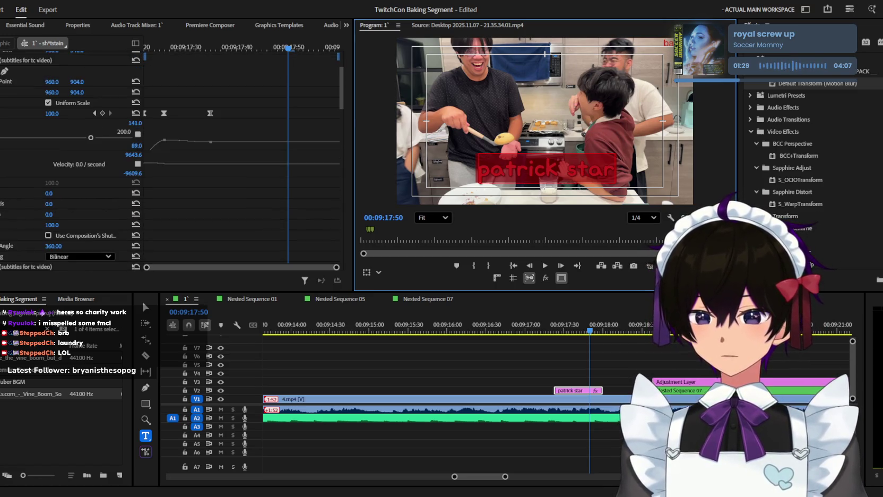
pyautogui.scroll(-2, 16, 228)
pyautogui.scroll(-3, 16, 228)
pyautogui.scroll(-3, 16, 228)
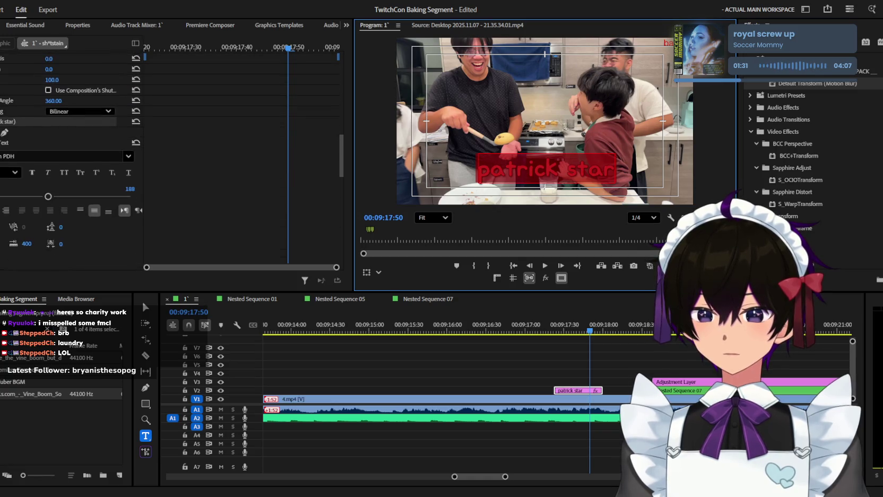
pyautogui.scroll(-3, 16, 228)
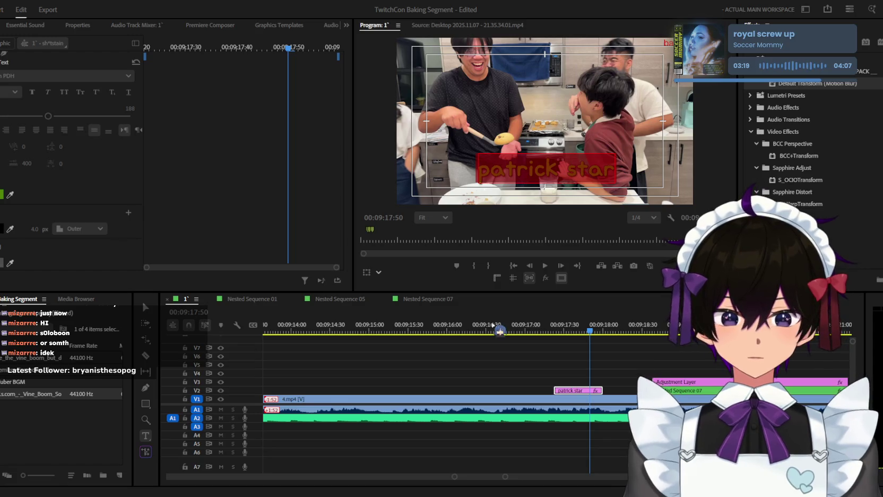
# Step: Save the project and scrub through the patrick star caption to 09:18:04
pyautogui.click(494, 356)
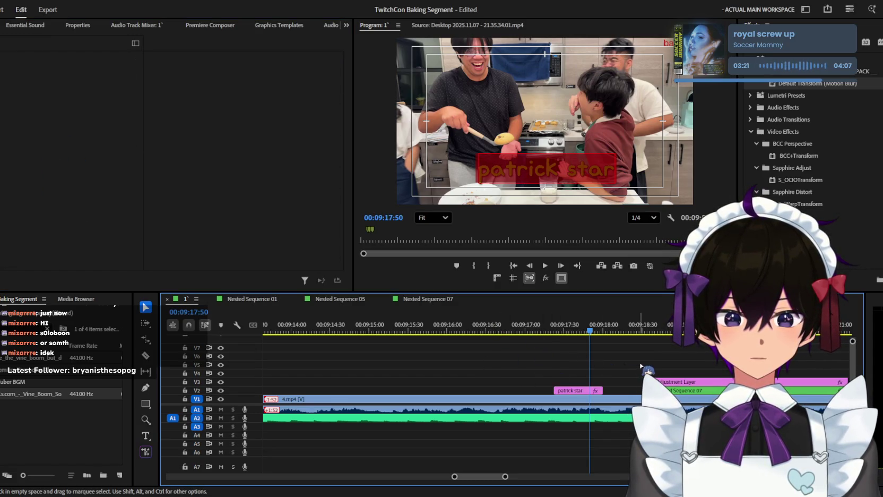
pyautogui.hotkey('ctrl', 's')
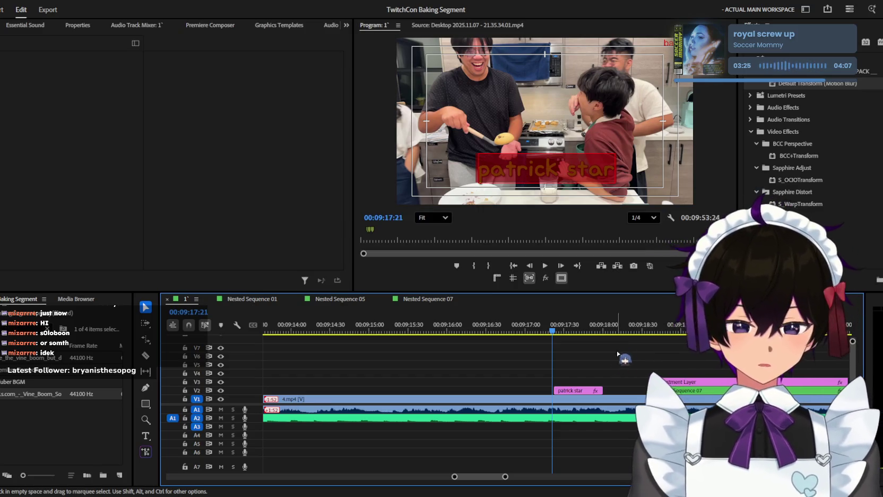
pyautogui.click(603, 324)
pyautogui.moveTo(530, 327); pyautogui.dragTo(645, 359)
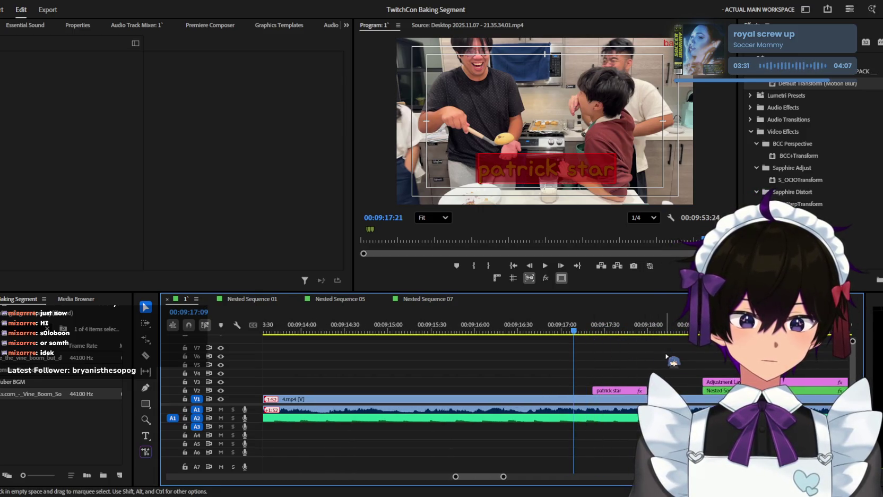
pyautogui.moveTo(576, 326); pyautogui.dragTo(591, 322)
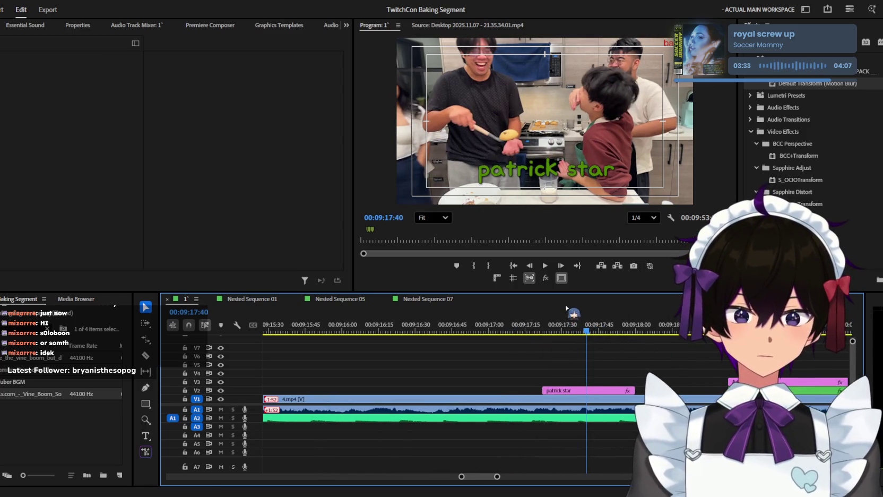
pyautogui.moveTo(533, 320)
pyautogui.mouseDown()
pyautogui.moveTo(683, 390)
pyautogui.moveTo(728, 390)
pyautogui.mouseUp()
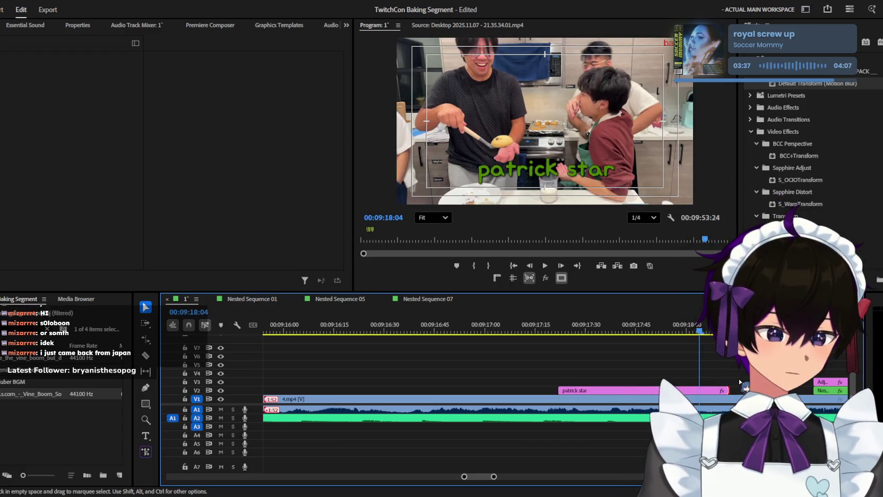
# Step: Save again and play back the section around the patrick star caption
pyautogui.press('-')
pyautogui.press('space')
pyautogui.hotkey('ctrl', 's')
pyautogui.press('-')
pyautogui.press('space')
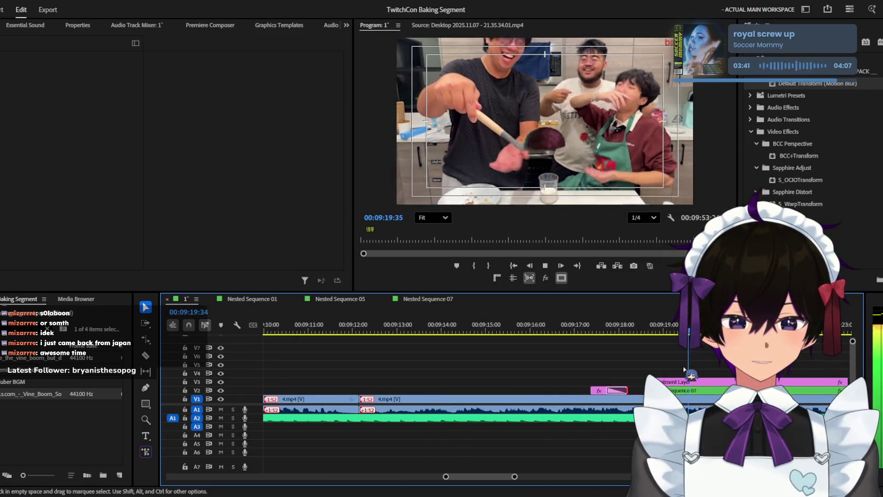
pyautogui.press('=')
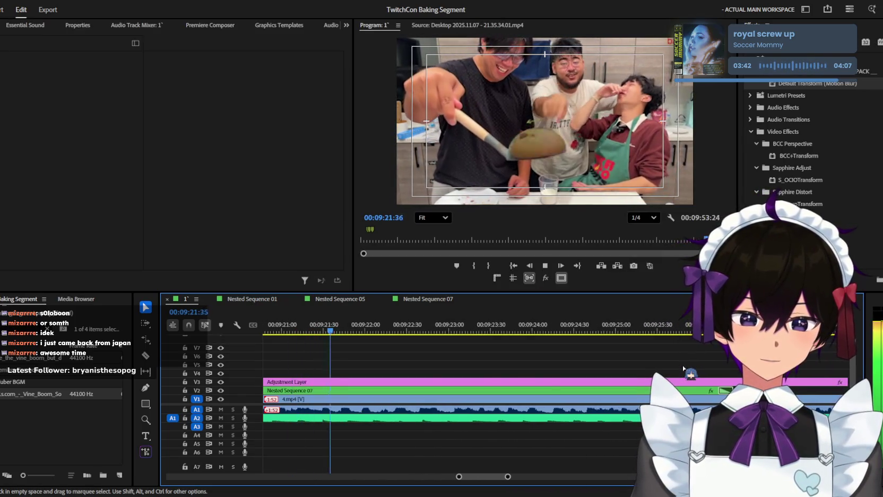
pyautogui.press('space')
pyautogui.press('-')
pyautogui.press('-')
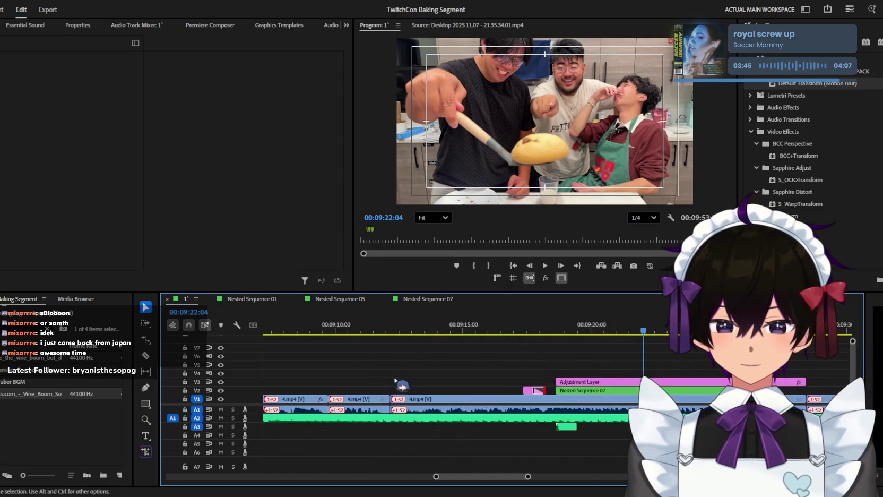
pyautogui.scroll(5, 395, 380)
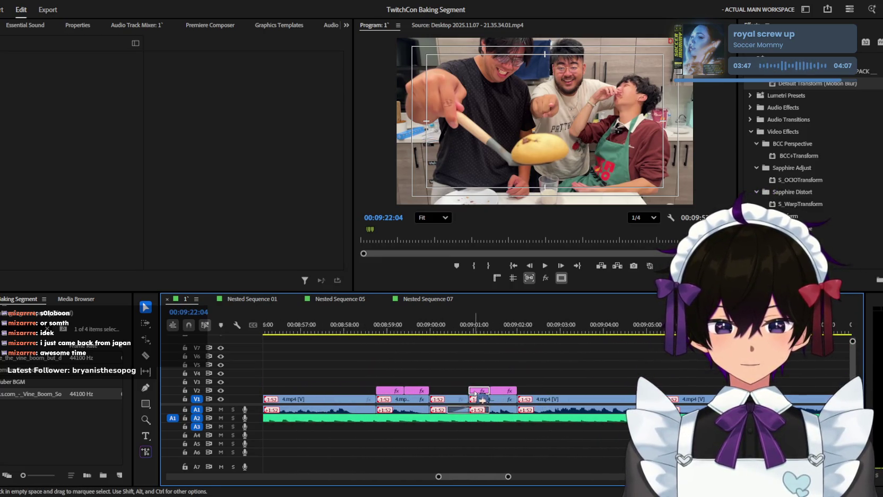
# Step: Move the 'that one has a' caption to the playhead and play it back
pyautogui.click(475, 393)
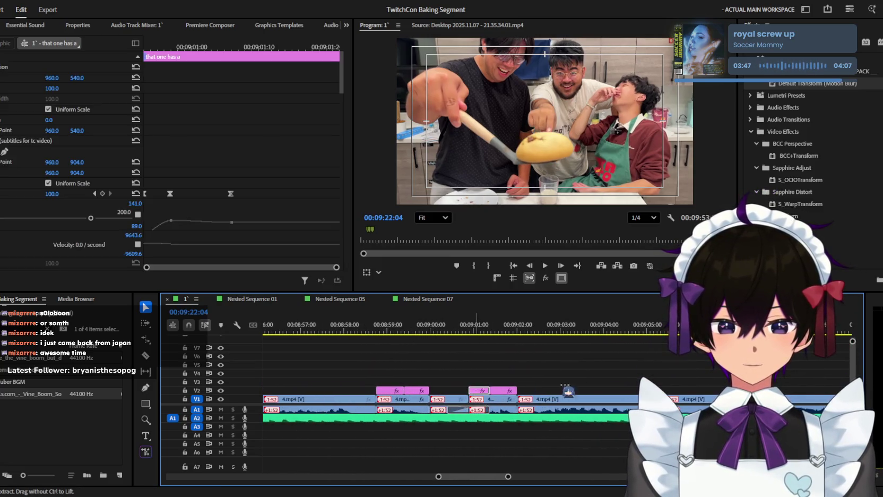
pyautogui.click(593, 361)
pyautogui.press('-')
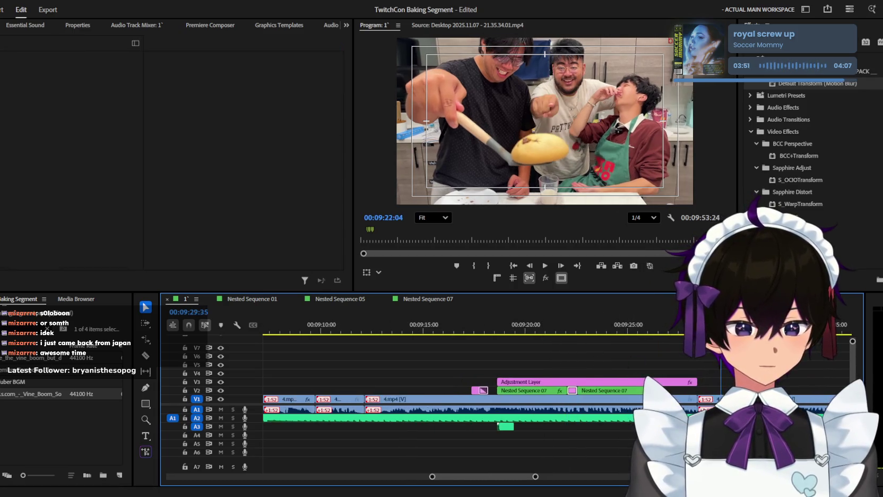
pyautogui.moveTo(573, 390); pyautogui.dragTo(726, 390)
pyautogui.press('=')
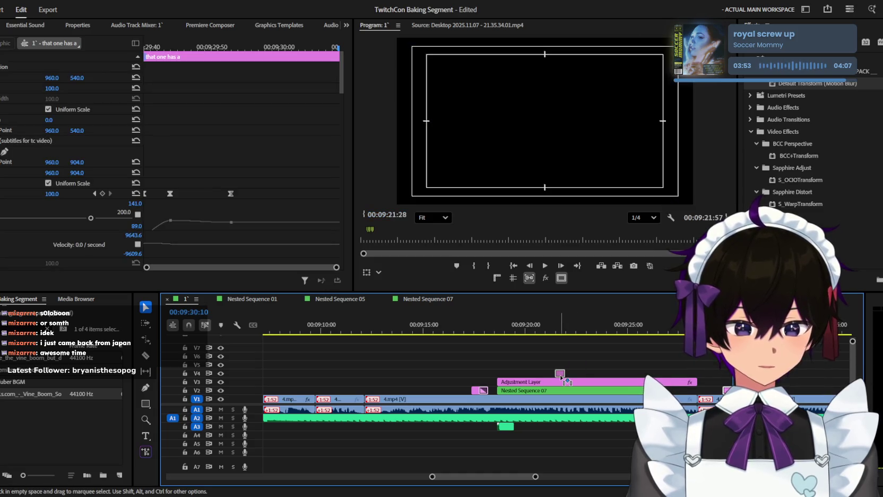
pyautogui.press('space')
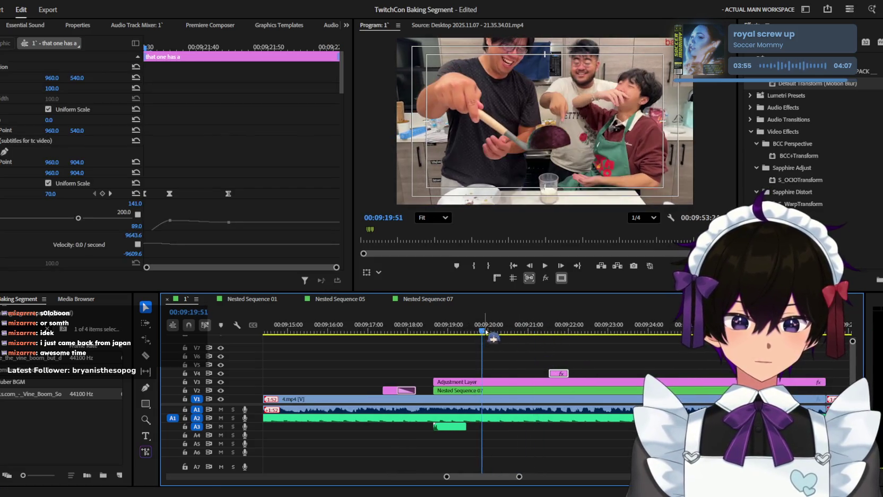
pyautogui.press('space')
pyautogui.press('=')
pyautogui.press('space')
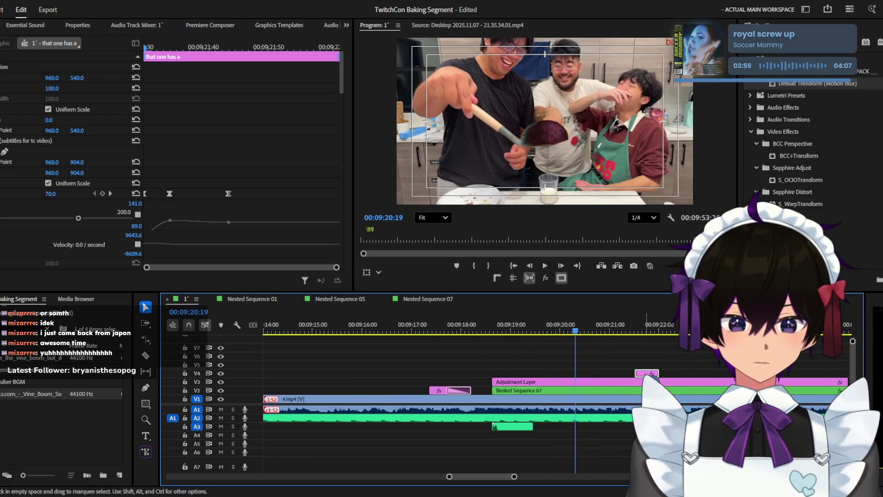
# Step: Fine-tune the 'that one has a' caption's position on V4 near 09:21
pyautogui.moveTo(645, 375); pyautogui.dragTo(605, 377)
pyautogui.press('space')
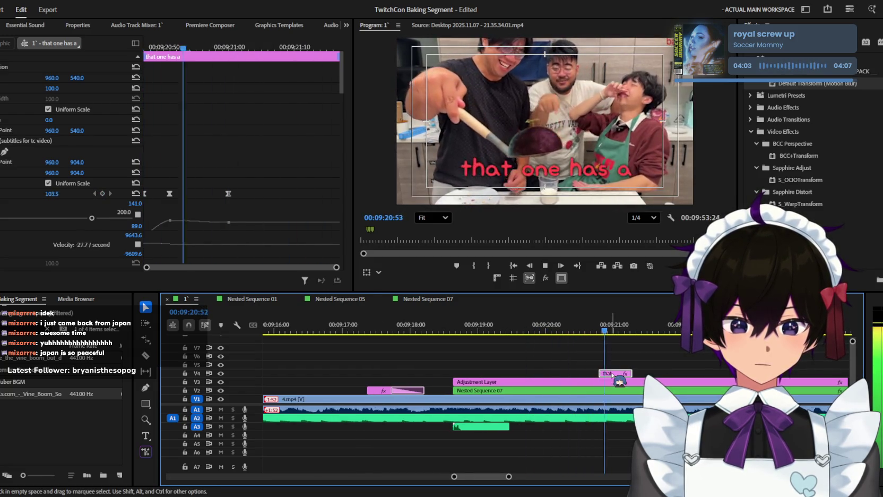
pyautogui.moveTo(612, 375); pyautogui.dragTo(620, 375)
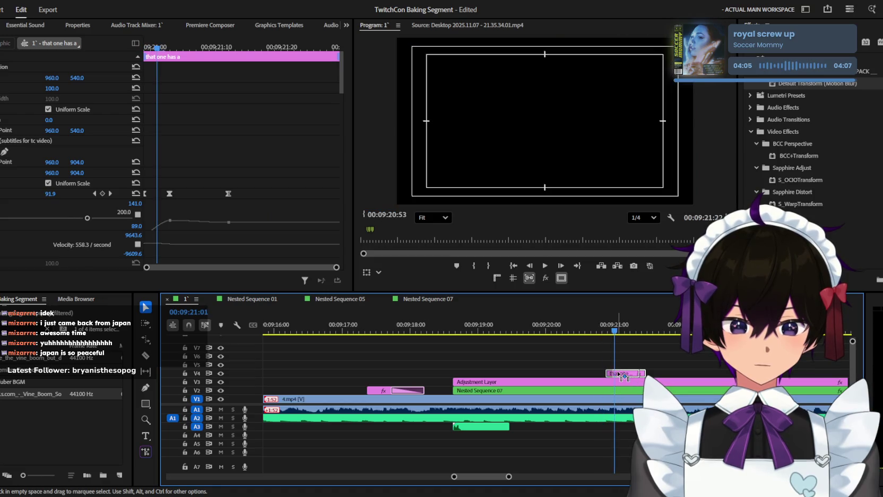
pyautogui.press('t')
pyautogui.click(561, 170)
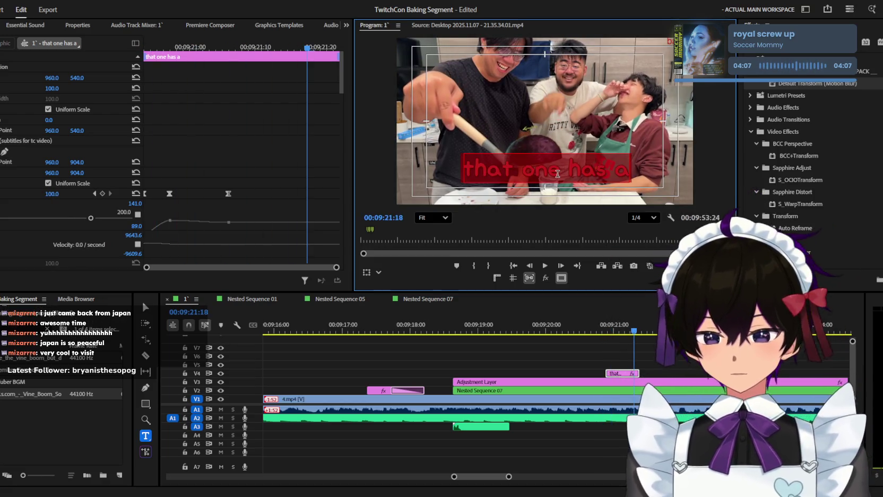
# Step: Retype the caption as 'you put' and play it back
pyautogui.write('you put')
pyautogui.click(657, 366)
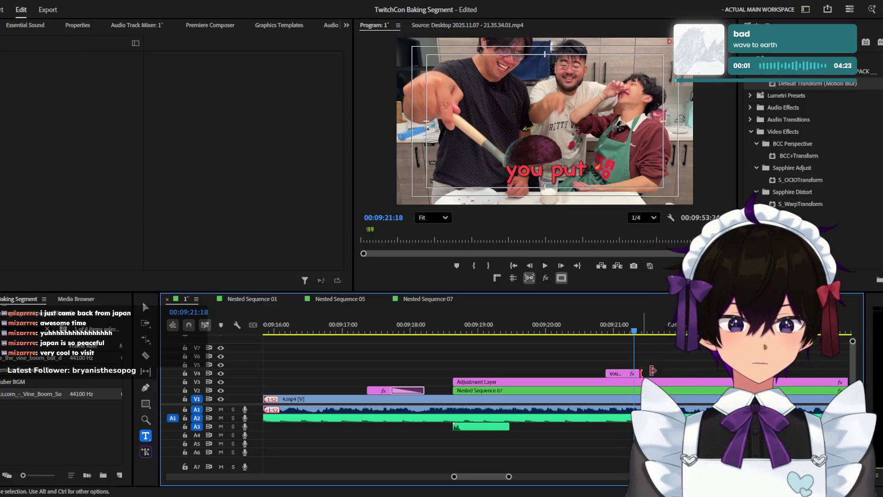
pyautogui.press('space')
pyautogui.press('space')
pyautogui.press('c')
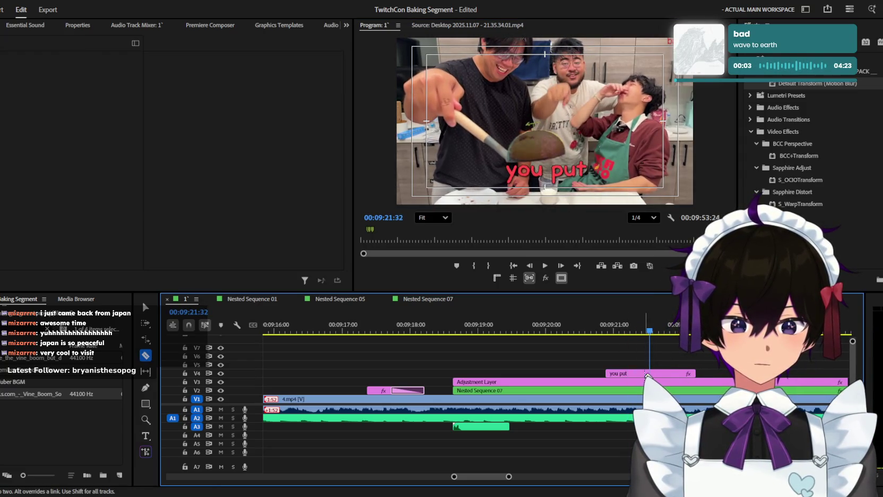
pyautogui.press('v')
pyautogui.press('Up')
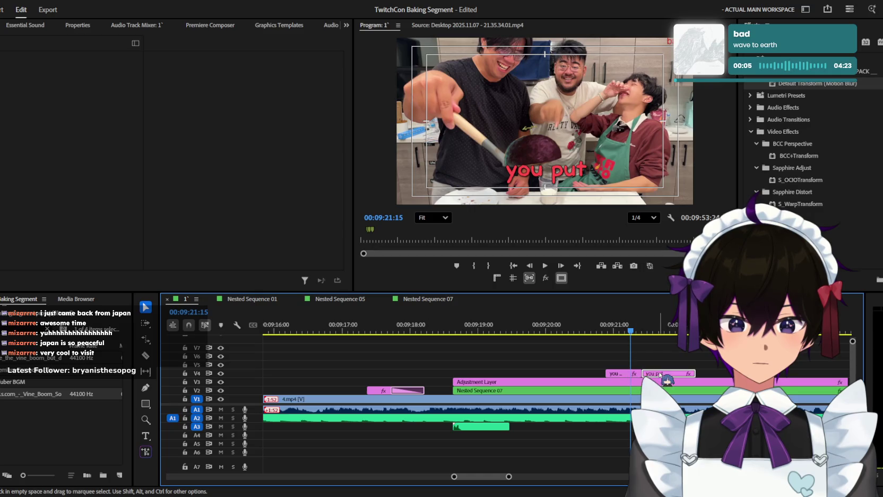
# Step: Alt-drag a copy of 'you put' right after the original, trim its end, and save
pyautogui.moveTo(623, 375); pyautogui.dragTo(659, 374)
pyautogui.click(680, 353)
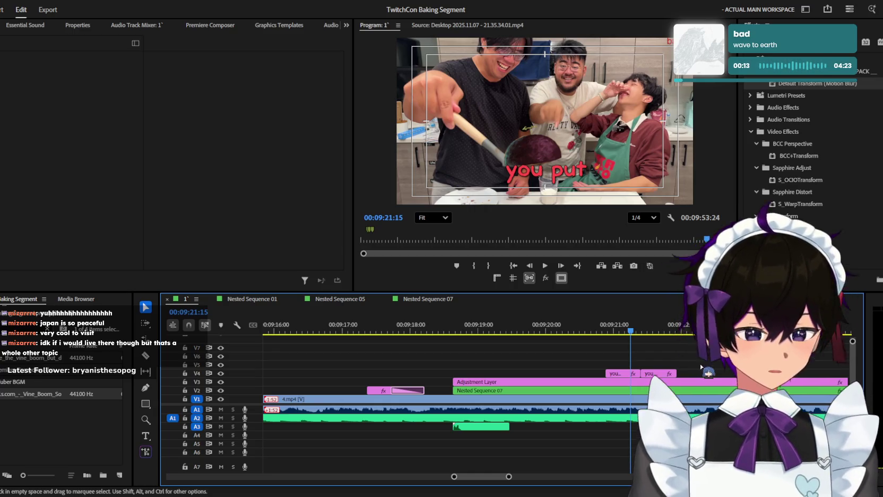
pyautogui.moveTo(676, 373); pyautogui.dragTo(690, 374)
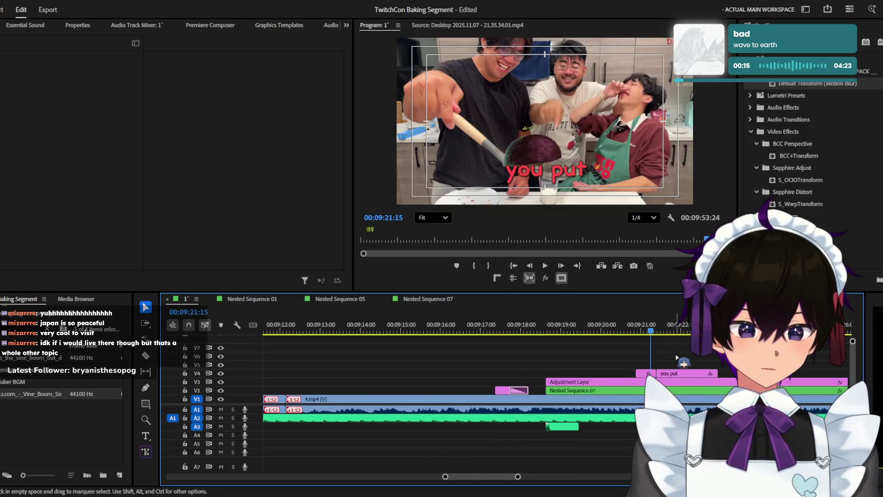
pyautogui.press('-')
pyautogui.hotkey('ctrl', 's')
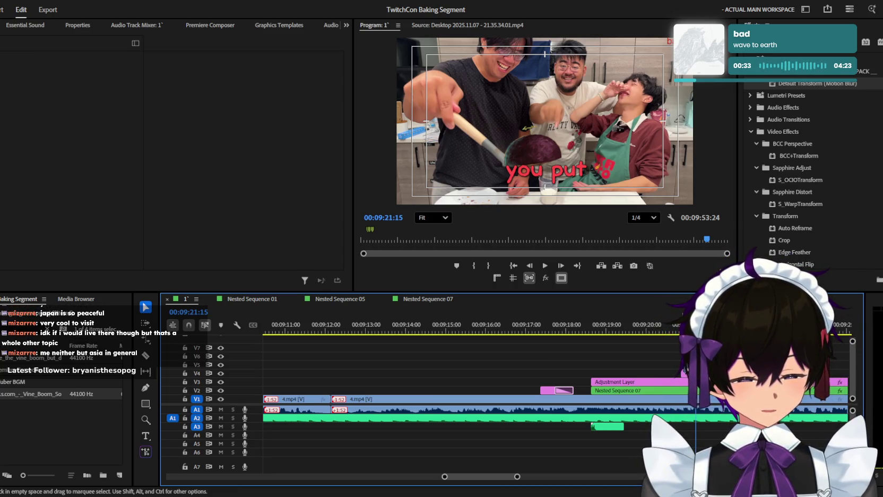
# Step: Move the playhead back before the captions
pyautogui.click(676, 327)
# Step: Retype the copied caption after 'you put' as 'a toothpick' and play it back
pyautogui.press('space')
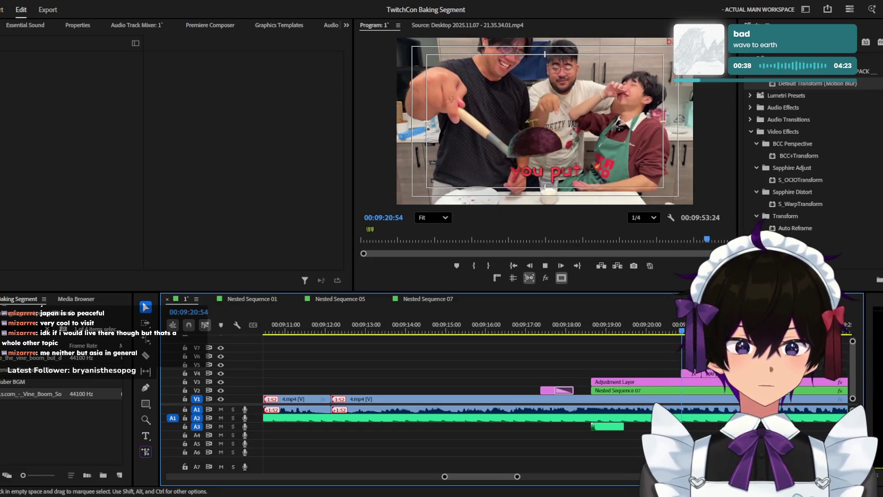
pyautogui.press('=')
pyautogui.press('space')
pyautogui.doubleClick(556, 169)
pyautogui.write('a rt')
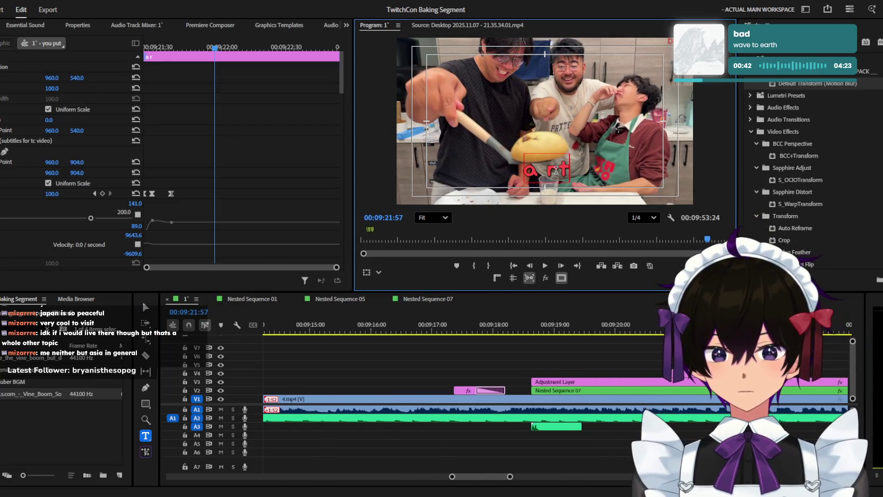
pyautogui.press('BackSpace')
pyautogui.press('BackSpace')
pyautogui.write('toothp')
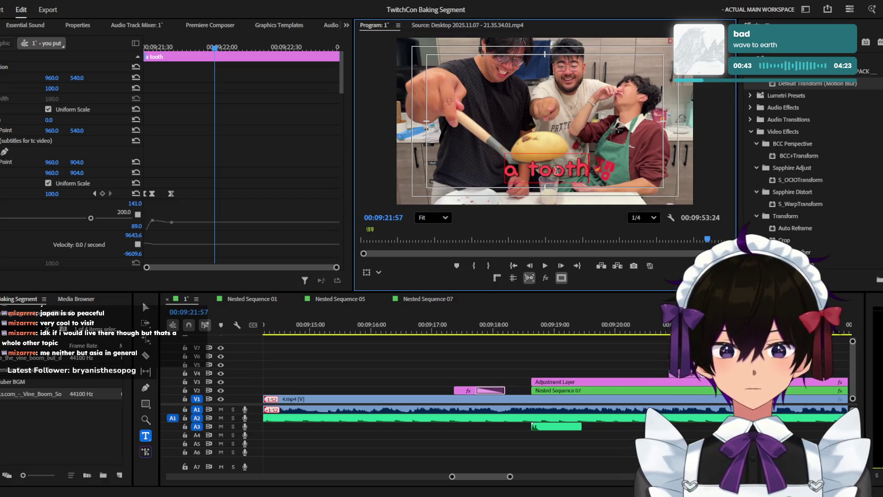
pyautogui.write('ick')
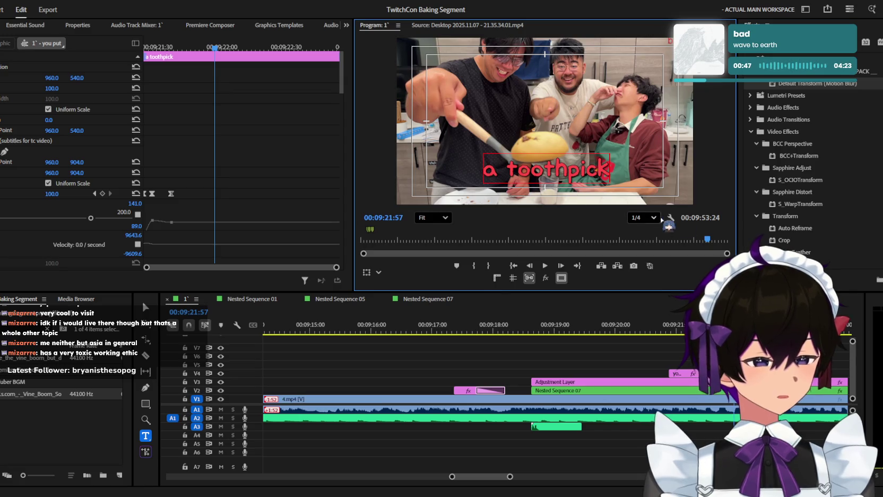
pyautogui.press('space')
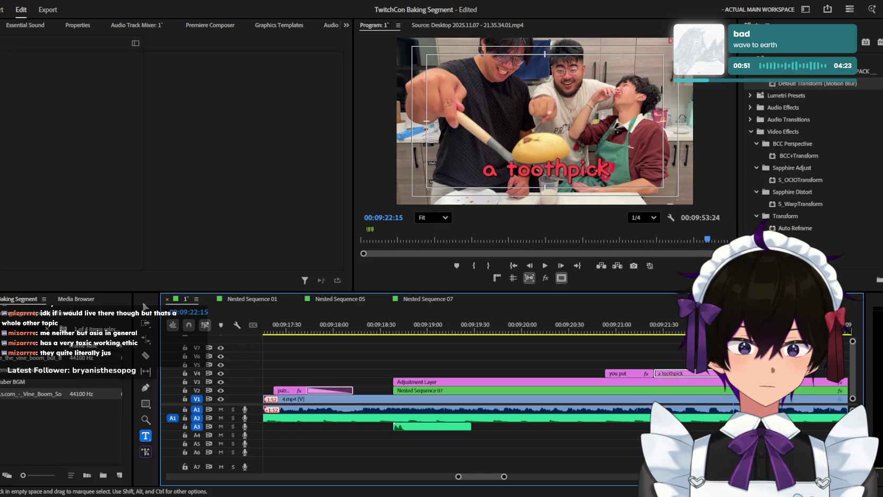
pyautogui.click(684, 373)
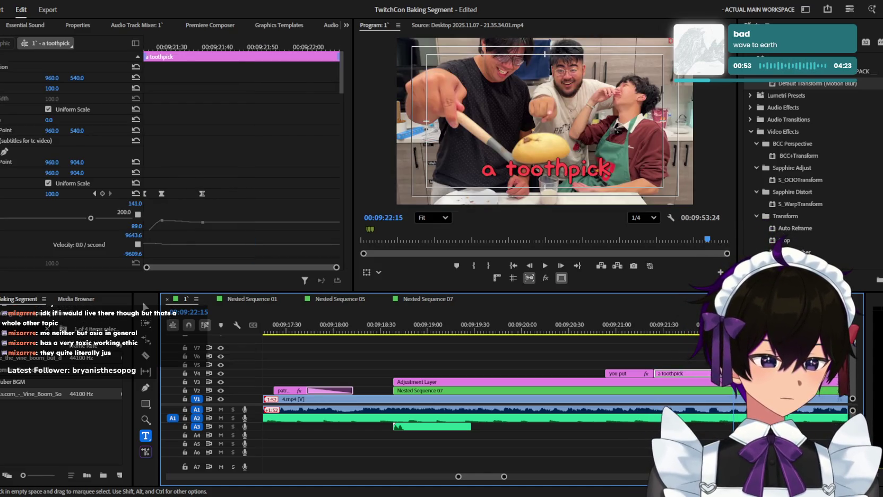
pyautogui.click(600, 329)
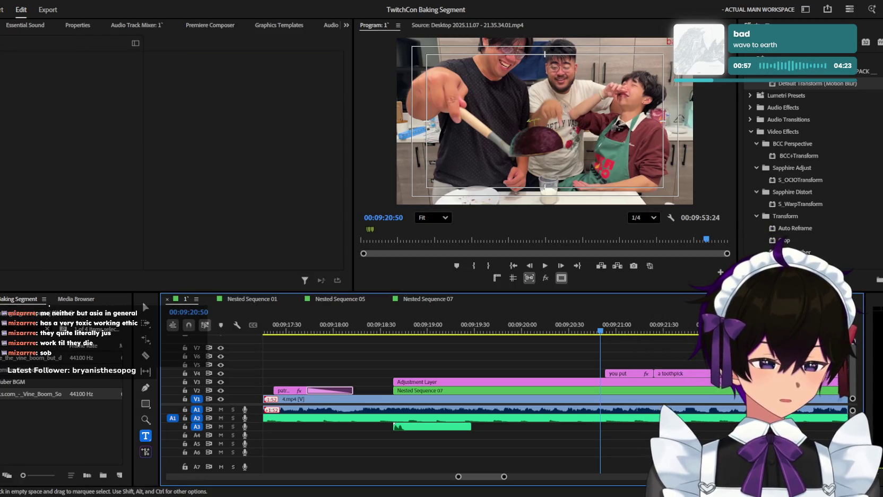
pyautogui.press('-')
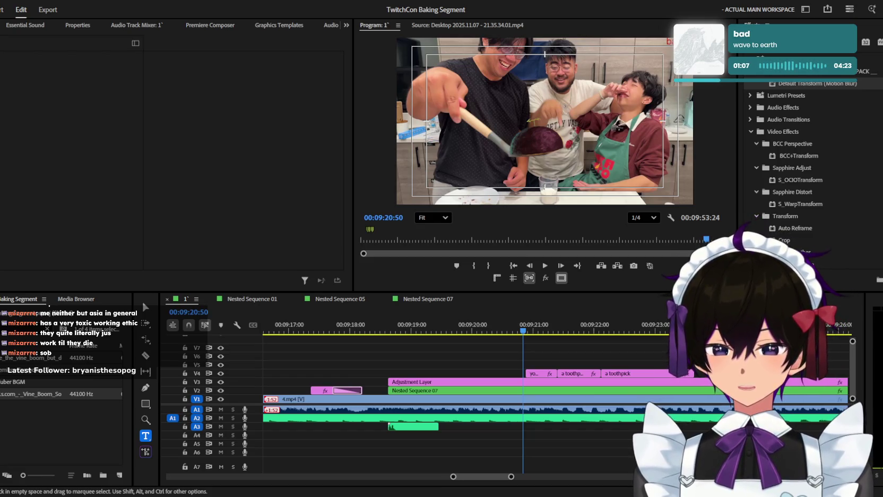
# Step: Move the 'a toothpick' caption clip so it starts at the playhead
pyautogui.scroll(2, 593, 383)
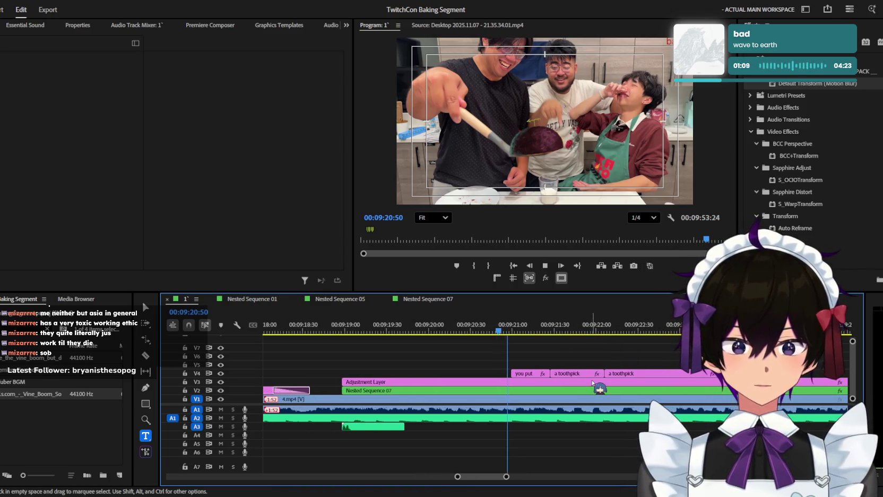
pyautogui.scroll(-1, 627, 374)
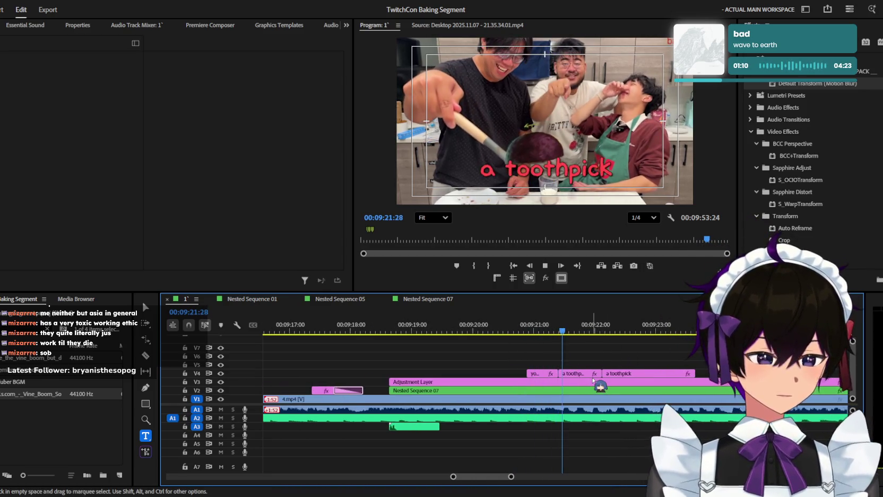
pyautogui.click(645, 372)
pyautogui.scroll(1, 627, 377)
pyautogui.moveTo(627, 378); pyautogui.dragTo(642, 378)
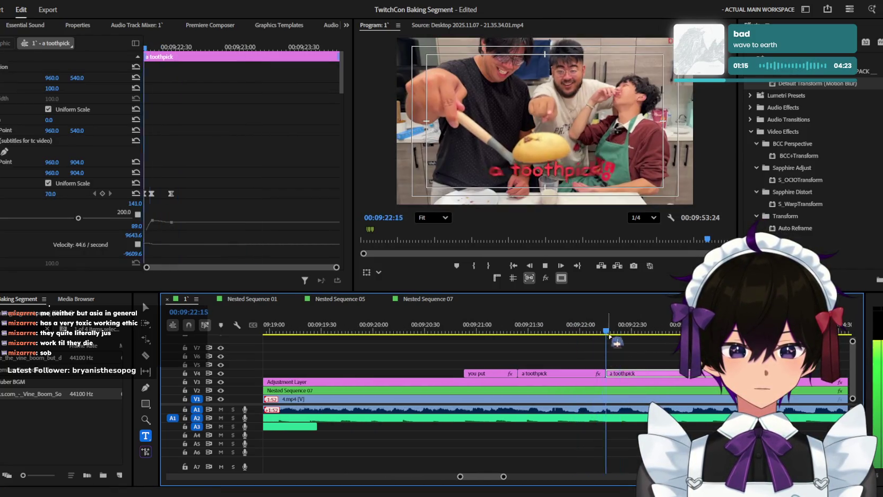
# Step: Check the repositioned 'a toothpick' caption on the frame and in playback
pyautogui.click(583, 164)
pyautogui.write('on top')
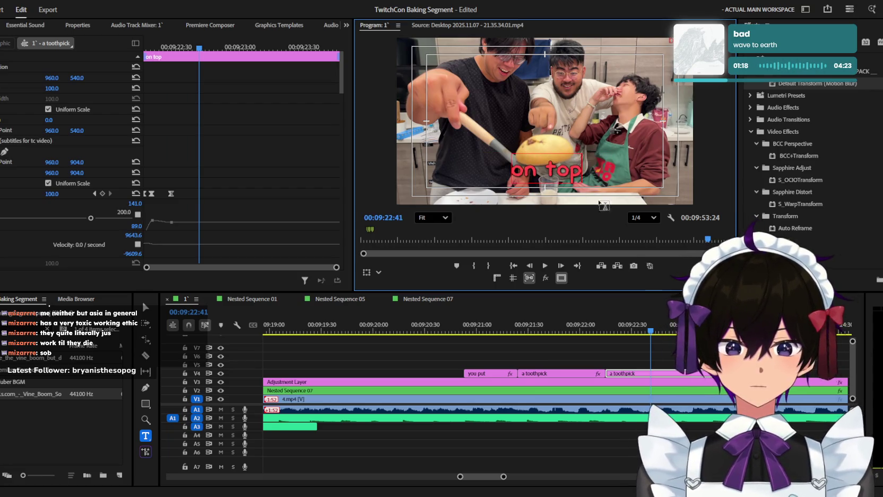
pyautogui.click(658, 353)
pyautogui.press('-')
pyautogui.press('space')
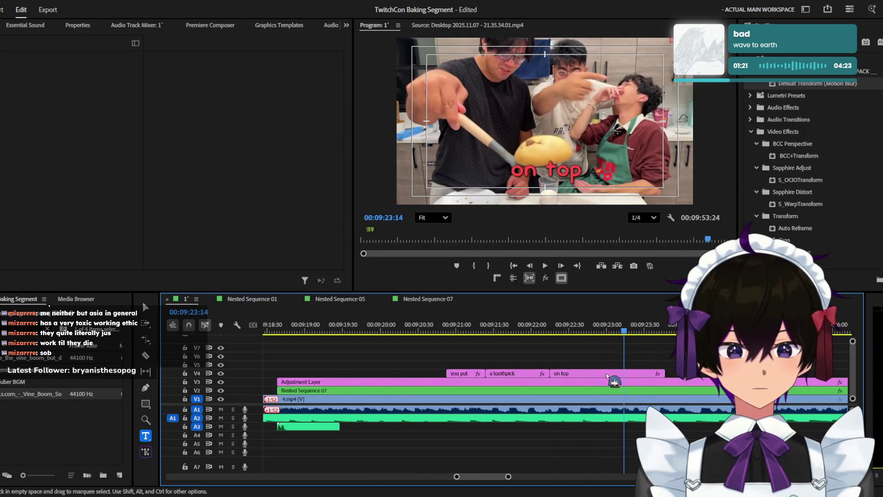
# Step: Alt-drag a copy of the 'on top' caption right after it on V4 and trim its end
pyautogui.moveTo(583, 373); pyautogui.dragTo(639, 373)
pyautogui.click(642, 373)
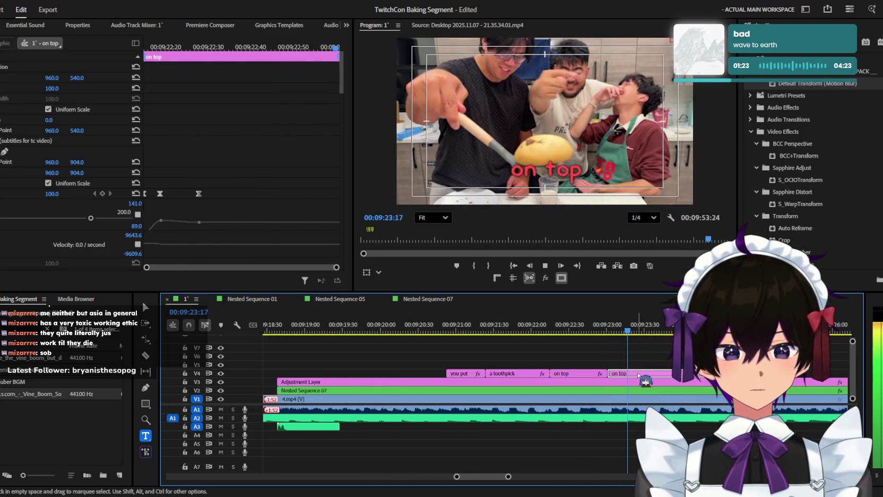
pyautogui.press('space')
pyautogui.moveTo(673, 380); pyautogui.dragTo(669, 374)
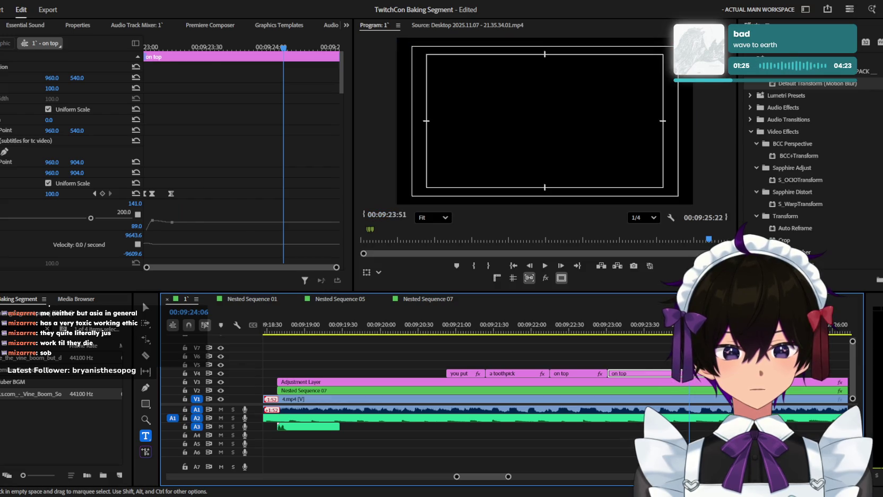
pyautogui.press('space')
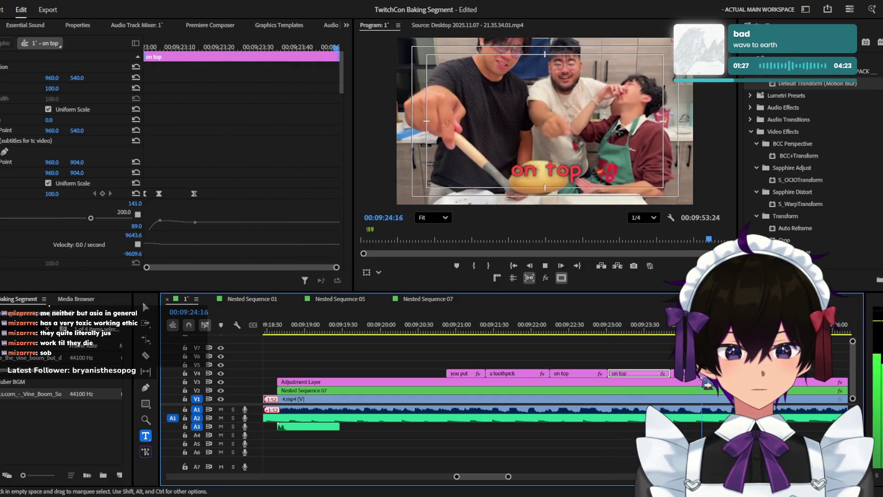
pyautogui.press('space')
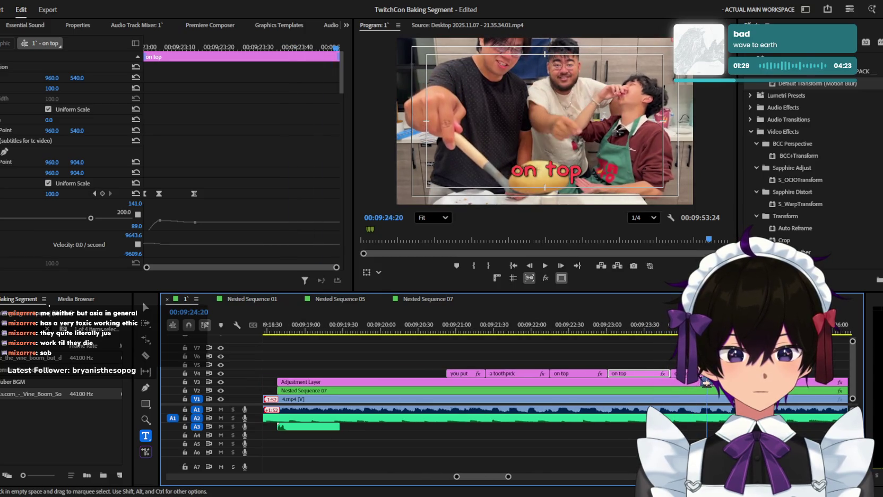
# Step: Reword the copied 'on top' caption to 'and on the side'
pyautogui.click(531, 331)
pyautogui.press('space')
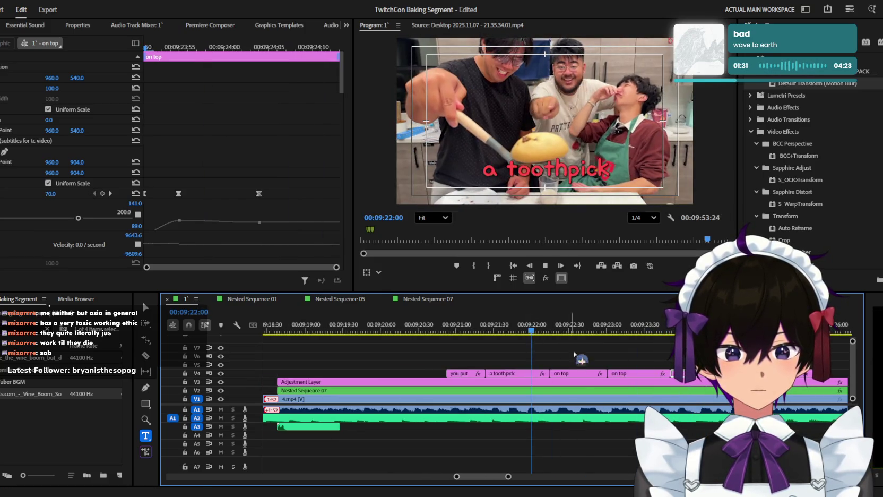
pyautogui.press('space')
pyautogui.click(559, 171)
pyautogui.write('and on the side')
pyautogui.click(673, 356)
# Step: Play through the new caption and select the next 'on top' caption's text
pyautogui.press('space')
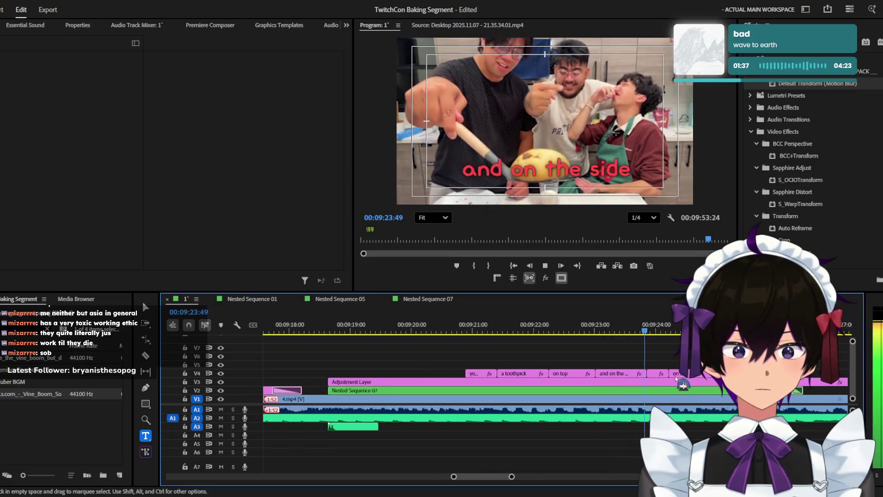
pyautogui.press('-')
pyautogui.press('space')
pyautogui.doubleClick(573, 171)
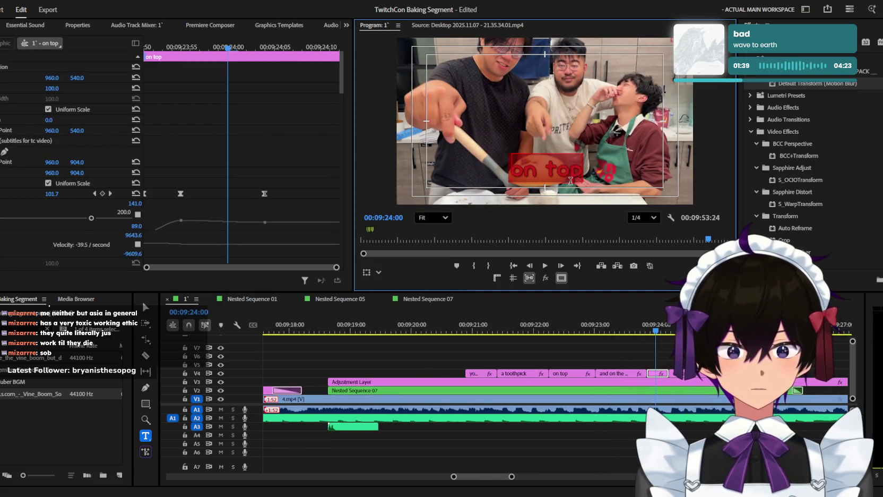
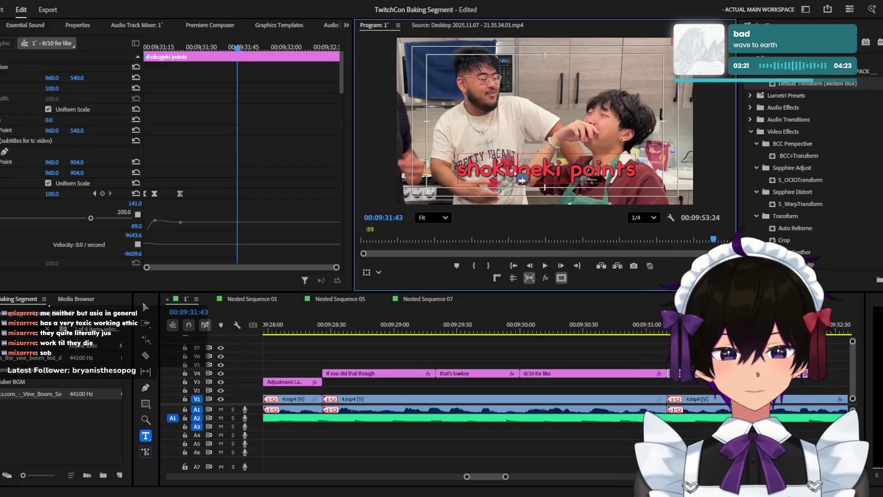
# Step: Zoom out the sequence and play back the captions to review their timing
pyautogui.click(672, 365)
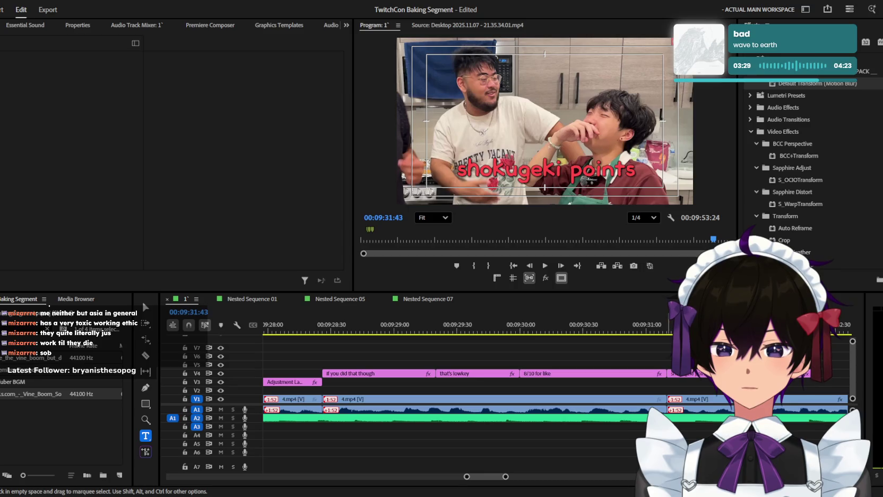
pyautogui.click(633, 352)
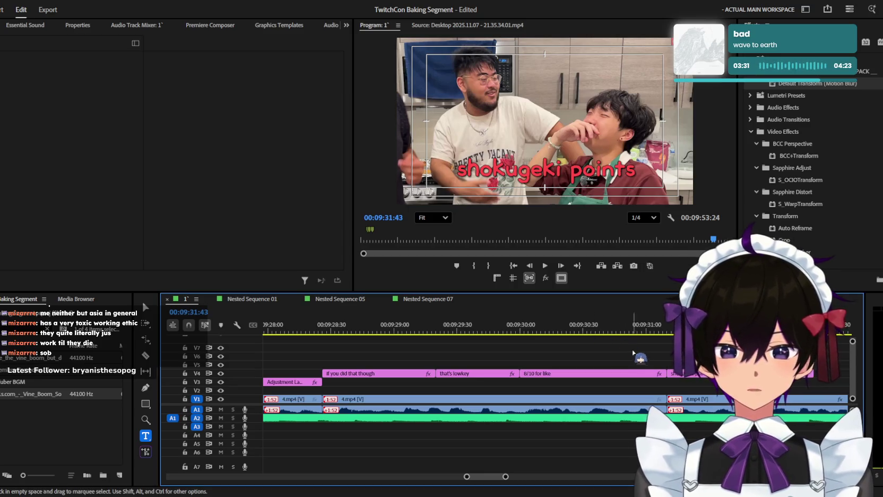
pyautogui.press('-')
pyautogui.press('-')
pyautogui.hotkey('ctrl', 's')
pyautogui.press('space')
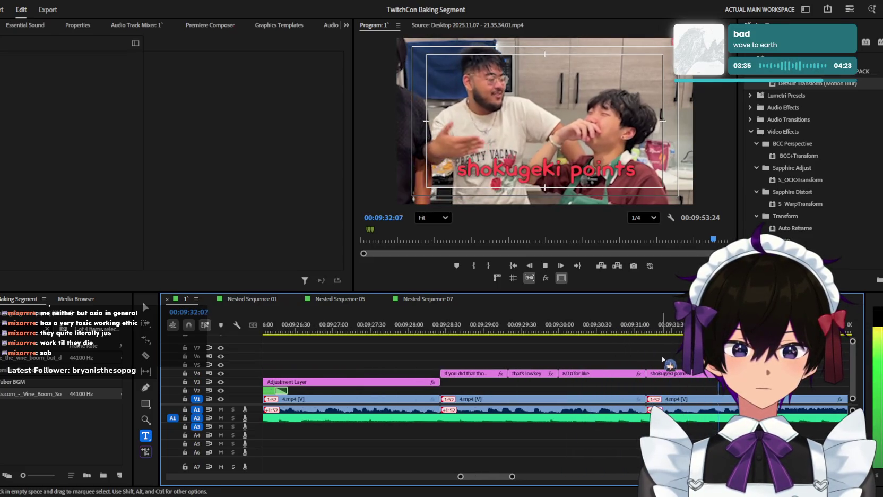
pyautogui.press('space')
pyautogui.press('Left')
pyautogui.press('Left')
pyautogui.press('Left')
# Step: Select the shokugeki caption and replay the section around it
pyautogui.click(574, 168)
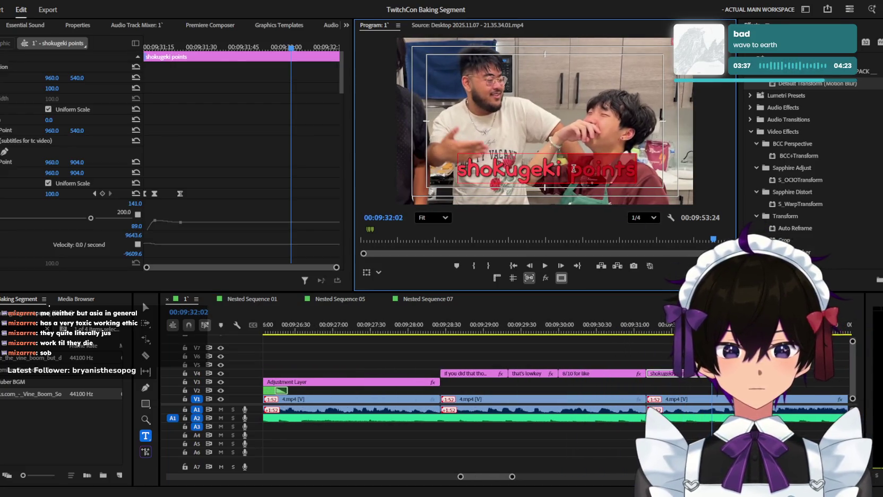
pyautogui.click(700, 353)
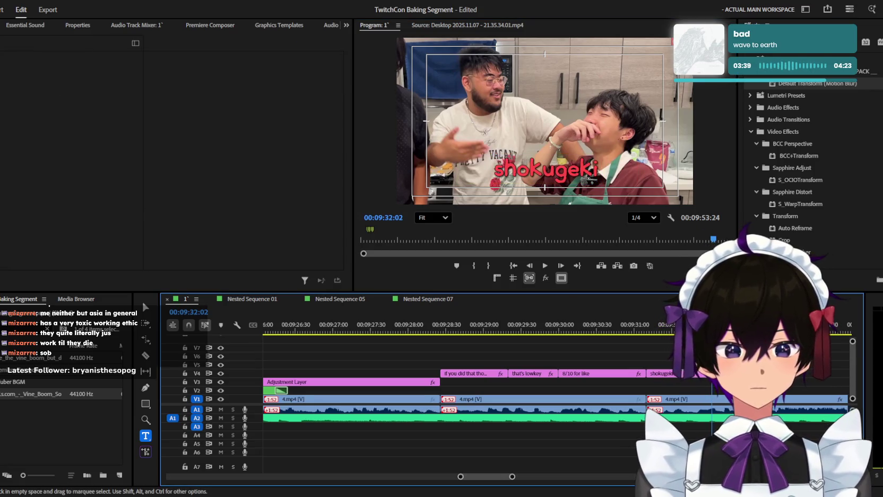
pyautogui.press('space')
pyautogui.click(709, 375)
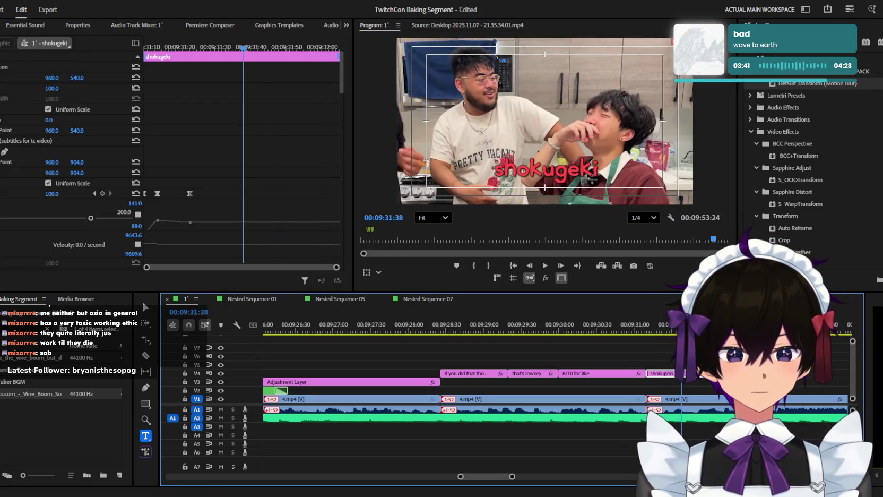
pyautogui.press('=')
pyautogui.press('Up')
pyautogui.press('space')
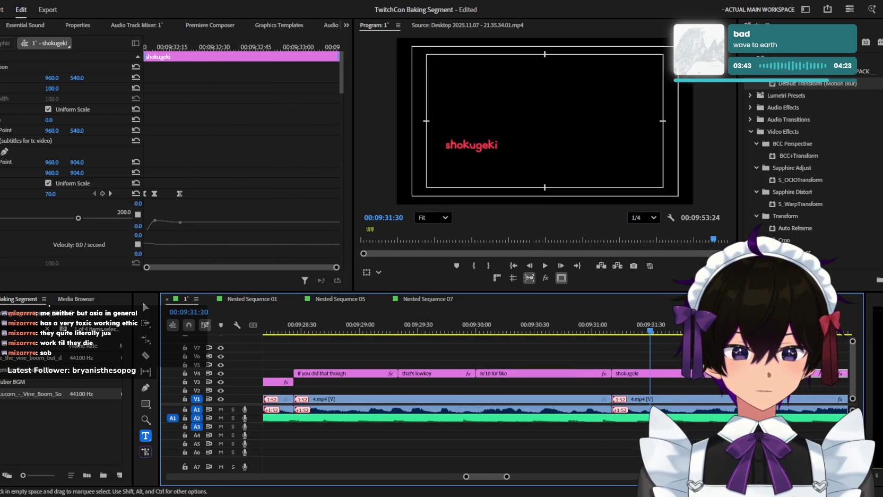
# Step: Check the CREATIVITY caption by selecting it and replaying from just before it
pyautogui.click(563, 176)
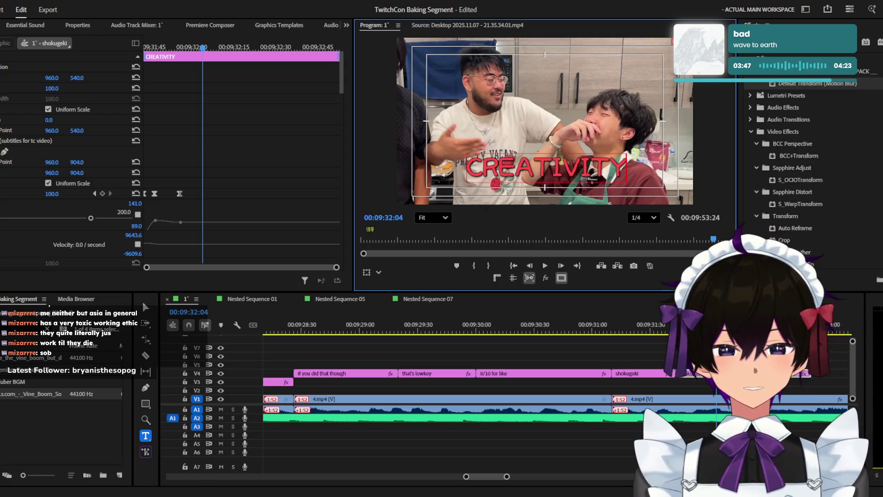
pyautogui.hotkey('ctrl', 'shift', 'a')
pyautogui.press('-')
pyautogui.press('space')
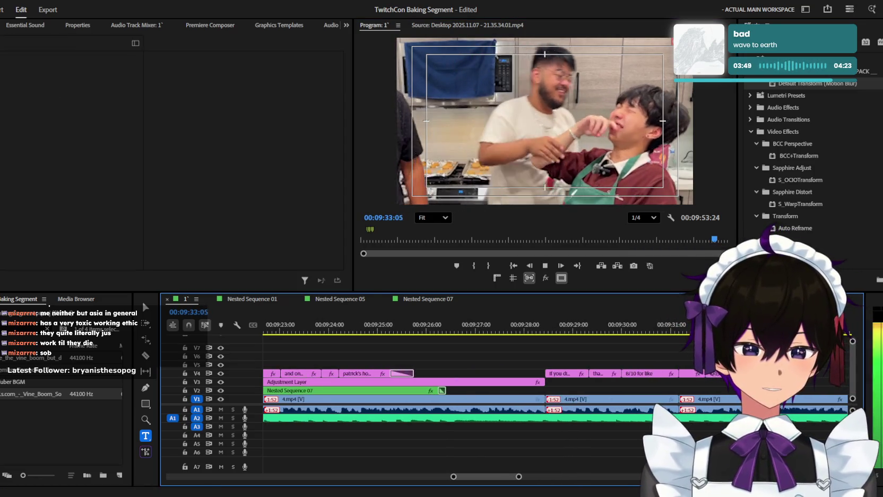
pyautogui.click(696, 374)
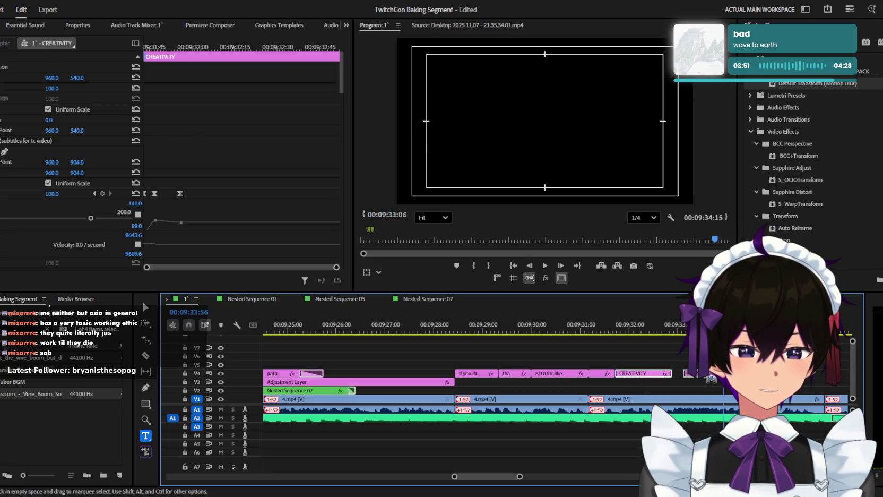
pyautogui.press('space')
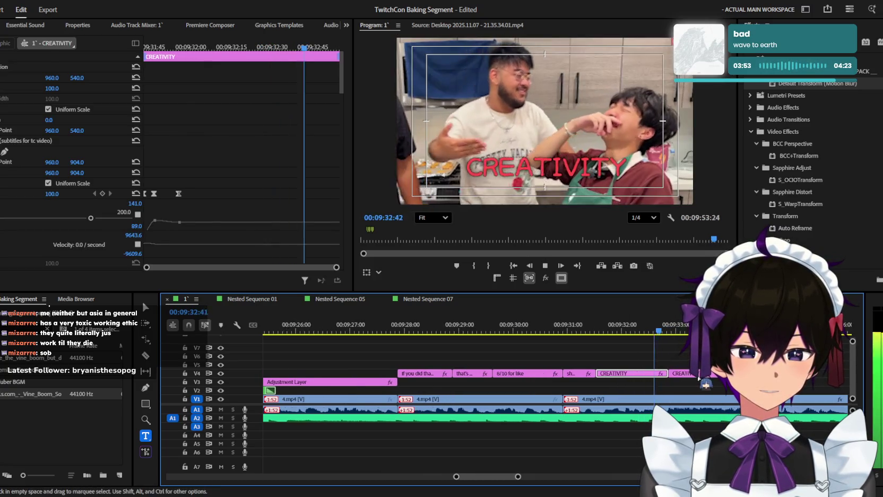
pyautogui.click(582, 175)
pyautogui.write('YK WHAT IM SAYU')
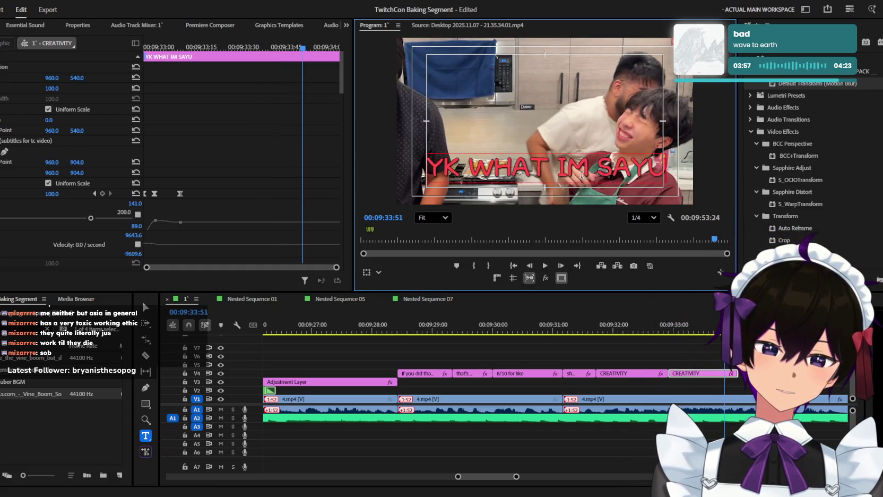
# Step: Add 'I' to the YK WHAT caption text and replay that section to check it
pyautogui.write('I')
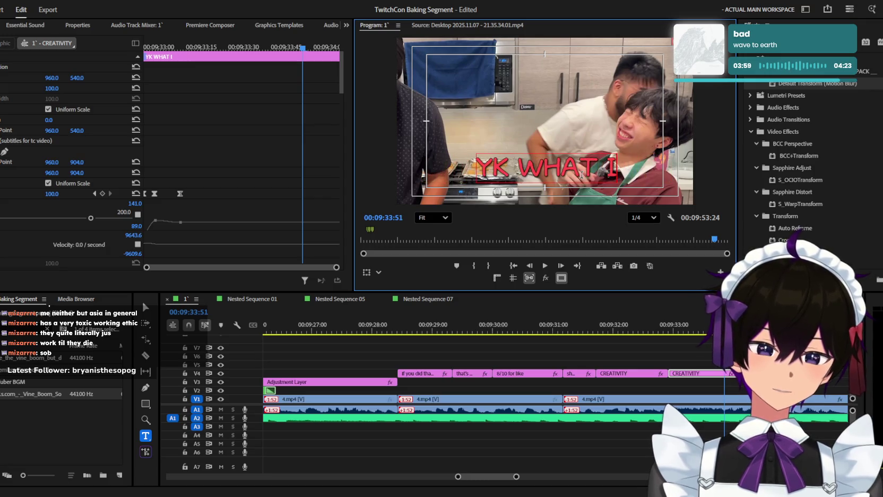
pyautogui.click(477, 451)
pyautogui.press('space')
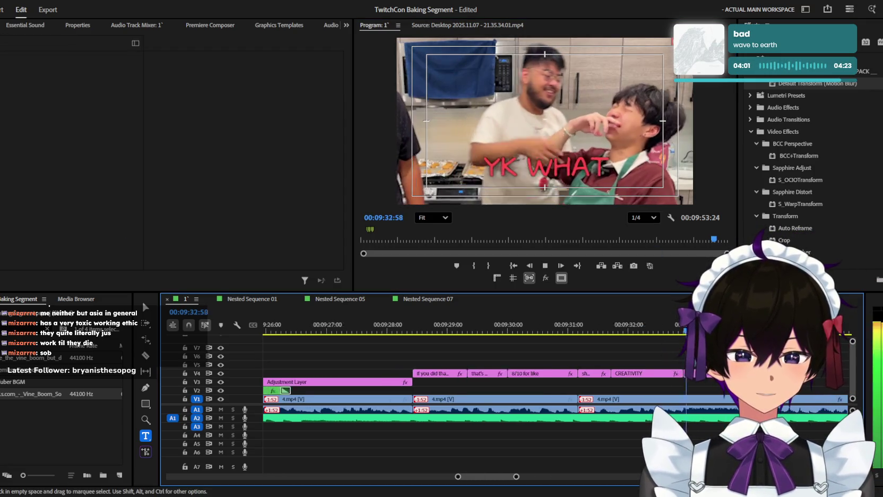
pyautogui.press('space')
pyautogui.press('space')
pyautogui.press('space')
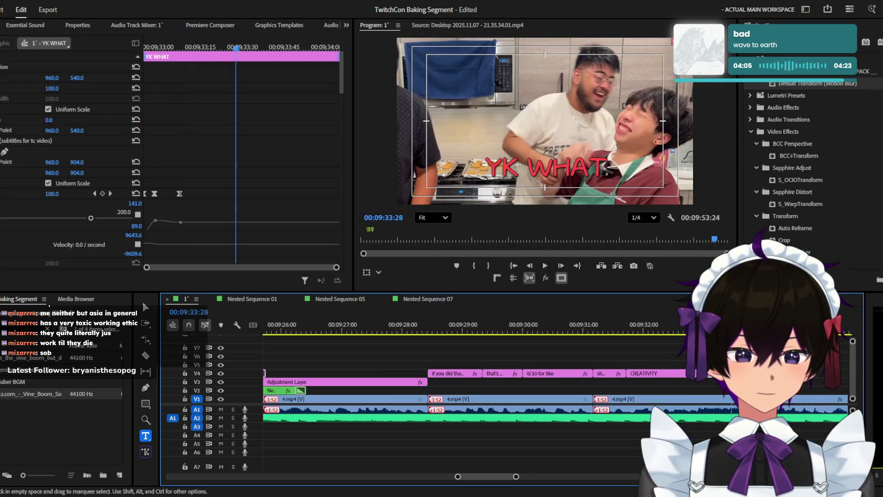
pyautogui.press('space')
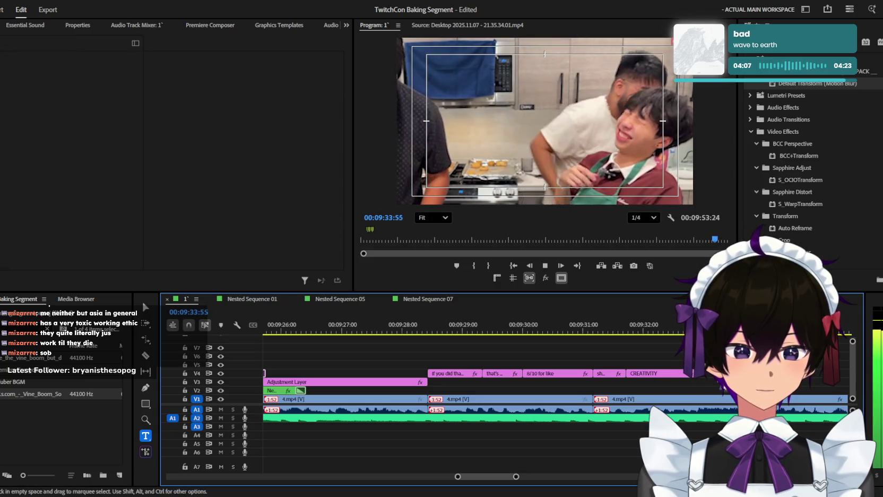
pyautogui.press('-')
pyautogui.press('space')
pyautogui.press('space')
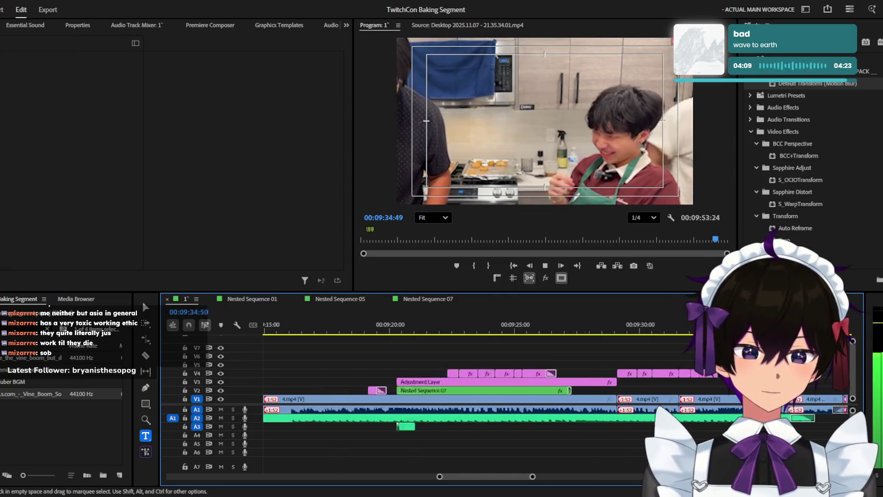
pyautogui.press('-')
pyautogui.press('-')
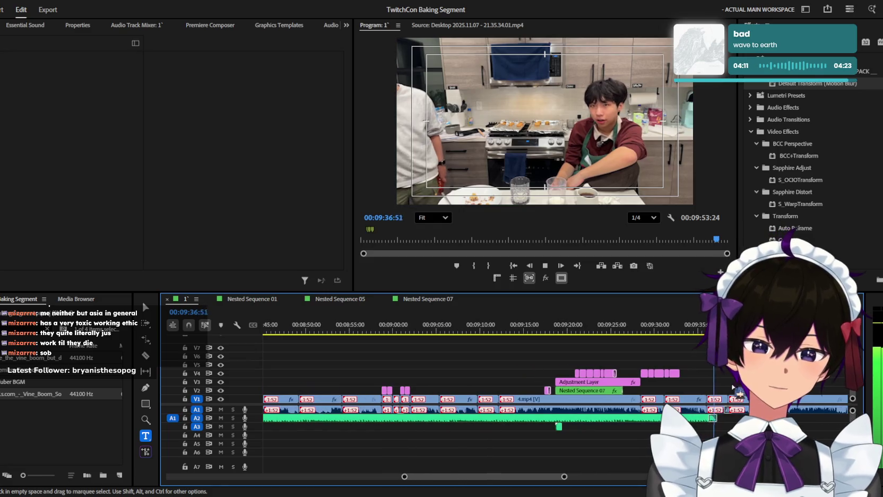
pyautogui.press('=')
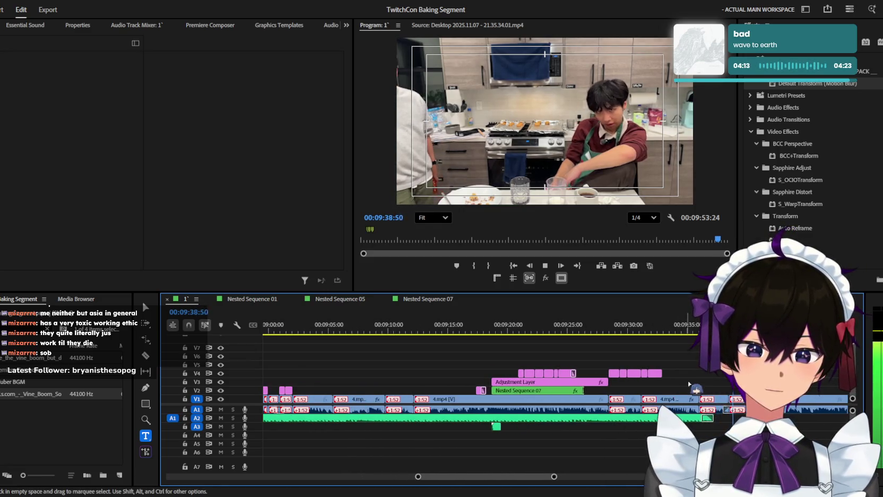
pyautogui.press('-')
pyautogui.press('=')
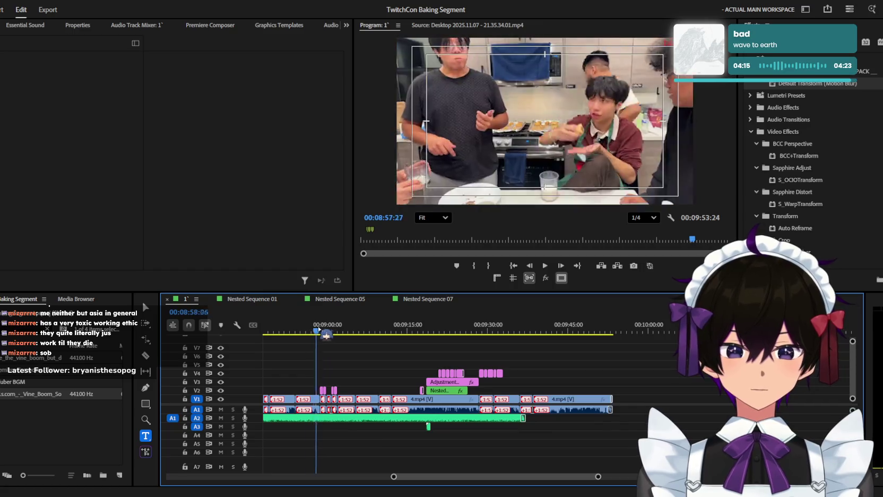
pyautogui.moveTo(384, 327); pyautogui.dragTo(339, 326)
pyautogui.scroll(5, 446, 335)
pyautogui.moveTo(446, 335)
pyautogui.mouseDown()
pyautogui.moveTo(439, 323)
pyautogui.moveTo(561, 315)
pyautogui.moveTo(536, 318)
pyautogui.mouseUp()
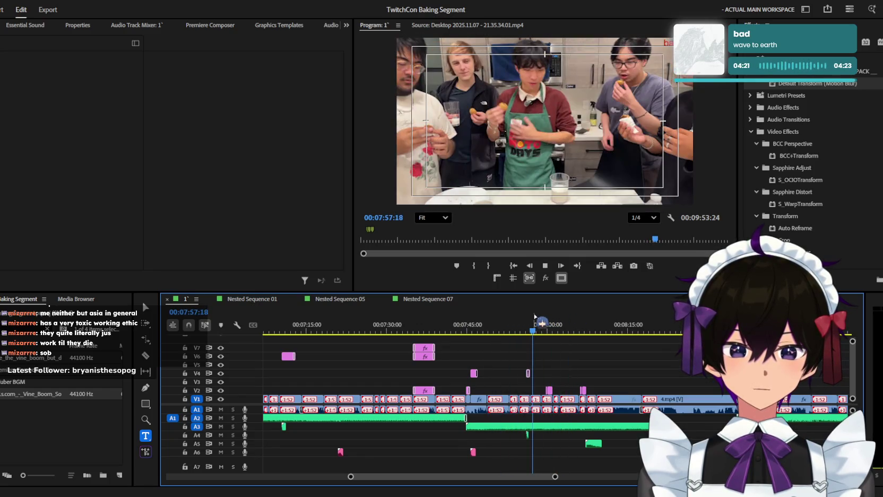
pyautogui.press('space')
pyautogui.scroll(4, 542, 349)
pyautogui.scroll(2, 543, 348)
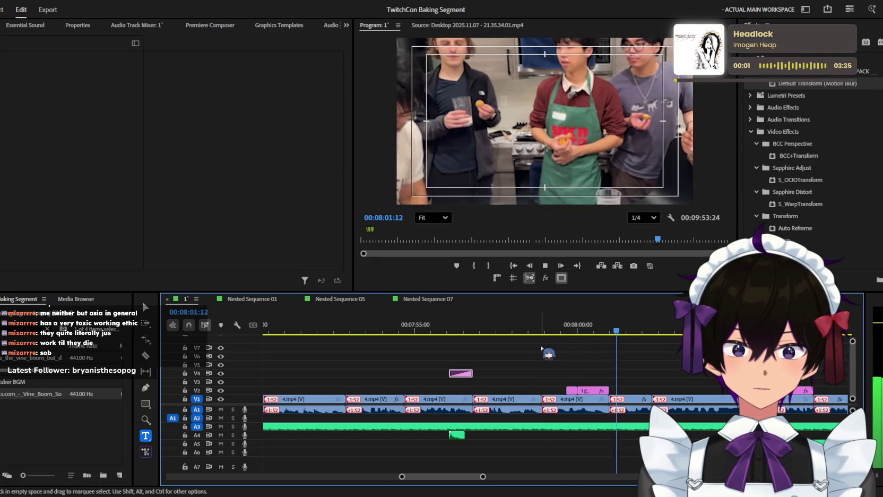
pyautogui.scroll(-1, 542, 348)
pyautogui.scroll(-1, 541, 348)
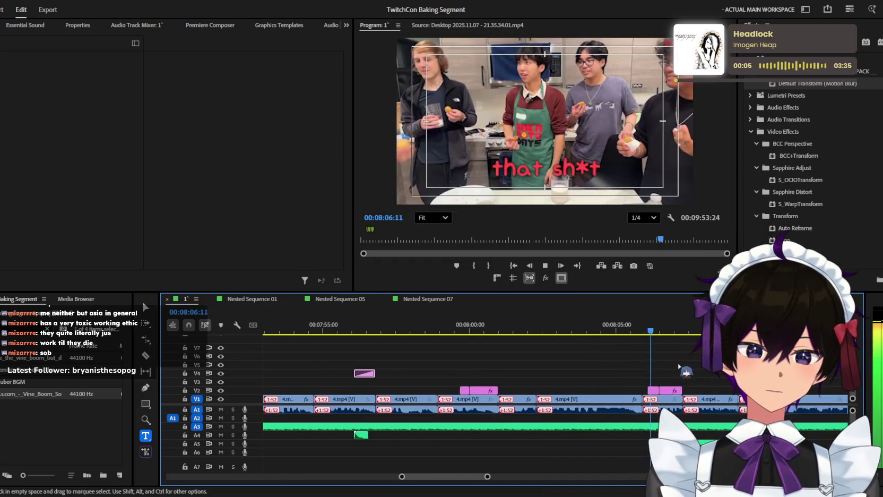
pyautogui.scroll(2, 684, 368)
pyautogui.scroll(-1, 680, 366)
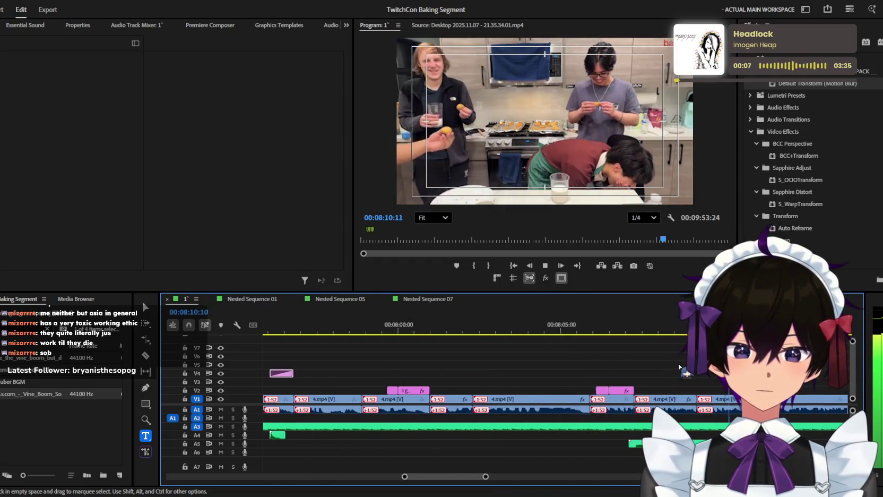
pyautogui.scroll(-1, 680, 366)
pyautogui.scroll(-1, 680, 366)
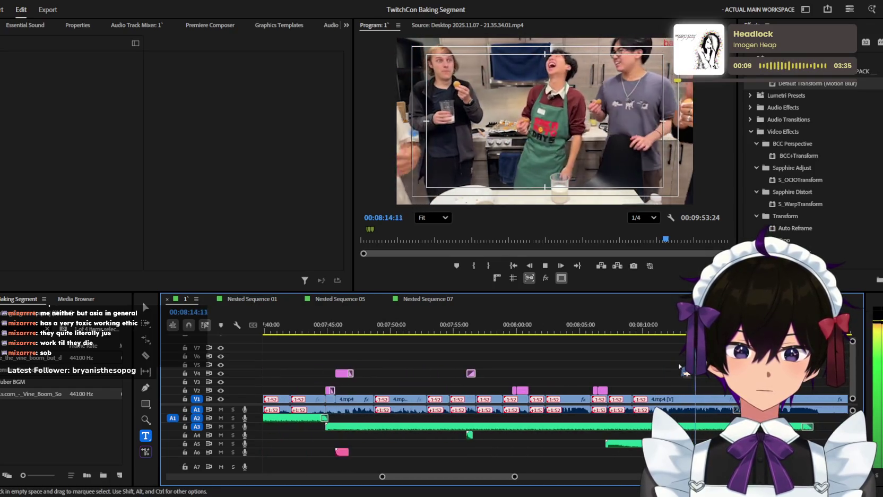
pyautogui.scroll(-1, 679, 367)
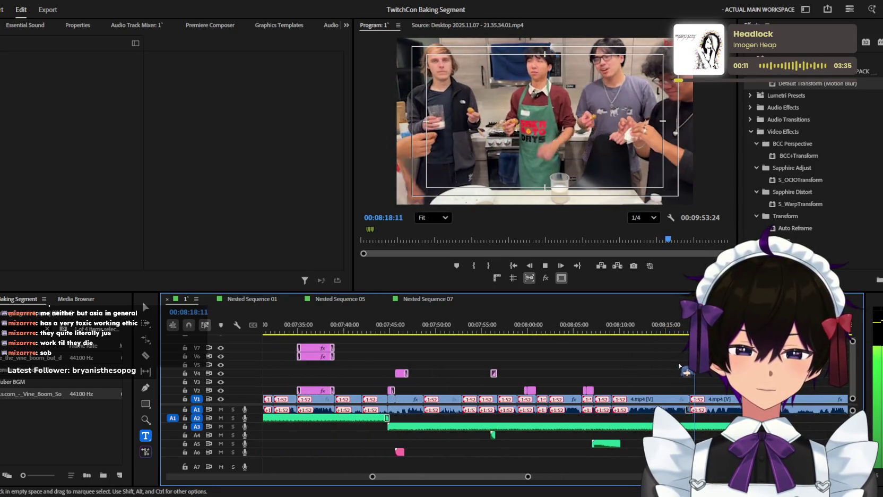
pyautogui.scroll(-1, 680, 367)
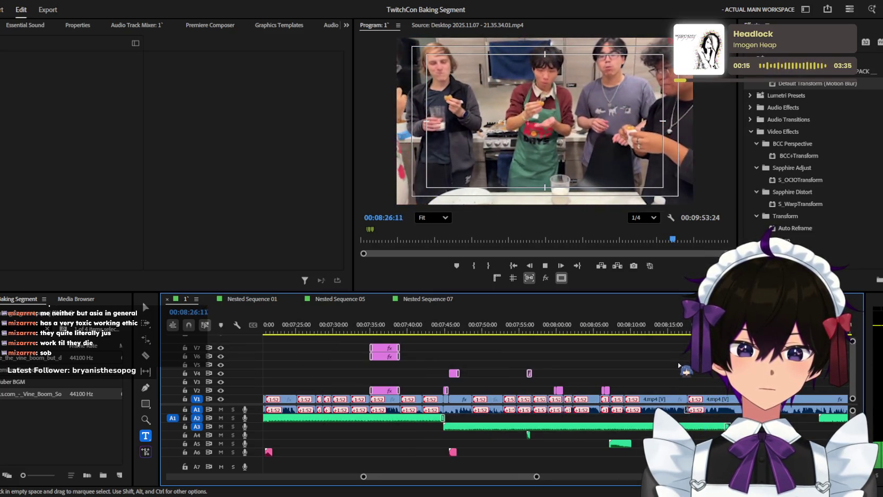
pyautogui.scroll(-1, 679, 367)
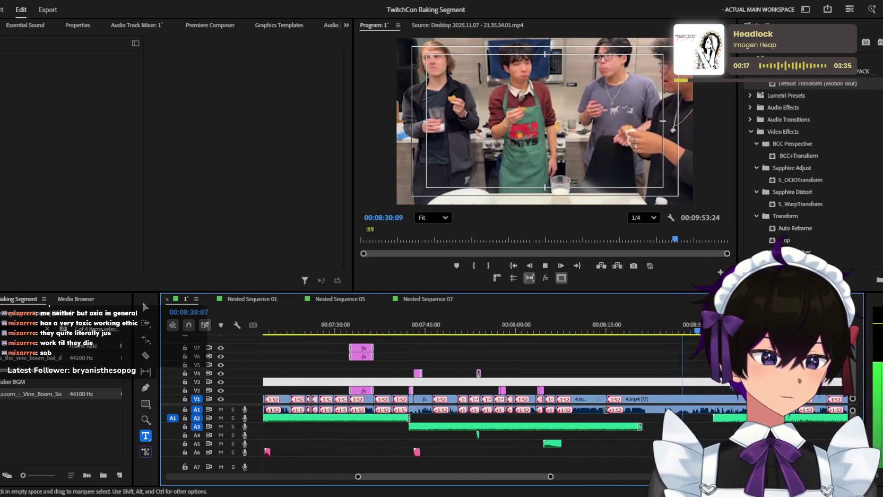
pyautogui.scroll(1, 680, 367)
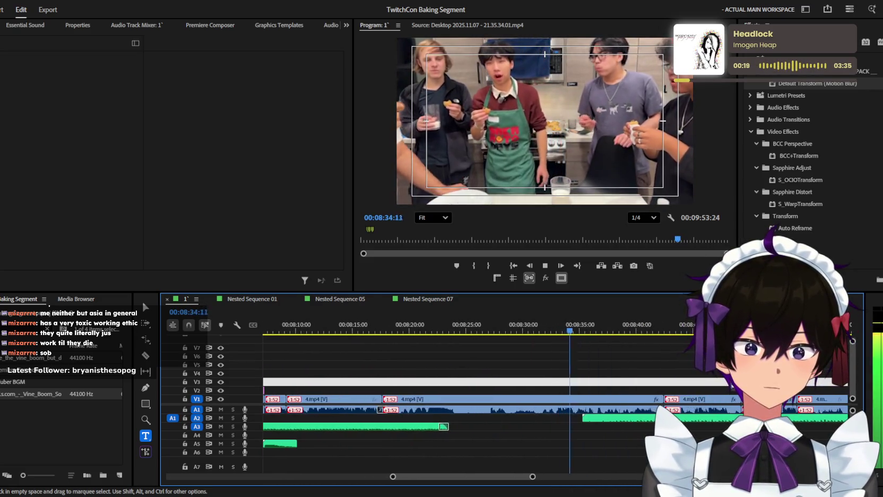
pyautogui.scroll(-1, 680, 366)
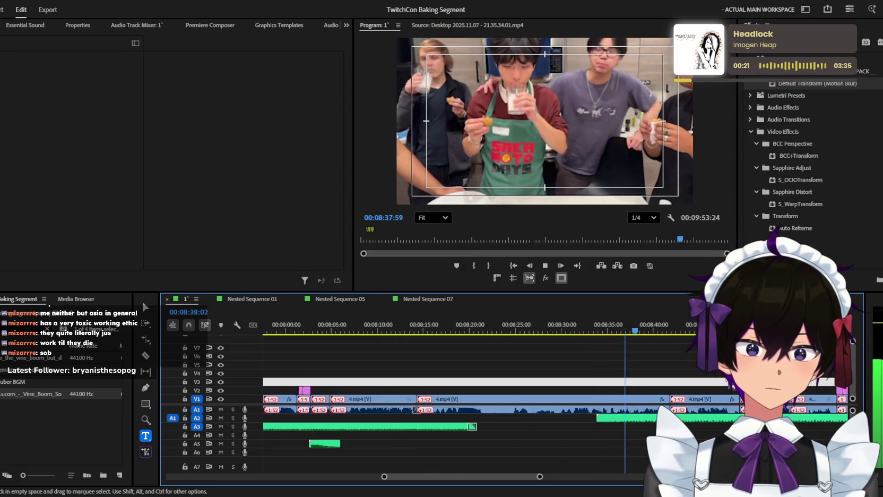
pyautogui.scroll(1, 726, 380)
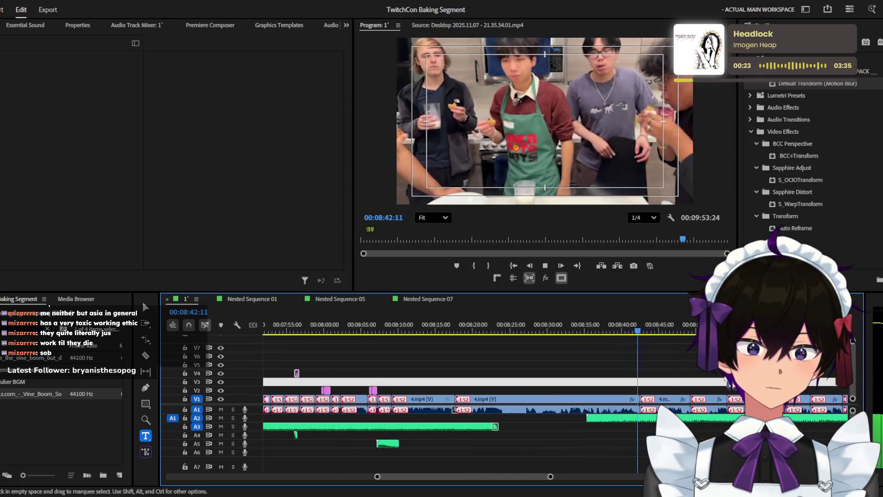
# Step: Scroll and scrub the timeline to look for the pink 'disappeared' caption
pyautogui.scroll(1, 726, 380)
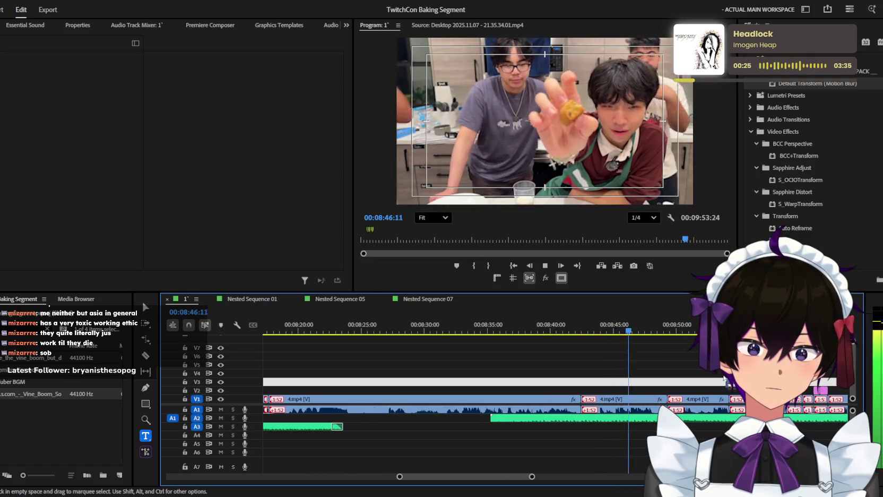
pyautogui.scroll(-1, 726, 381)
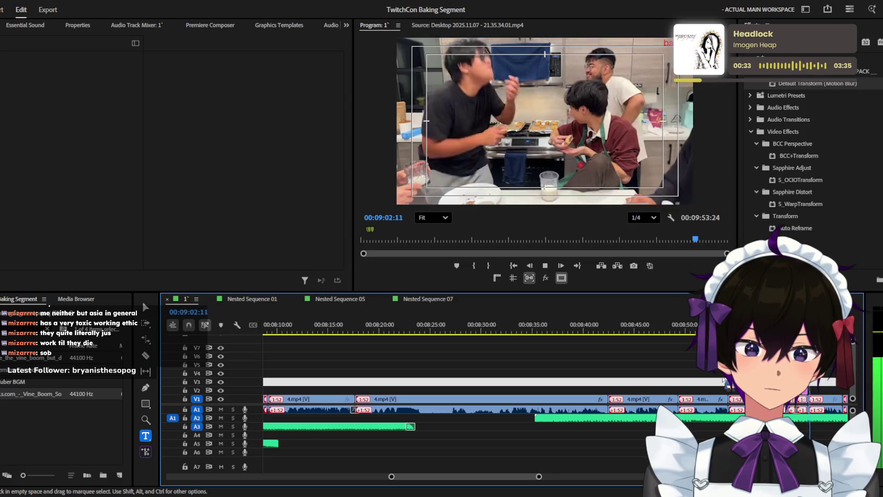
pyautogui.scroll(-2, 724, 380)
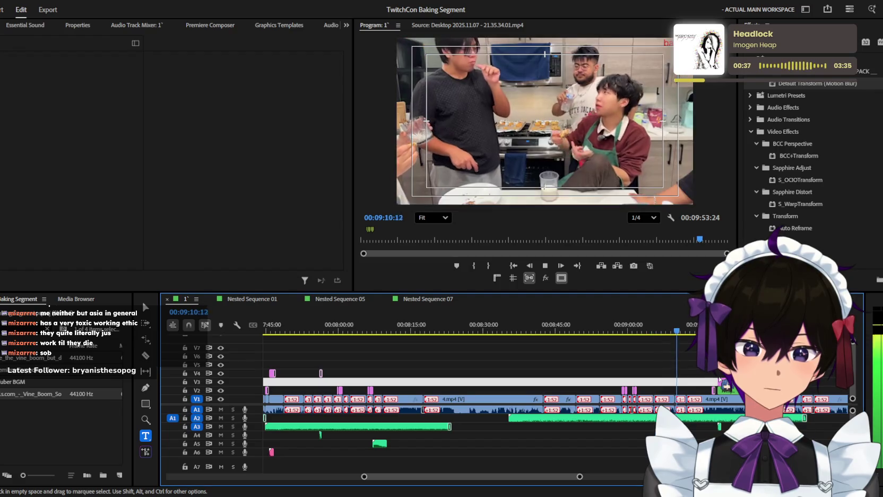
pyautogui.scroll(1, 725, 384)
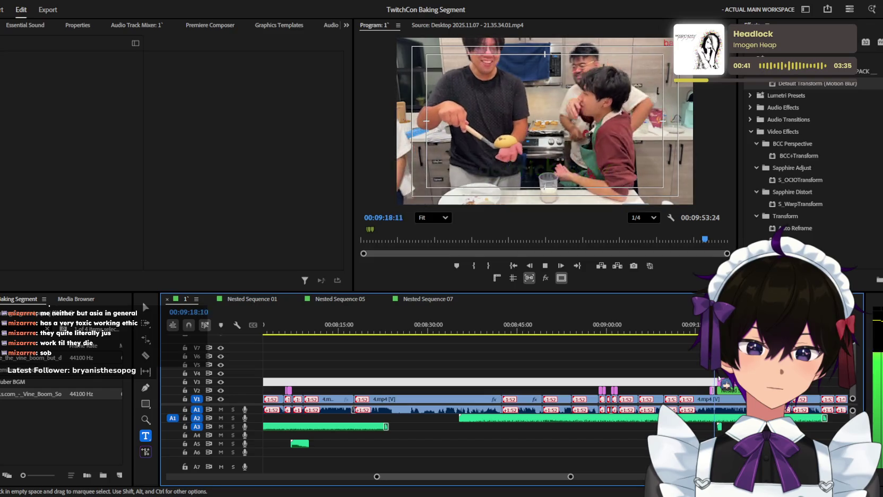
pyautogui.scroll(3, 720, 378)
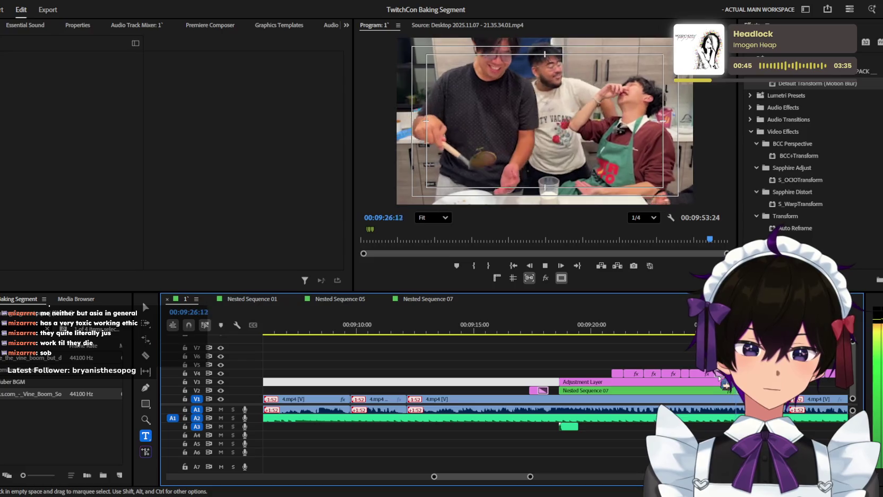
pyautogui.scroll(-2, 716, 378)
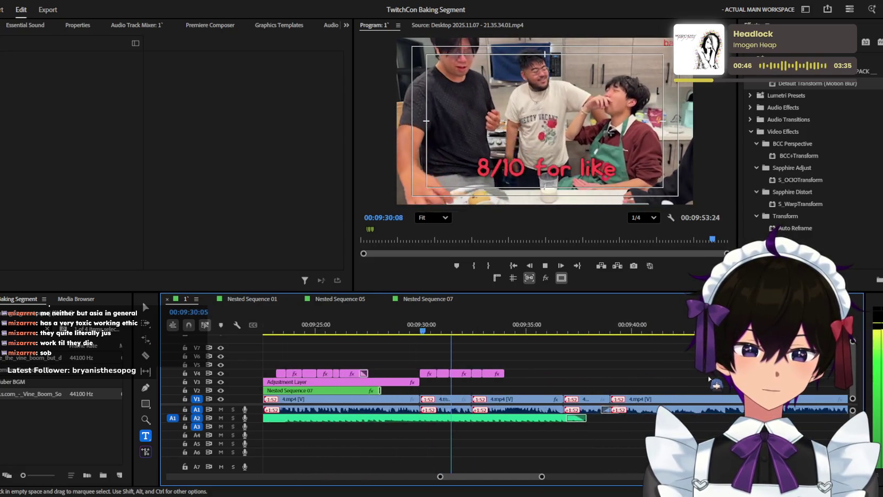
pyautogui.scroll(2, 708, 378)
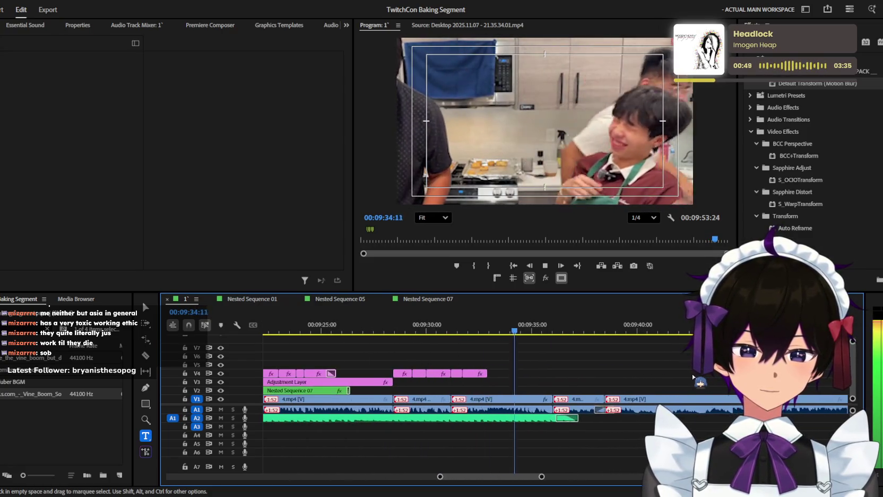
pyautogui.scroll(-4, 467, 387)
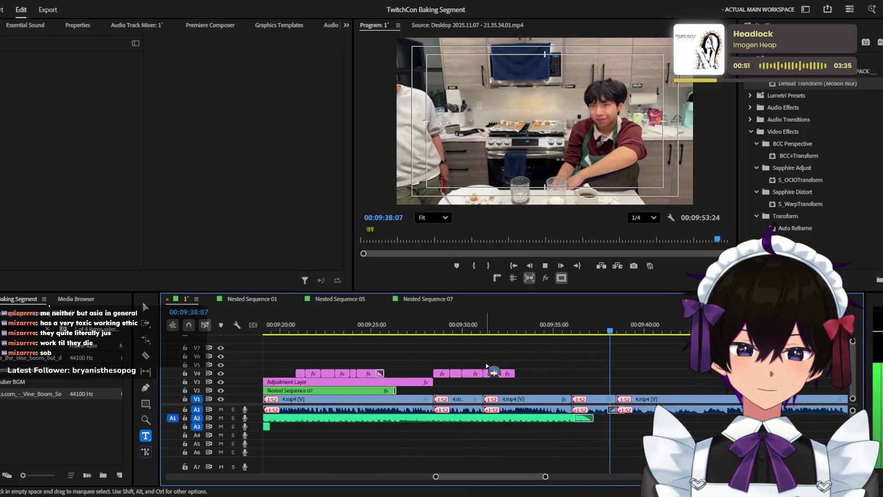
pyautogui.moveTo(363, 330)
pyautogui.mouseDown()
pyautogui.moveTo(263, 331)
pyautogui.moveTo(313, 334)
pyautogui.mouseUp()
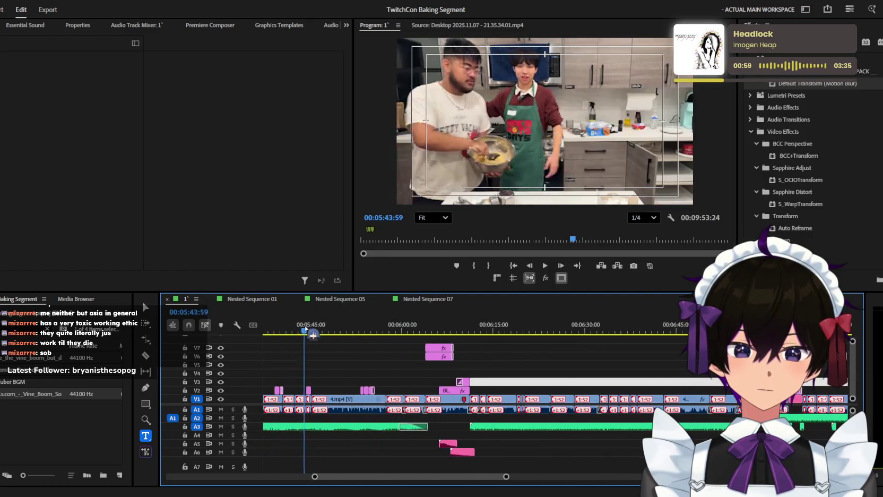
# Step: Select the pink 'disappeared' caption and zoom the timeline out to show the whole edit
pyautogui.moveTo(355, 325); pyautogui.dragTo(373, 411)
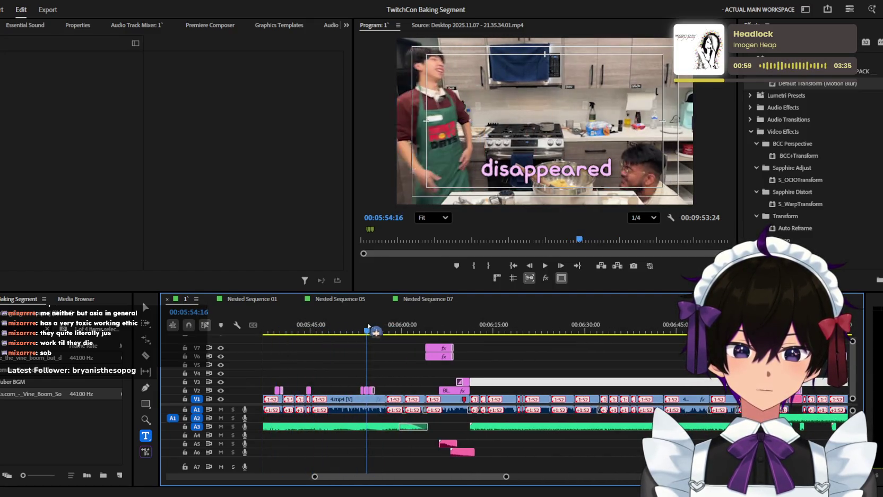
pyautogui.press('=')
pyautogui.click(371, 391)
pyautogui.press('-')
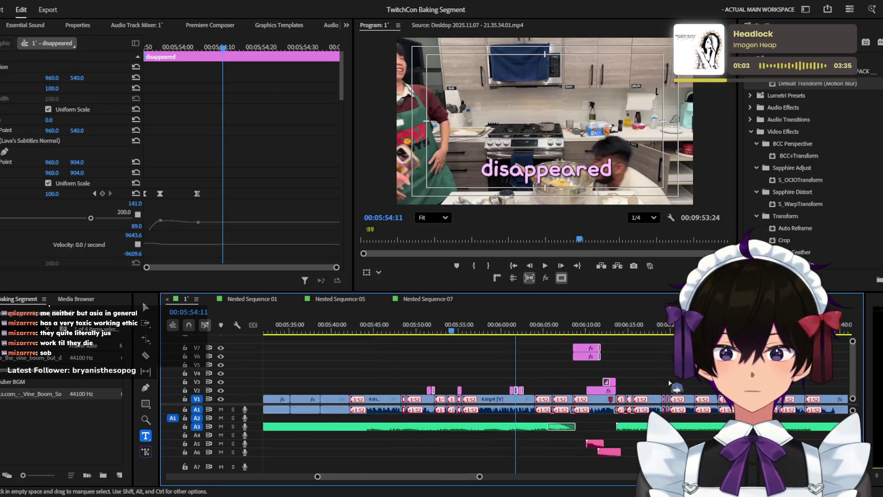
pyautogui.press('-')
pyautogui.press('-')
pyautogui.press('-')
pyautogui.press('-')
# Step: Play the footage from 9:24 to 9:36 and place a copy of the 'disappeared' caption at 9:36
pyautogui.click(570, 326)
pyautogui.press('space')
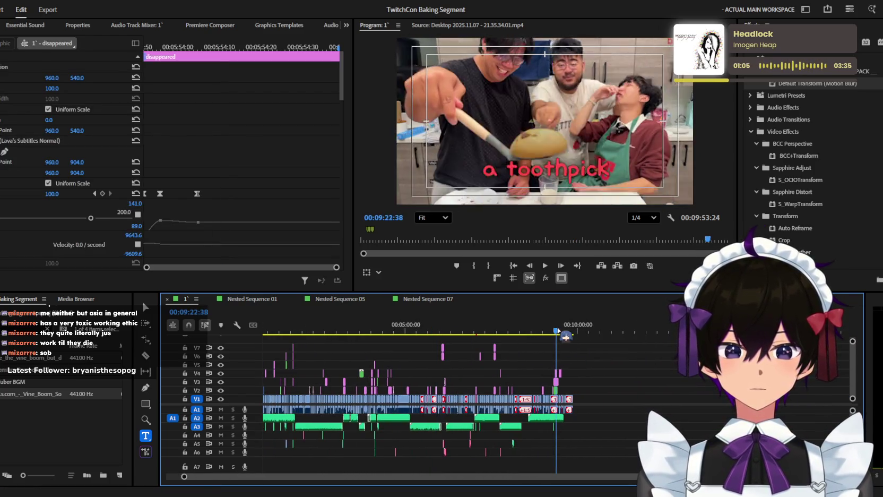
pyautogui.press('=')
pyautogui.press('=')
pyautogui.press('=')
pyautogui.press('=')
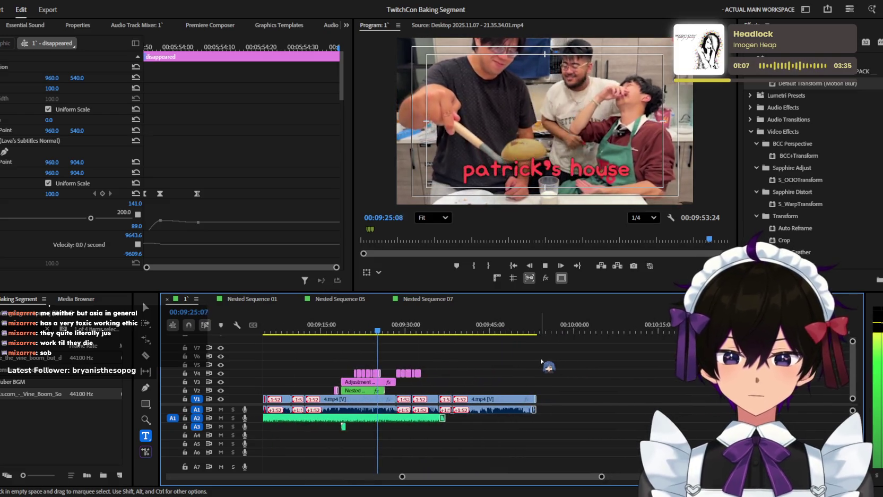
pyautogui.press('=')
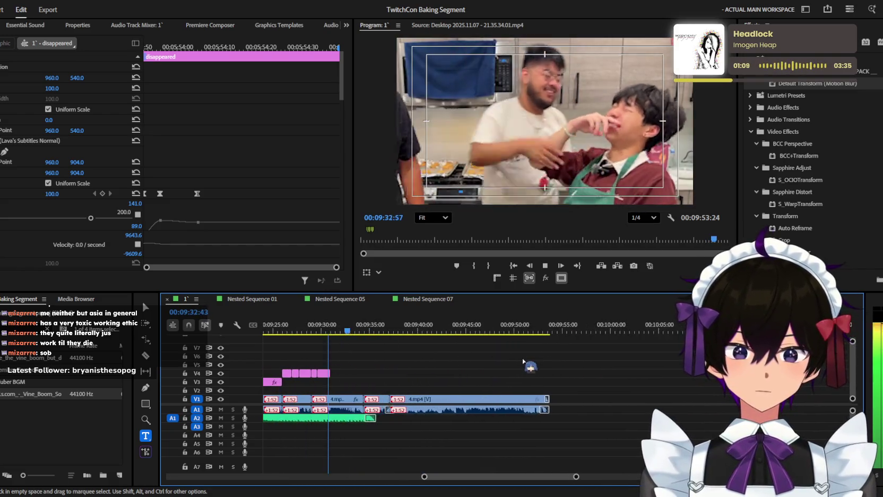
pyautogui.press('space')
pyautogui.press('space')
pyautogui.press('=')
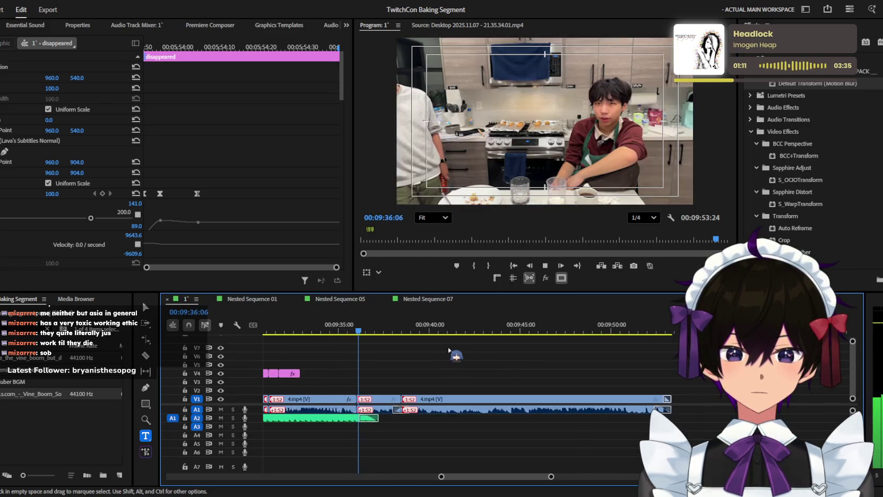
pyautogui.moveTo(421, 366); pyautogui.dragTo(365, 390)
# Step: Settle the caption copy on V2 at 9:36 and edit it to read 'it's like a'
pyautogui.press('=')
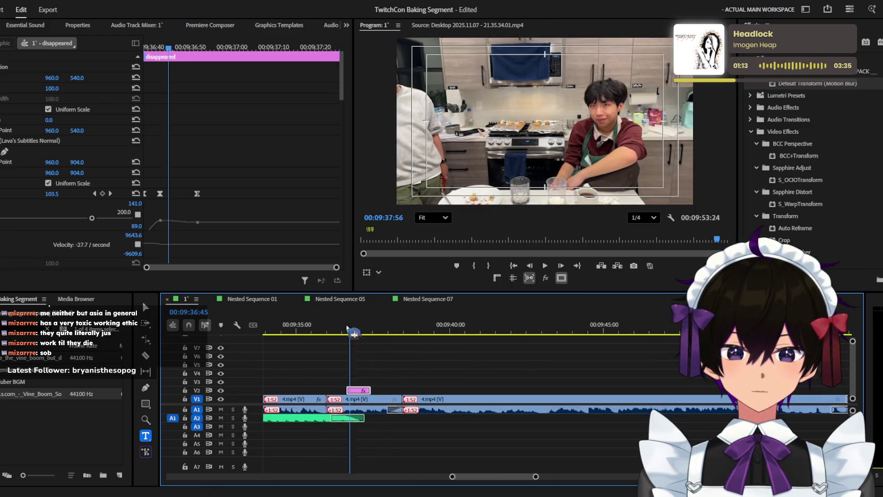
pyautogui.moveTo(366, 330); pyautogui.dragTo(333, 331)
pyautogui.press('=')
pyautogui.press('space')
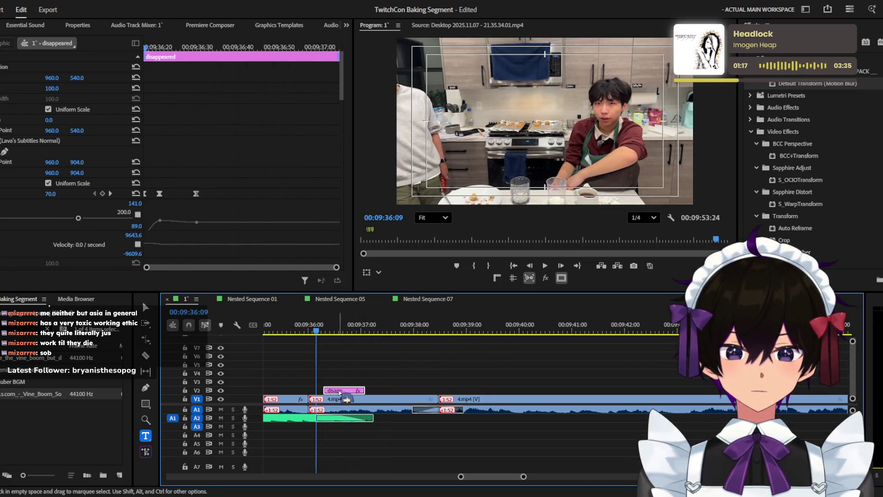
pyautogui.click(575, 171)
pyautogui.write('it’s like a')
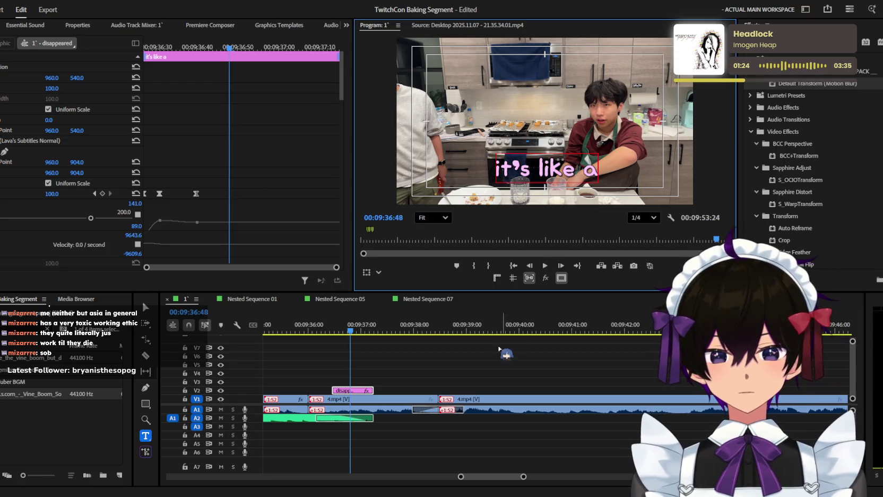
pyautogui.click(375, 328)
pyautogui.press('=')
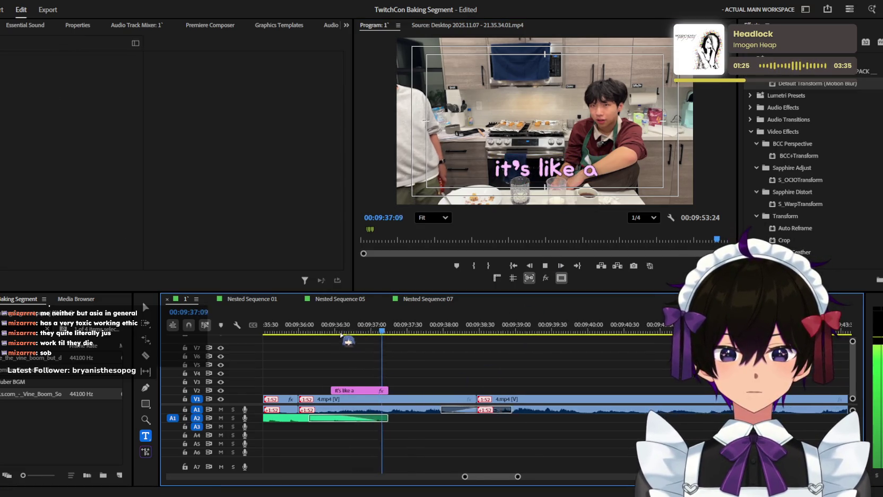
# Step: Duplicate it right after itself, retype the copy as 'a good 6', and extend its end slightly
pyautogui.moveTo(381, 391)
pyautogui.mouseDown()
pyautogui.moveTo(439, 393)
pyautogui.moveTo(415, 391)
pyautogui.mouseUp()
pyautogui.doubleClick(544, 170)
pyautogui.press('BackSpace')
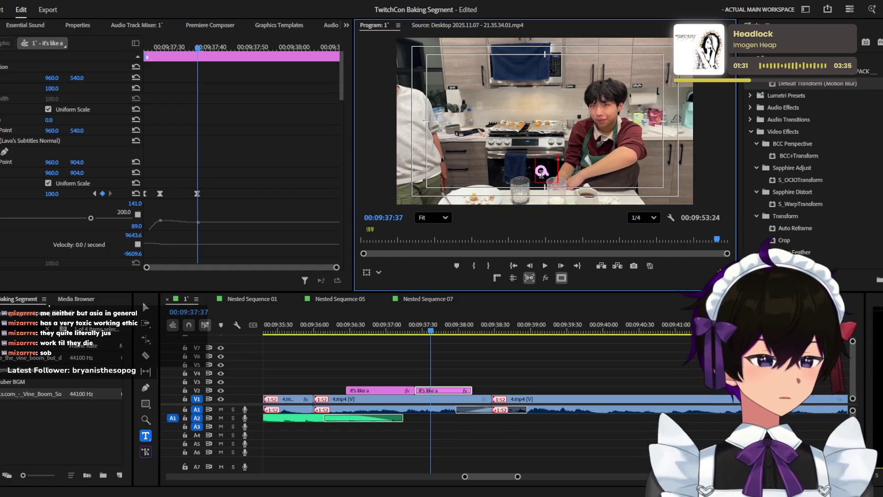
pyautogui.write('a good6')
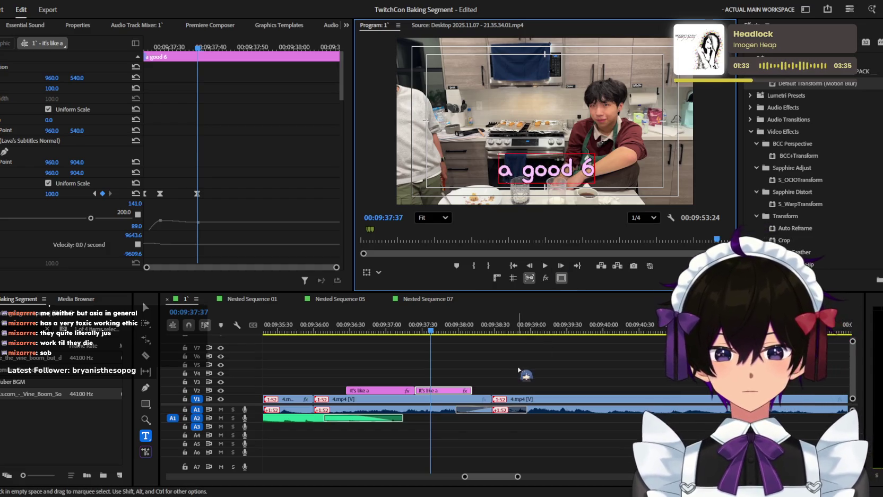
pyautogui.click(489, 388)
pyautogui.press('space')
pyautogui.moveTo(480, 386); pyautogui.dragTo(500, 389)
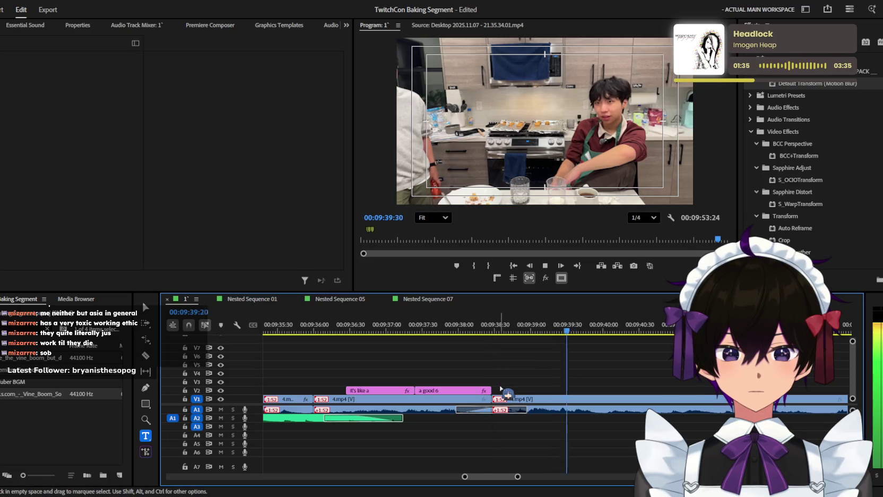
# Step: Scrub back to 9:16, play from there, and select the 'patrick star' caption clip
pyautogui.scroll(-2, 512, 374)
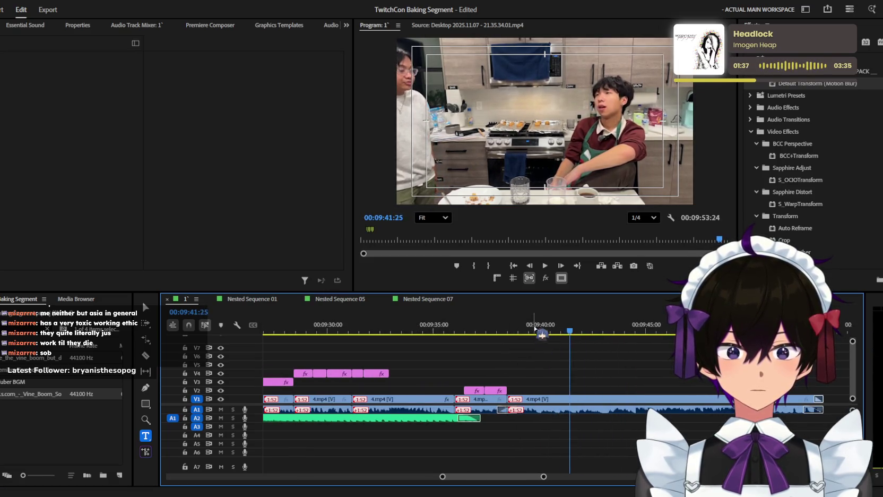
pyautogui.scroll(-3, 504, 372)
pyautogui.moveTo(499, 329); pyautogui.dragTo(271, 330)
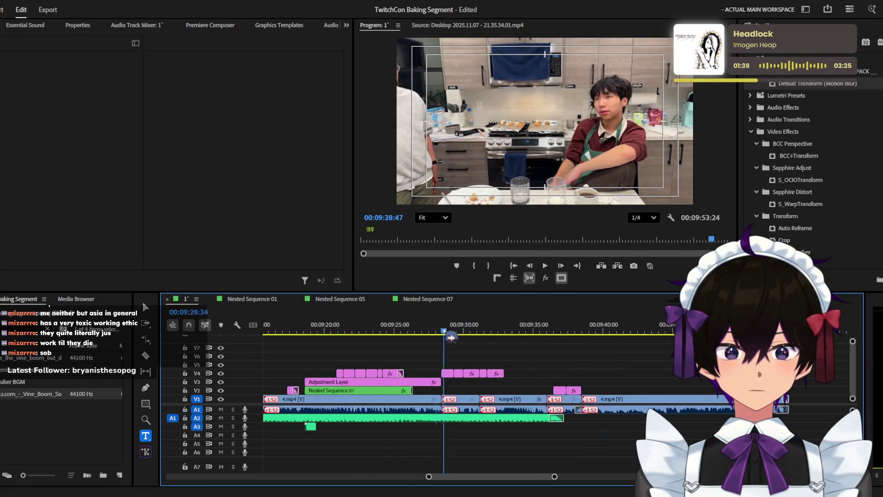
pyautogui.press('space')
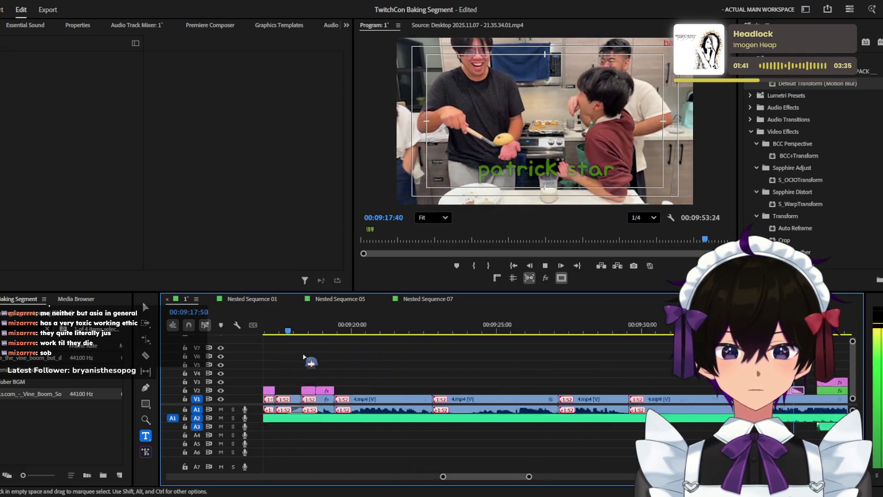
pyautogui.scroll(2, 289, 397)
pyautogui.click(289, 392)
# Step: Play to about 9:40 and copy the patrick star caption onto V2 after 'a good 6'
pyautogui.scroll(-4, 495, 382)
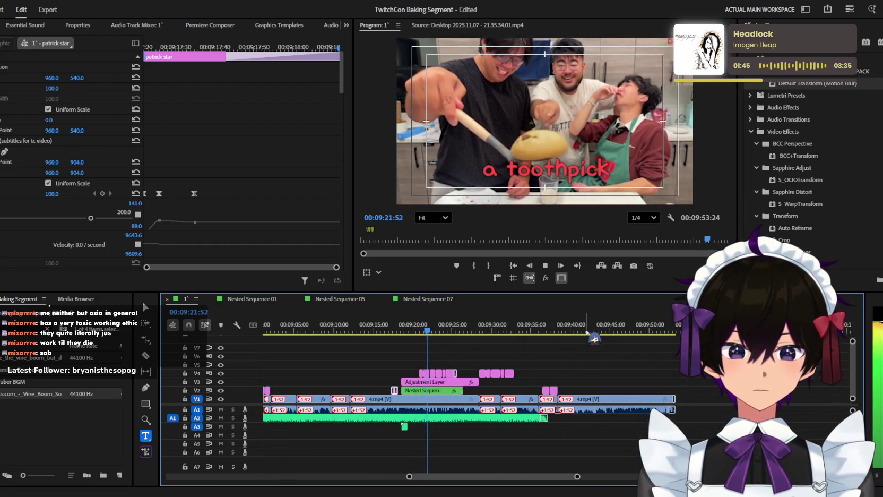
pyautogui.scroll(2, 562, 345)
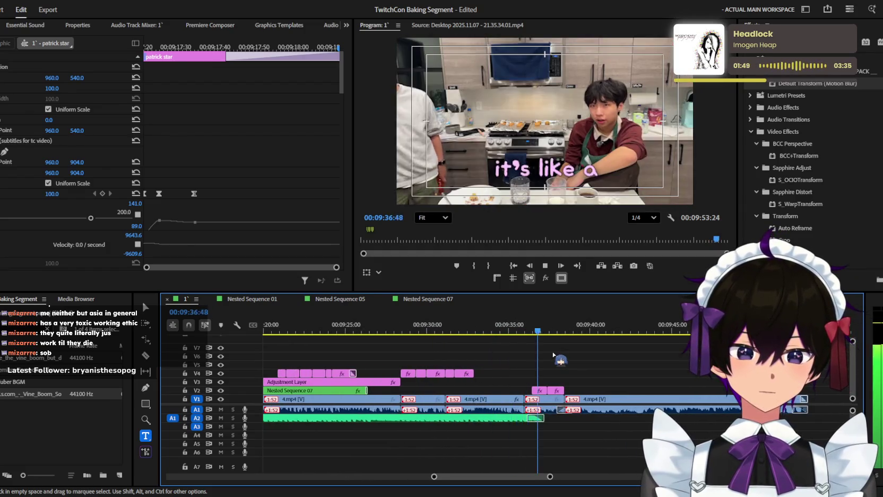
pyautogui.scroll(2, 583, 364)
pyautogui.press('space')
pyautogui.press('space')
pyautogui.scroll(1, 584, 369)
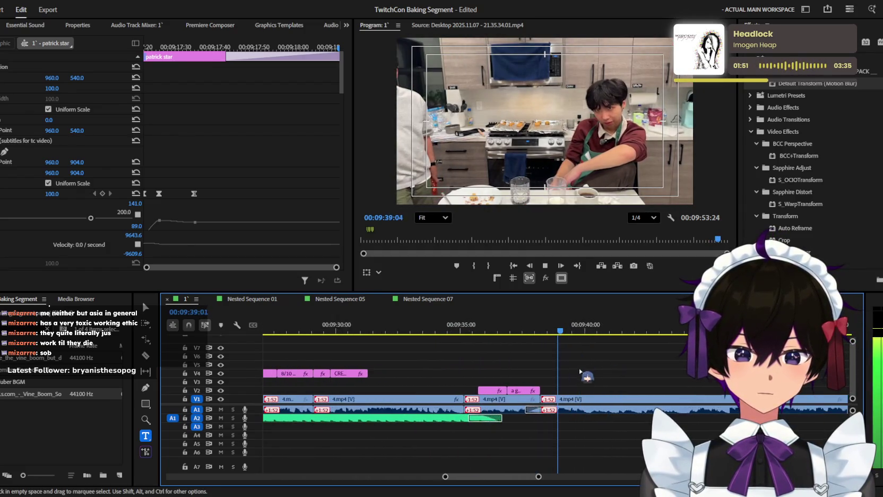
pyautogui.scroll(1, 584, 367)
pyautogui.moveTo(554, 333); pyautogui.dragTo(600, 394)
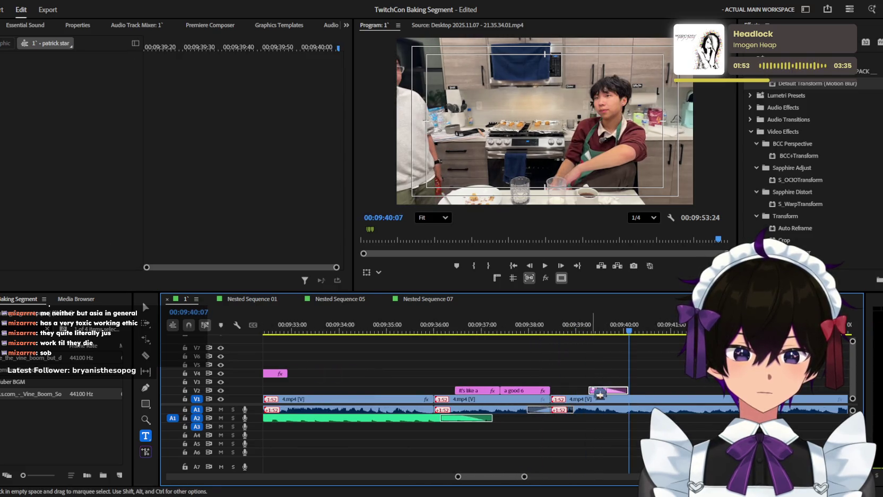
# Step: Redo the patrick star copy on V2, moving it earlier to sit after 'a good 6'
pyautogui.hotkey('ctrl', 'z')
pyautogui.click(551, 334)
pyautogui.click(621, 391)
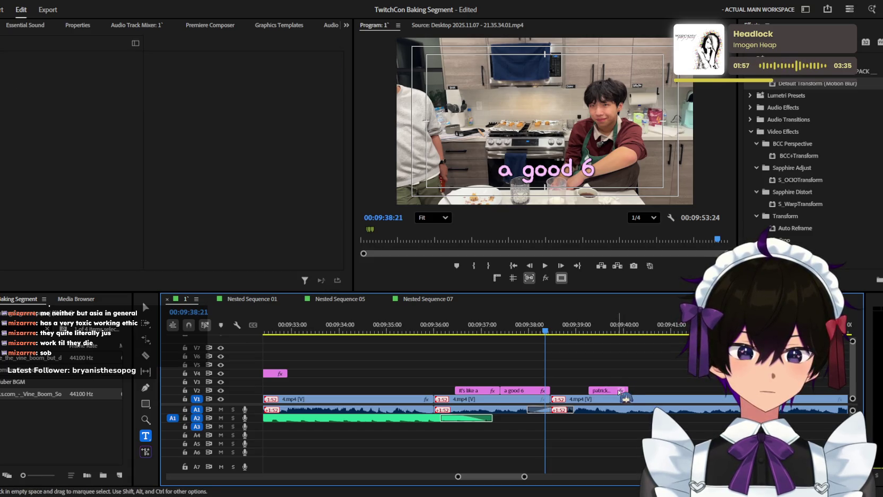
pyautogui.press('=')
pyautogui.moveTo(625, 397); pyautogui.dragTo(552, 393)
pyautogui.press('space')
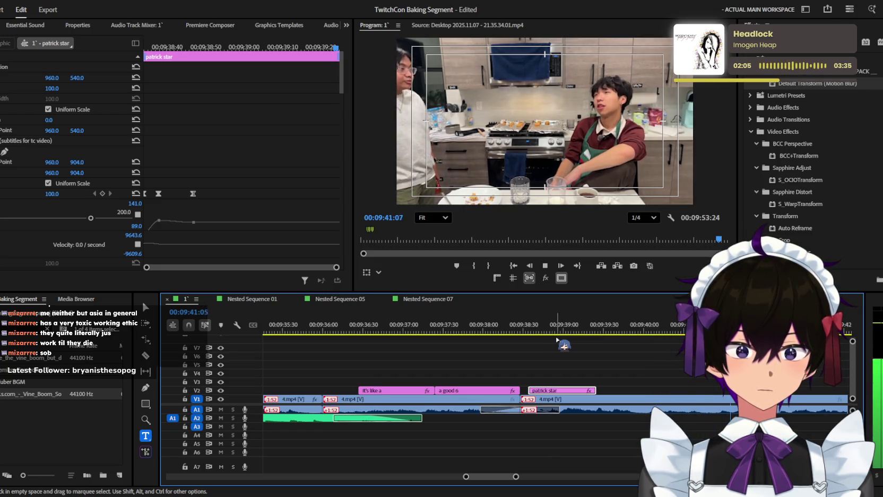
# Step: Retype the copied caption to read 'it's more like a'
pyautogui.moveTo(558, 329); pyautogui.dragTo(573, 329)
pyautogui.click(560, 168)
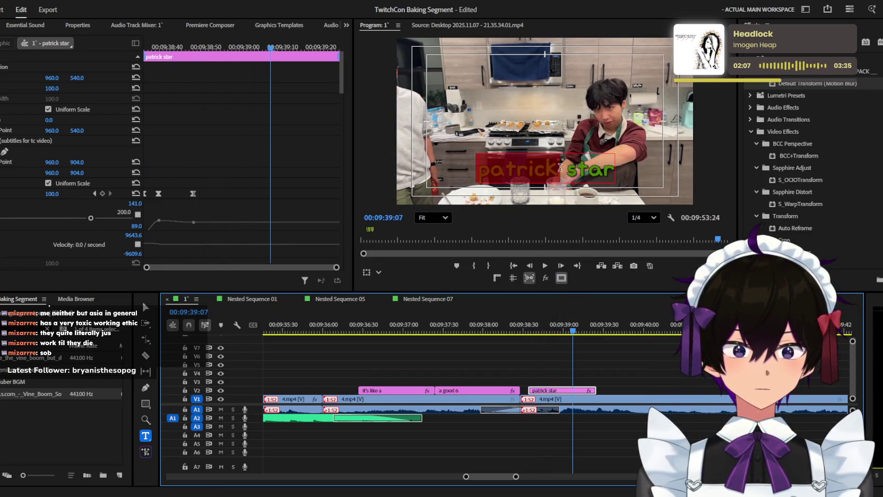
pyautogui.write('its more like a')
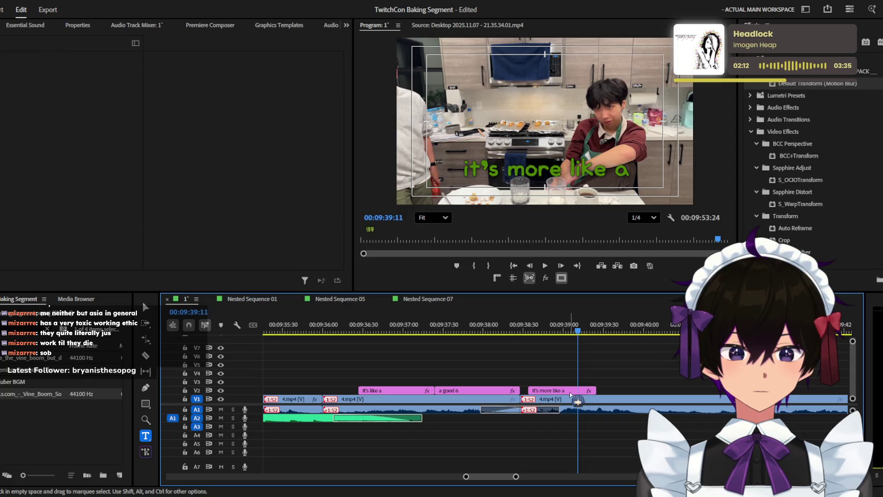
# Step: Duplicate the caption, nudge the copy a few frames earlier, and retype it as '6 or a 7'
pyautogui.moveTo(564, 391); pyautogui.dragTo(631, 391)
pyautogui.press('space')
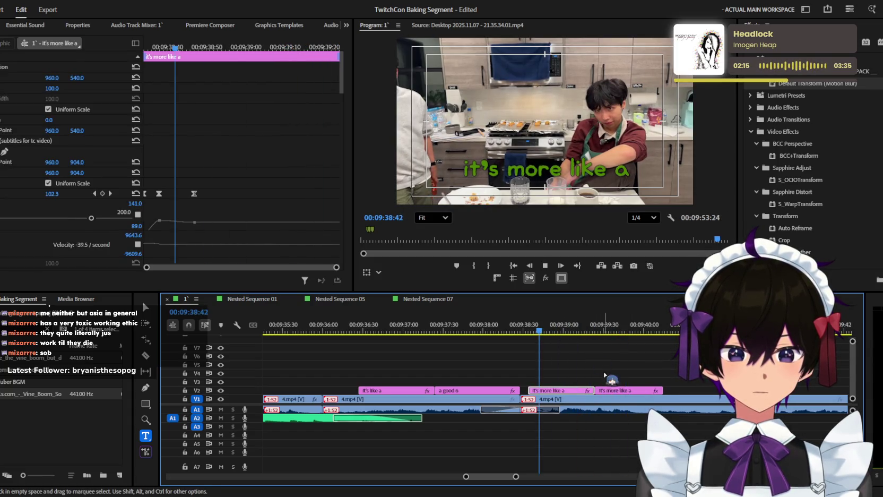
pyautogui.click(614, 390)
pyautogui.hotkey('alt', 'Left')
pyautogui.hotkey('alt', 'Left')
pyautogui.hotkey('alt', 'Left')
pyautogui.press('space')
pyautogui.hotkey('ctrl', 'a')
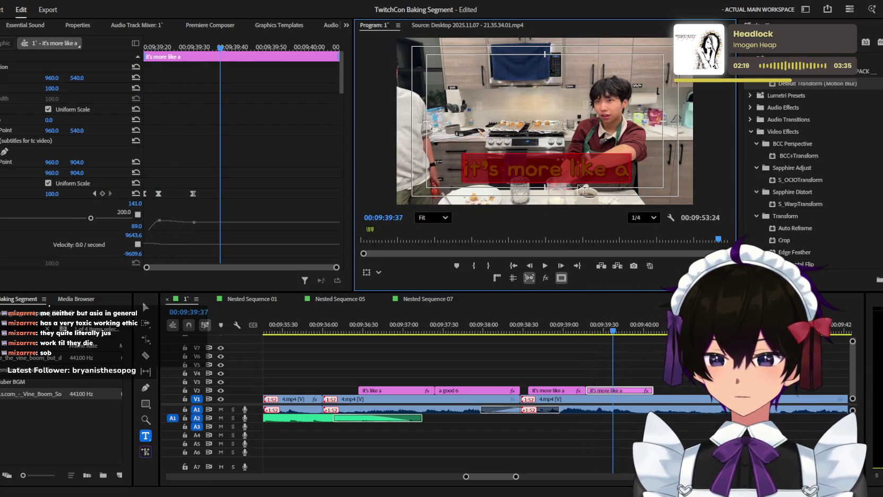
pyautogui.write('6 or a 7')
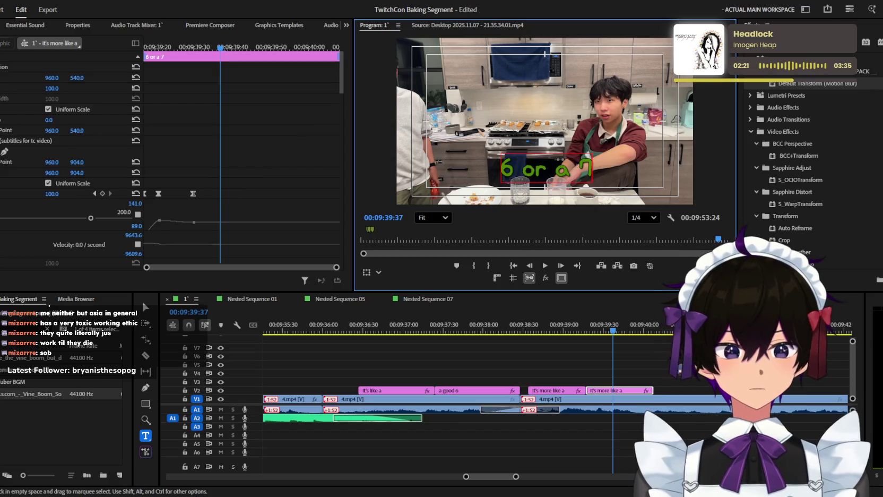
pyautogui.click(687, 390)
pyautogui.press('space')
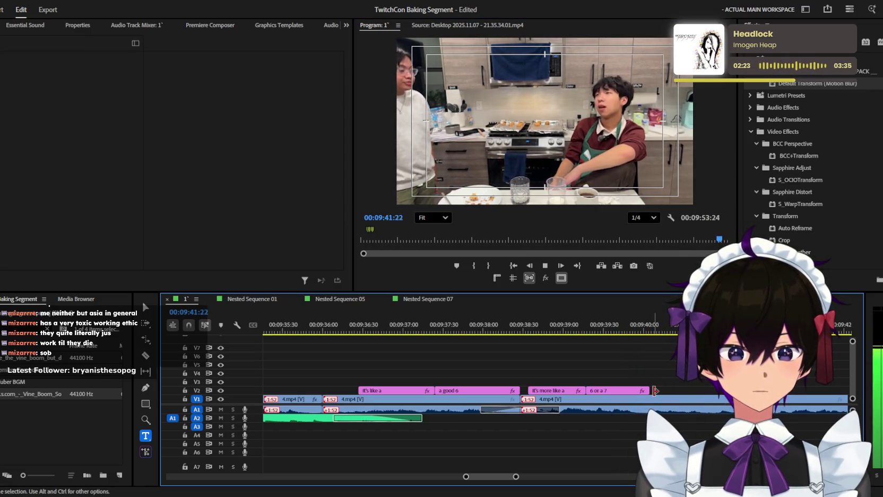
pyautogui.keyDown('alt'); pyautogui.scroll(-2, 645, 367); pyautogui.keyUp('alt')
# Step: Save the project and replay the captions from around 09:38
pyautogui.hotkey('ctrl', 's')
pyautogui.keyDown('alt'); pyautogui.scroll(-2, 641, 366); pyautogui.keyUp('alt')
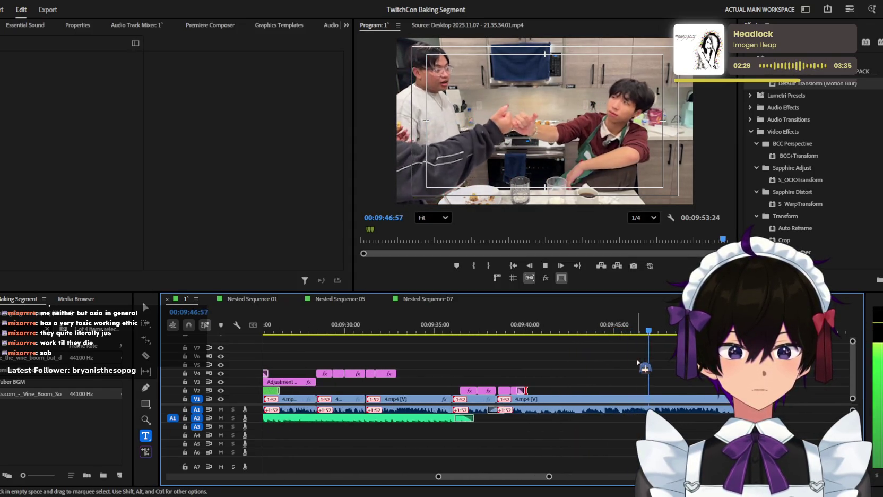
pyautogui.keyDown('alt'); pyautogui.scroll(-1, 638, 364); pyautogui.keyUp('alt')
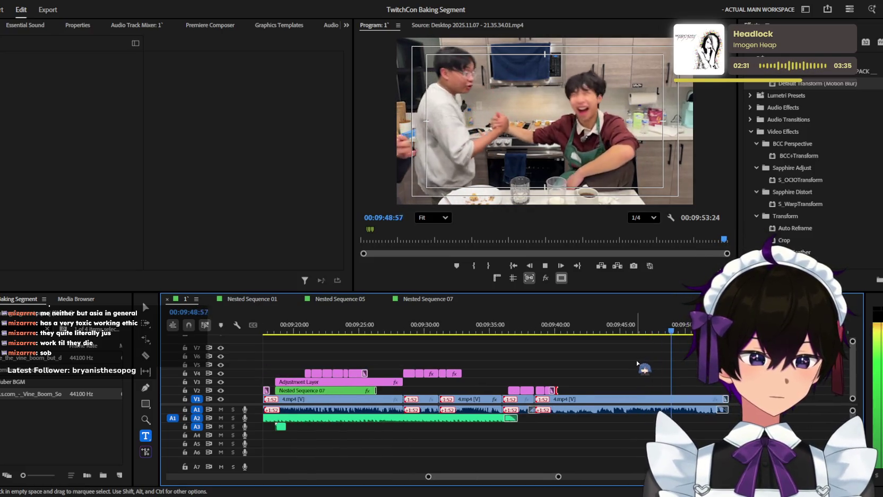
pyautogui.keyDown('alt'); pyautogui.scroll(2, 634, 362); pyautogui.keyUp('alt')
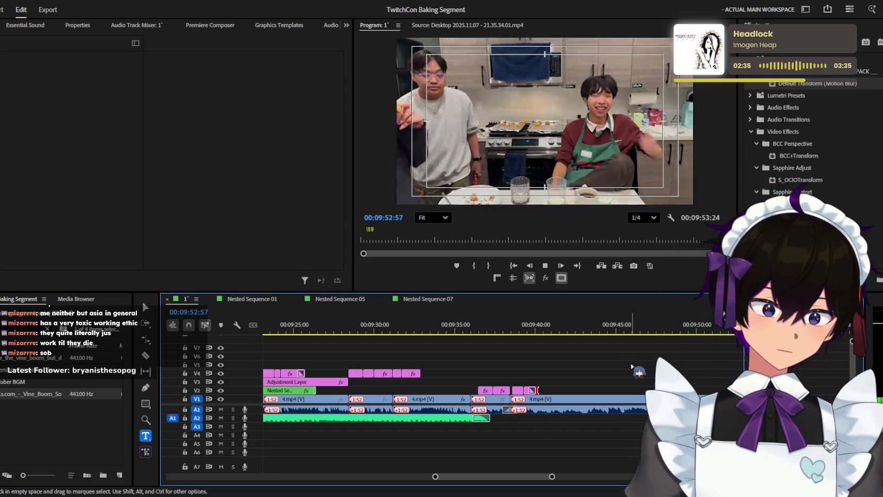
pyautogui.keyDown('alt'); pyautogui.scroll(-2, 634, 369); pyautogui.keyUp('alt')
pyautogui.moveTo(673, 336); pyautogui.dragTo(562, 332)
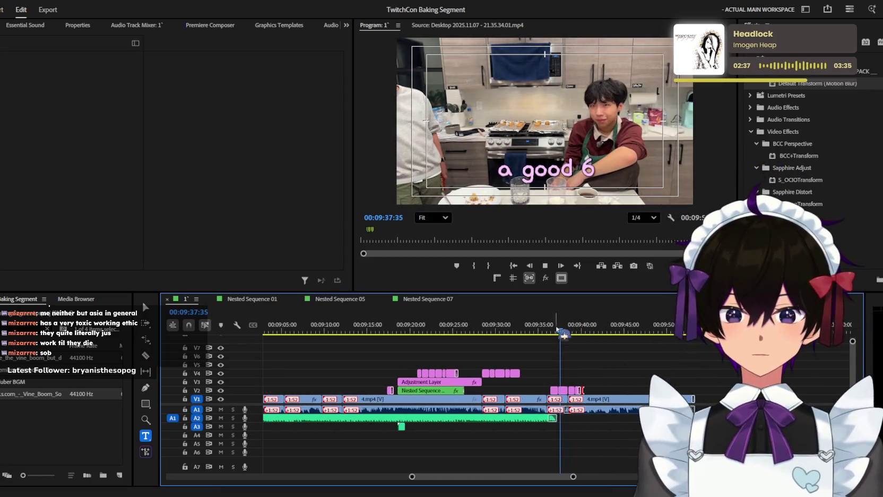
pyautogui.keyDown('alt'); pyautogui.scroll(2, 561, 371); pyautogui.keyUp('alt')
pyautogui.keyDown('alt'); pyautogui.scroll(2, 559, 393); pyautogui.keyUp('alt')
pyautogui.press('space')
pyautogui.press('space')
pyautogui.keyDown('alt'); pyautogui.scroll(-1, 566, 404); pyautogui.keyUp('alt')
# Step: Drag the end of the green A2 audio clip well to the right and save
pyautogui.moveTo(386, 417); pyautogui.dragTo(597, 418)
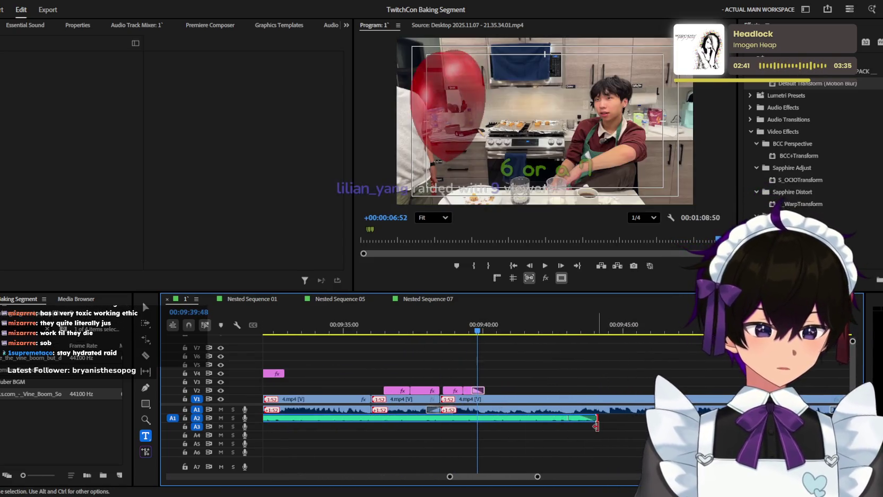
pyautogui.keyDown('alt'); pyautogui.scroll(-1, 634, 429); pyautogui.keyUp('alt')
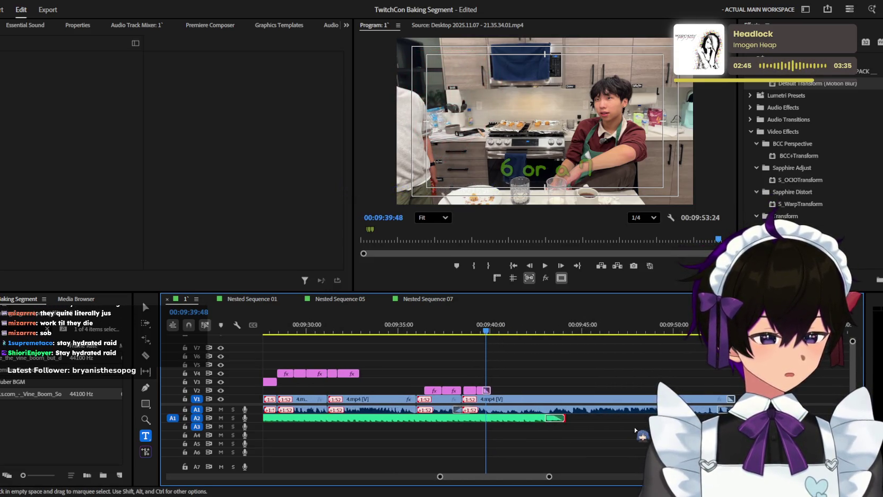
pyautogui.moveTo(564, 418); pyautogui.dragTo(658, 417)
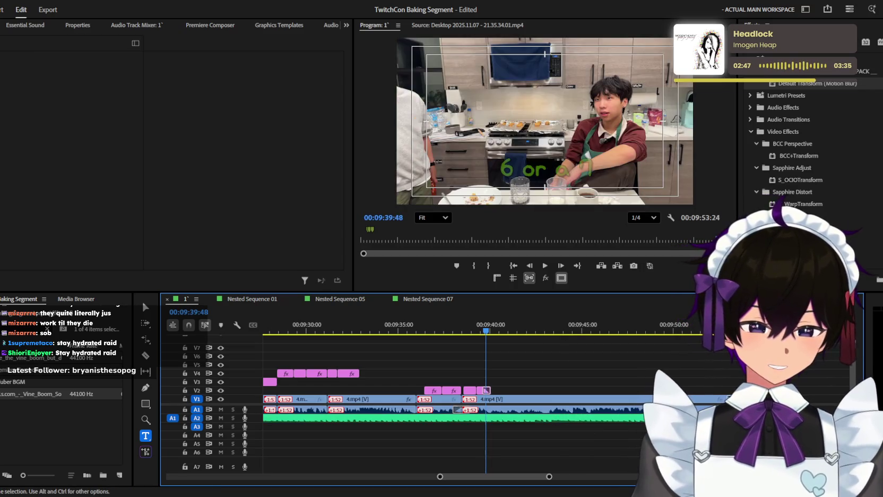
pyautogui.hotkey('ctrl', 's')
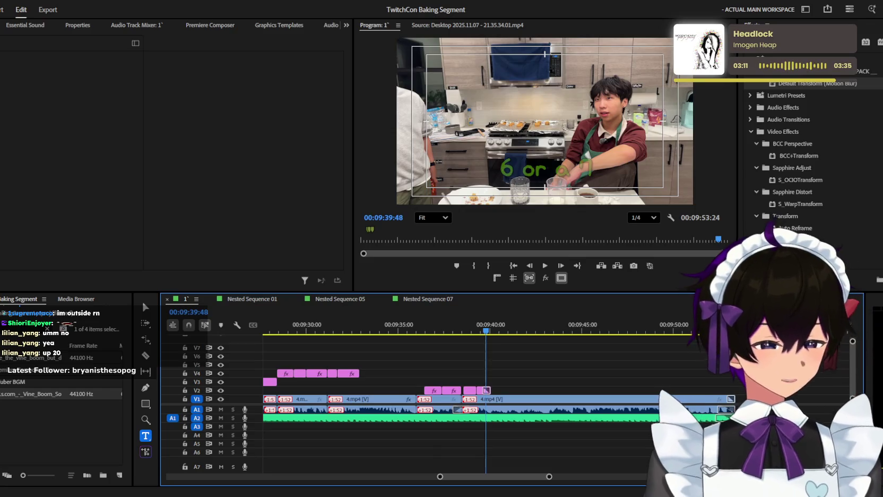
pyautogui.moveTo(449, 323); pyautogui.dragTo(401, 323)
pyautogui.press('=')
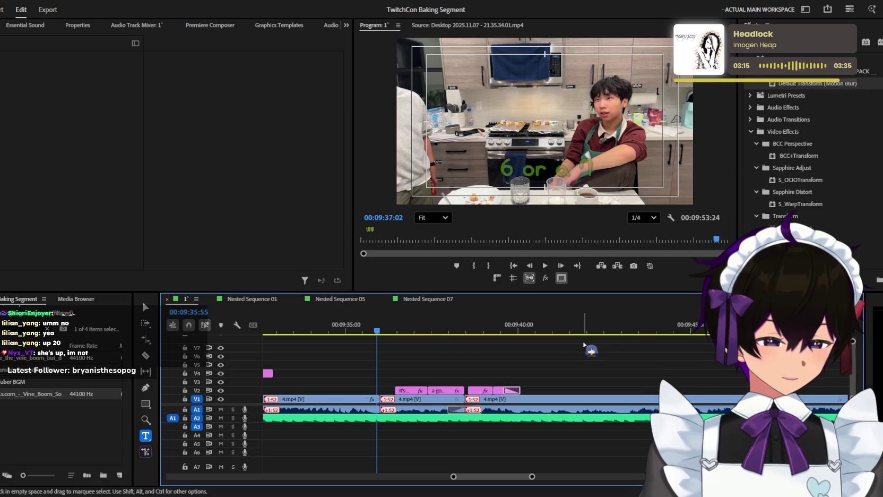
pyautogui.scroll(5, 584, 361)
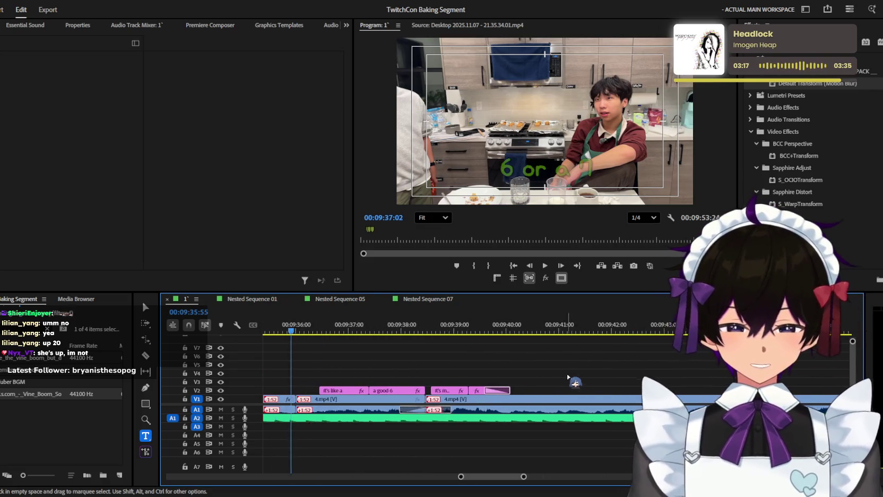
pyautogui.scroll(2, 584, 381)
pyautogui.scroll(-1, 628, 381)
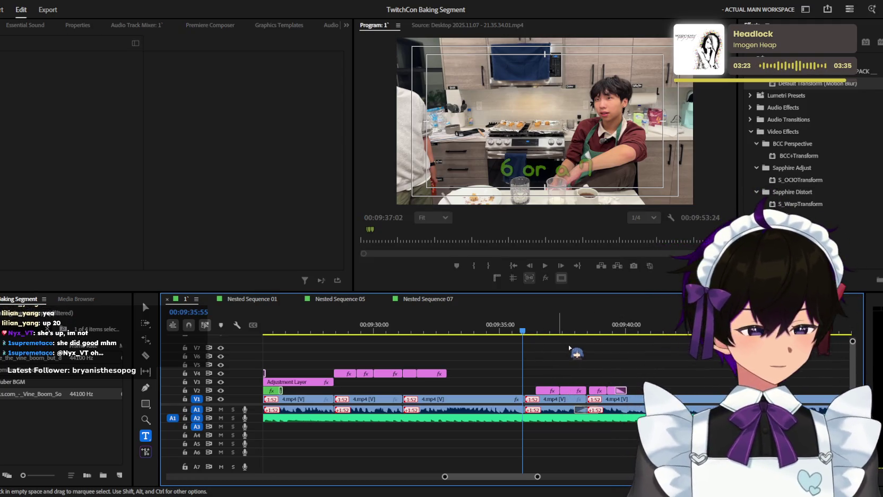
pyautogui.press('space')
pyautogui.scroll(2, 573, 353)
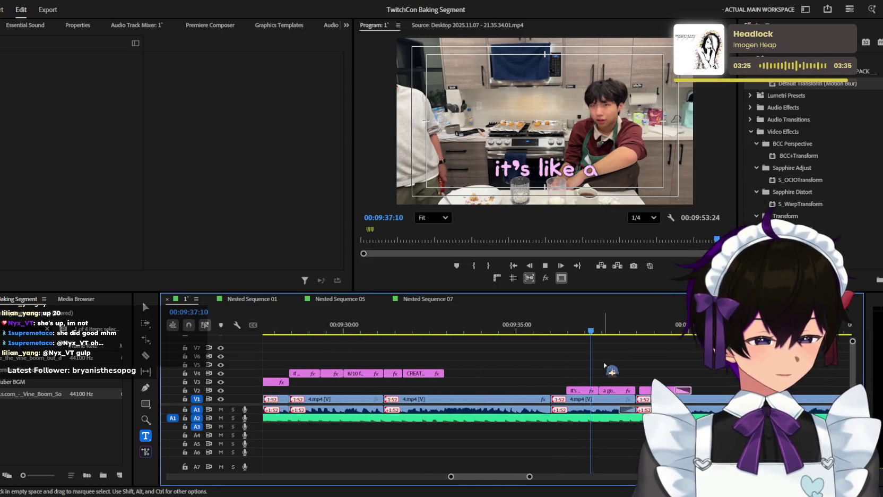
pyautogui.scroll(1, 584, 363)
pyautogui.scroll(-1, 584, 366)
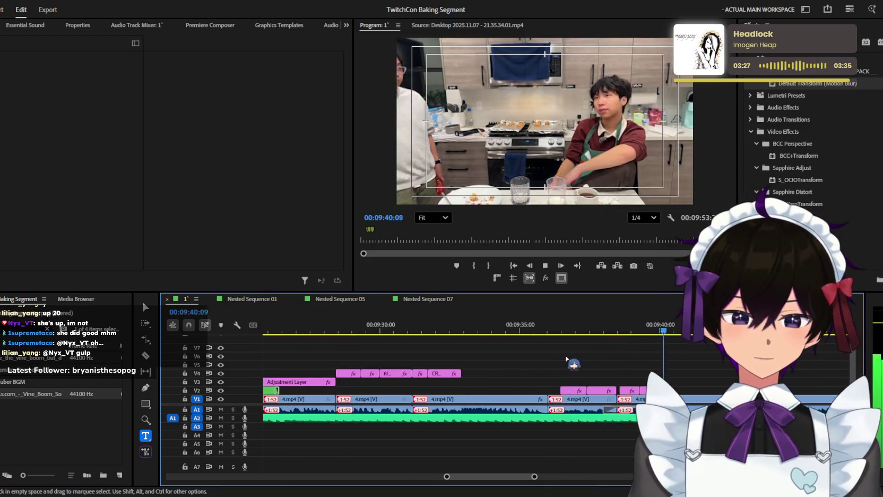
pyautogui.press('j')
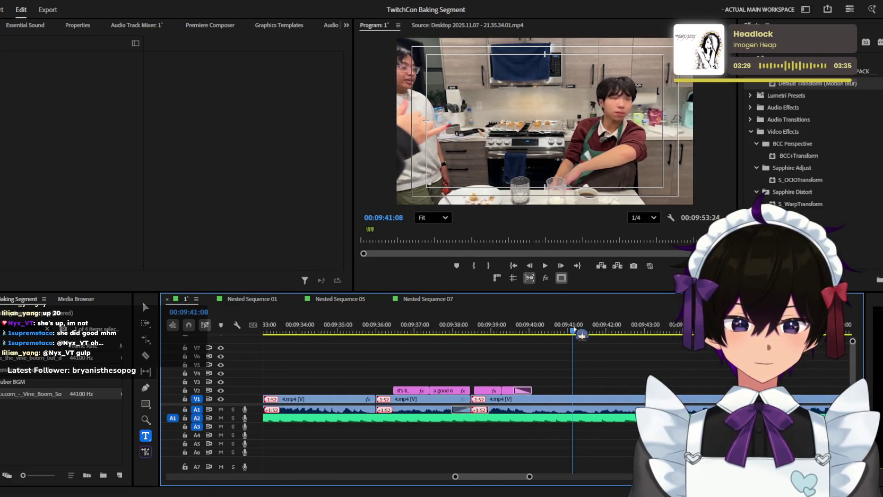
# Step: Find the cut point after 09:41:22 and ripple-trim the V1 kitchen footage to it with W
pyautogui.scroll(1, 552, 375)
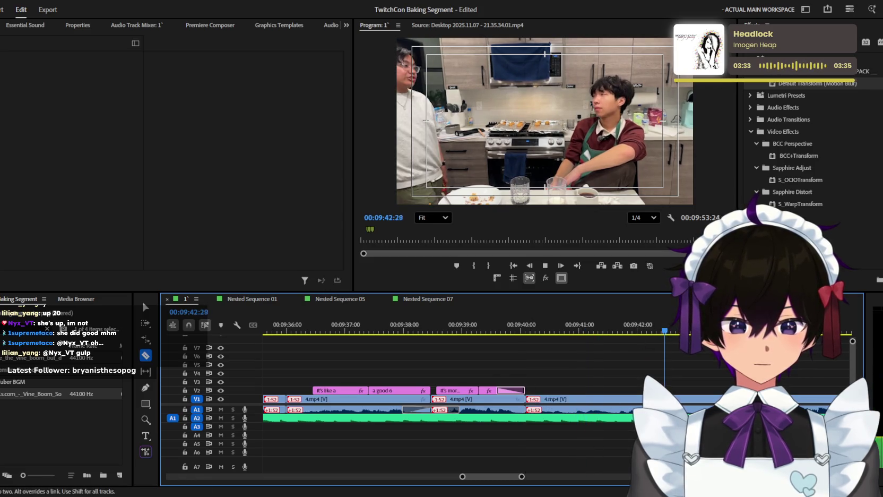
pyautogui.press('v')
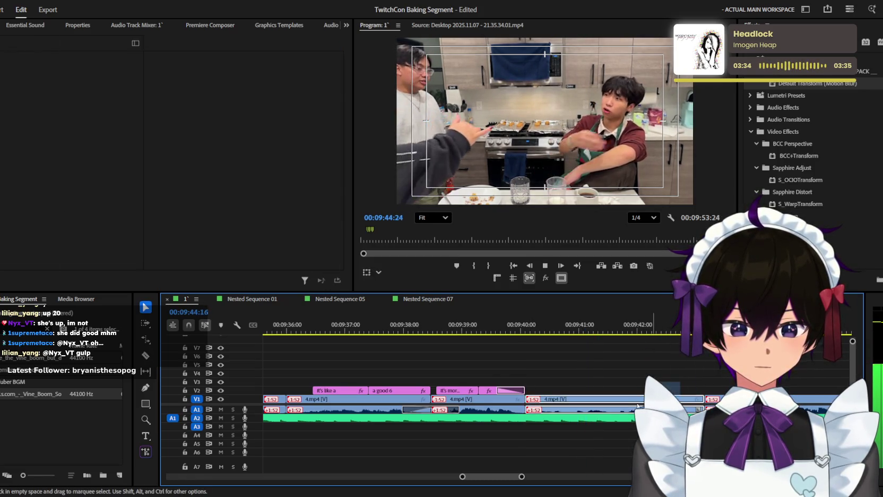
pyautogui.scroll(3, 517, 341)
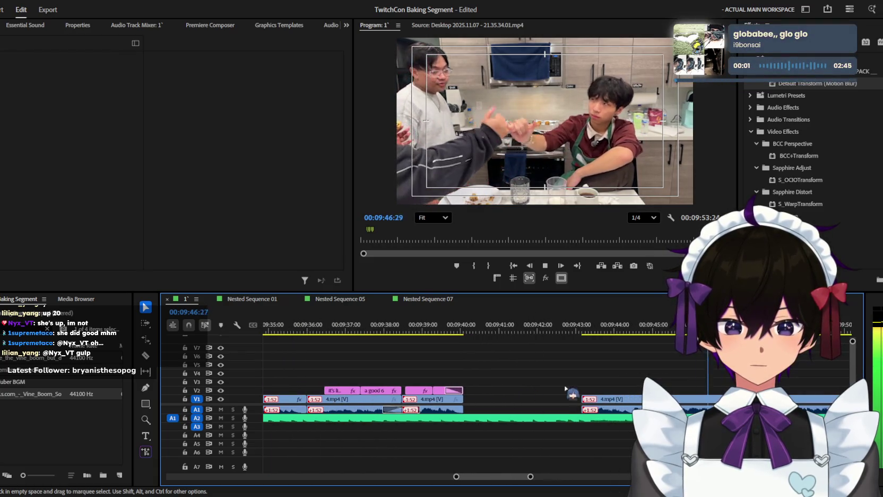
pyautogui.click(504, 328)
pyautogui.press('space')
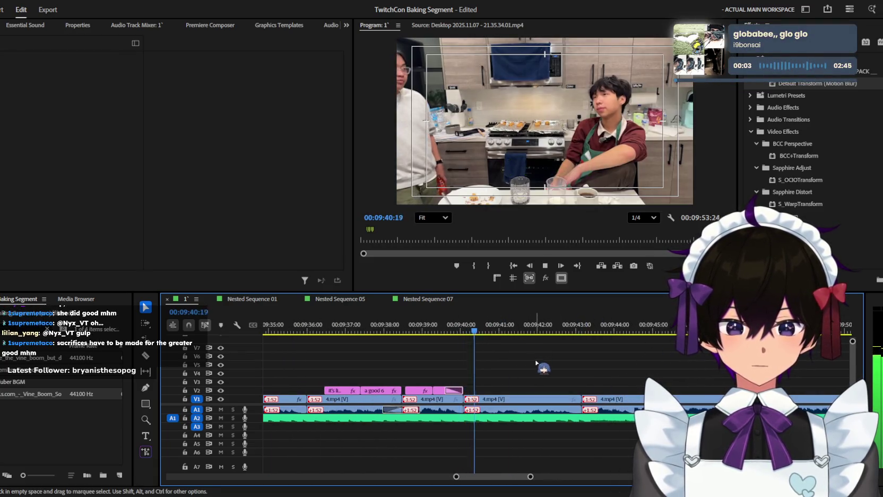
pyautogui.keyDown('alt'); pyautogui.scroll(2, 535, 368); pyautogui.keyUp('alt')
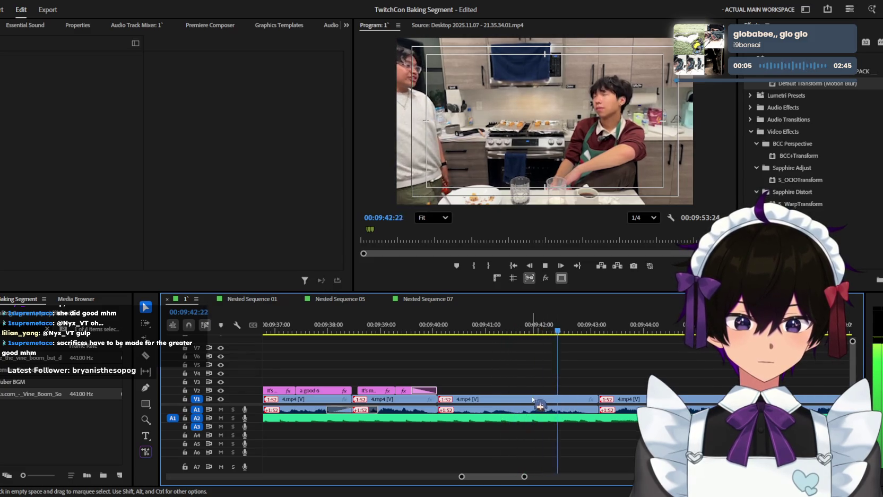
pyautogui.press('space')
pyautogui.press('w')
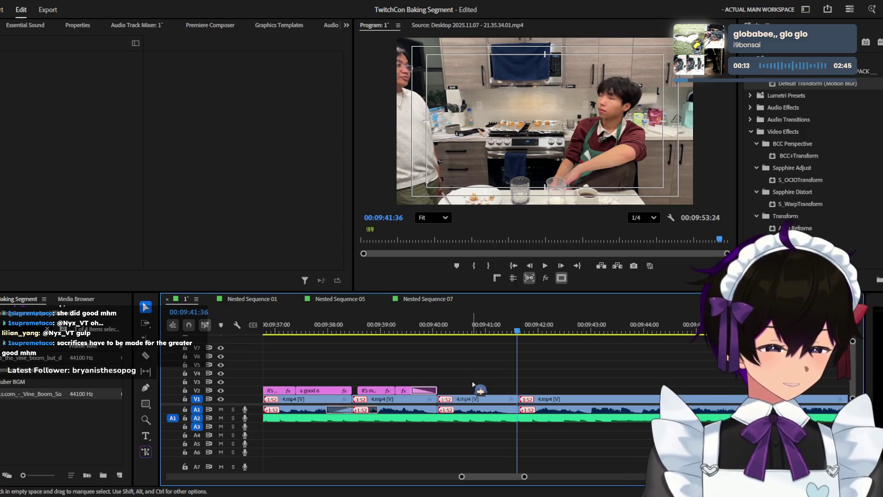
# Step: Zoom out and scroll the timeline to see the clips that moved up
pyautogui.press('-')
pyautogui.press('-')
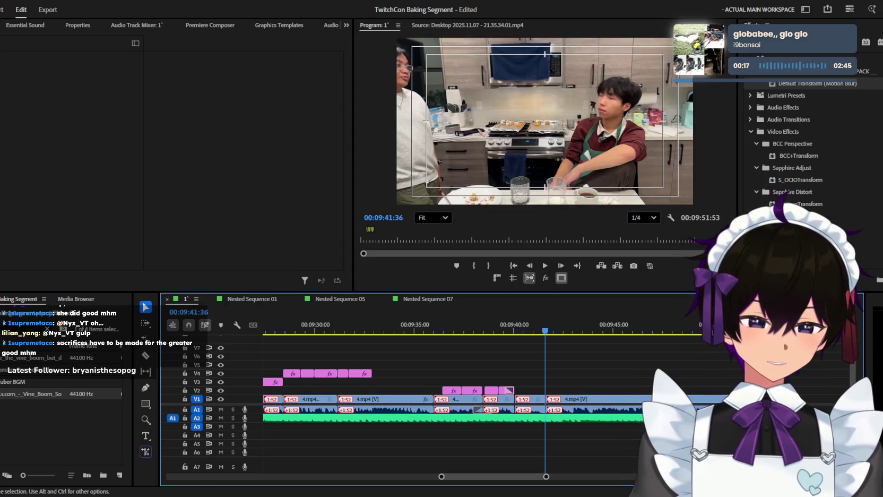
pyautogui.scroll(2, 636, 382)
pyautogui.scroll(2, 636, 382)
pyautogui.scroll(2, 636, 381)
pyautogui.scroll(2, 635, 381)
pyautogui.scroll(2, 635, 382)
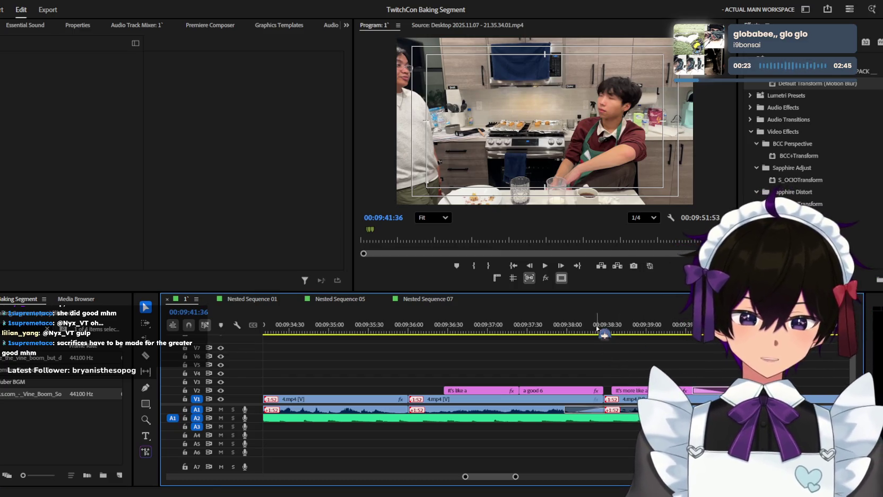
# Step: Replay the 'a good 6' caption from around 09:37:37 and scrub to 09:37:58
pyautogui.moveTo(597, 329); pyautogui.dragTo(536, 330)
pyautogui.scroll(-2, 606, 376)
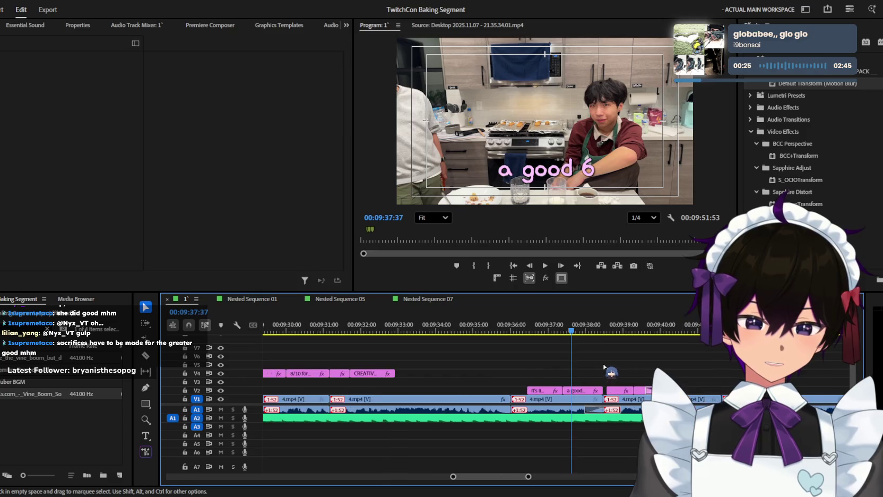
pyautogui.press('space')
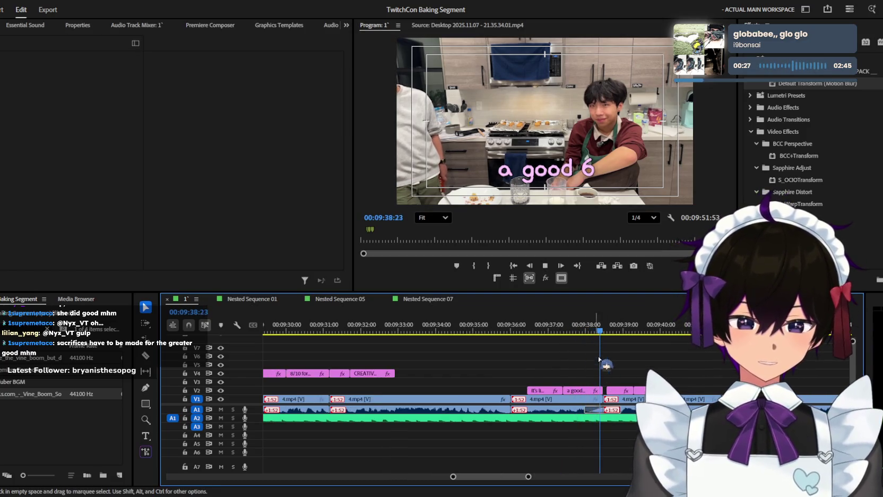
pyautogui.press('space')
pyautogui.scroll(-3, 605, 366)
pyautogui.scroll(-2, 612, 369)
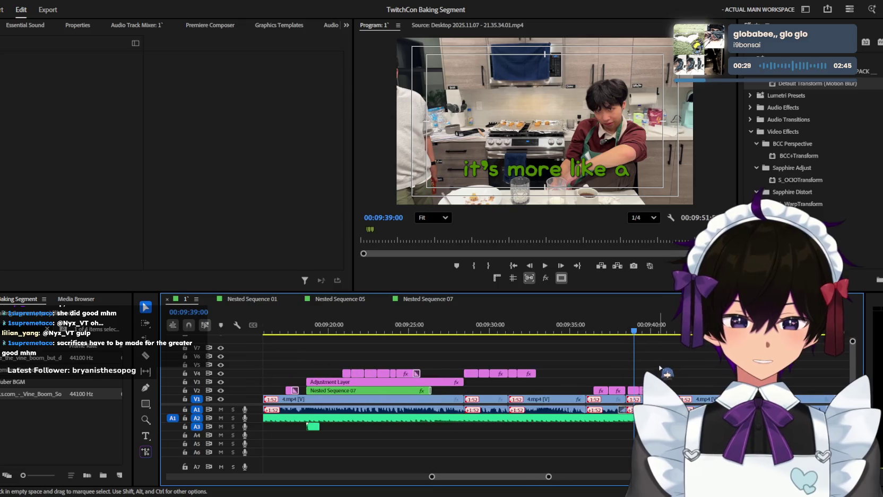
pyautogui.moveTo(597, 332); pyautogui.dragTo(620, 334)
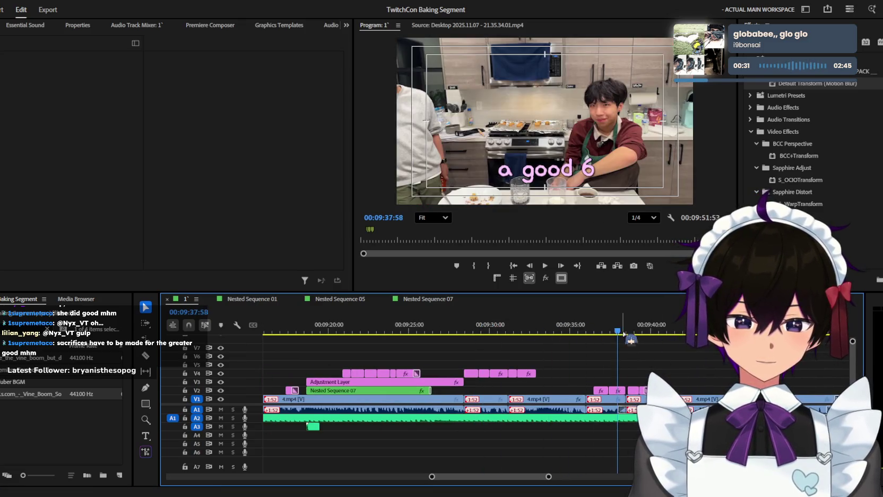
pyautogui.scroll(2, 632, 359)
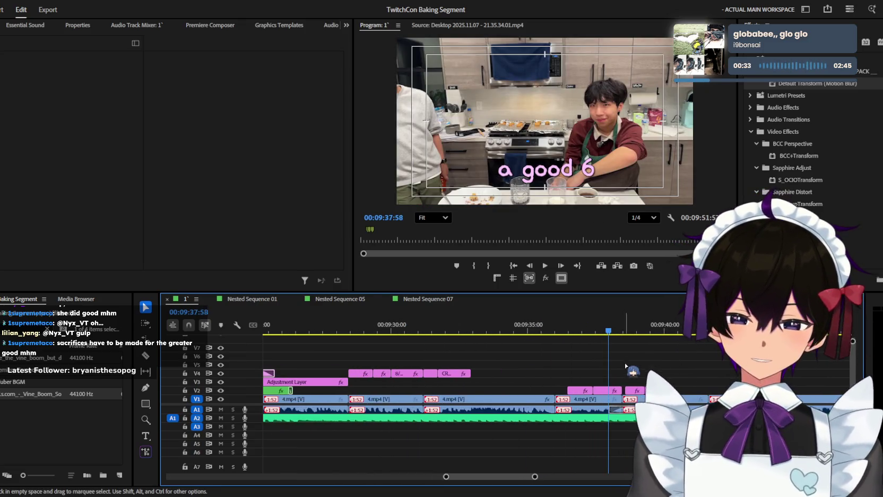
pyautogui.scroll(1, 625, 365)
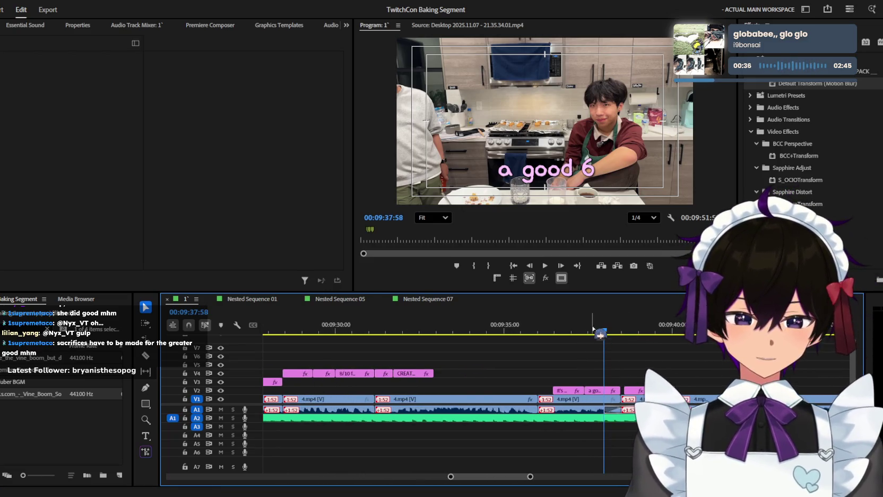
# Step: Replay the captions from 09:37:18, then select the 'a good 6' caption and drag it along V2
pyautogui.click(570, 331)
pyautogui.scroll(1, 605, 382)
pyautogui.press('space')
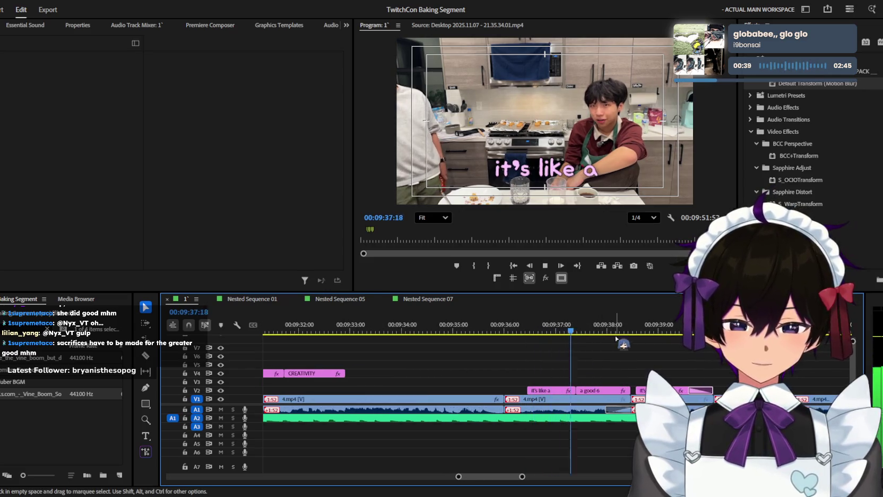
pyautogui.scroll(-2, 629, 358)
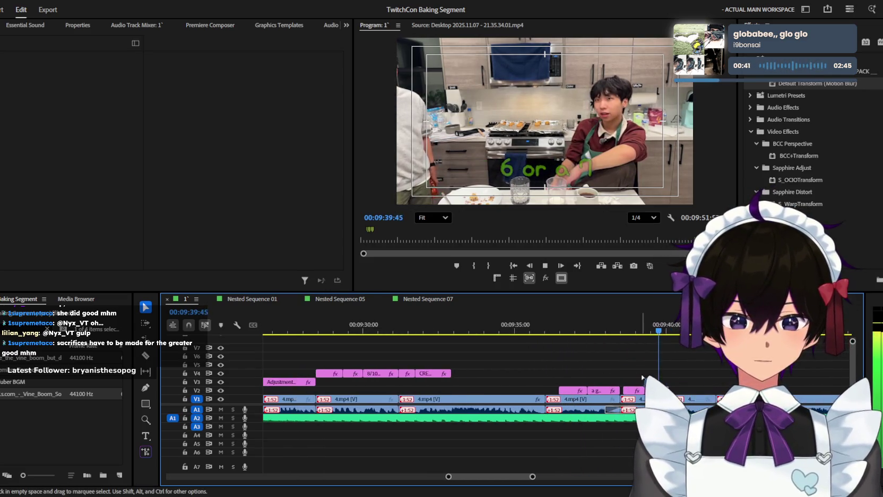
pyautogui.scroll(2, 642, 377)
pyautogui.press('space')
pyautogui.click(544, 331)
pyautogui.moveTo(536, 390); pyautogui.dragTo(671, 381)
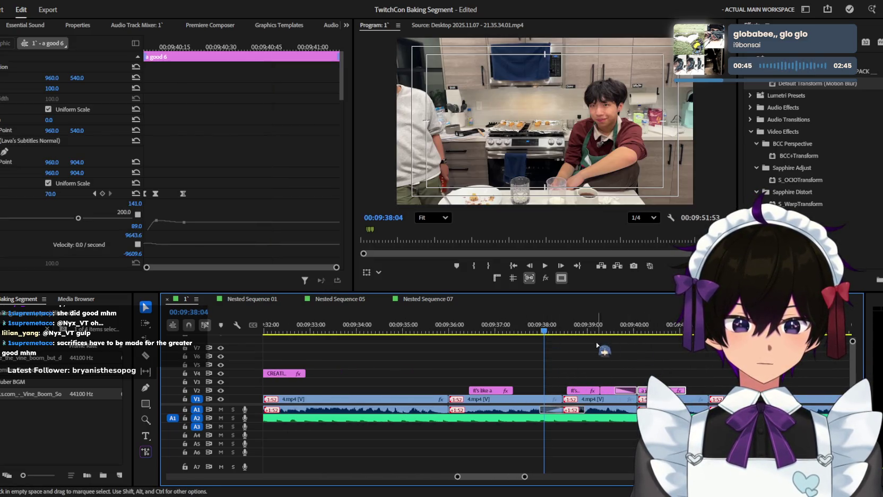
# Step: Reselect the 'a good 6' caption clip and save the project
pyautogui.click(542, 403)
pyautogui.click(536, 393)
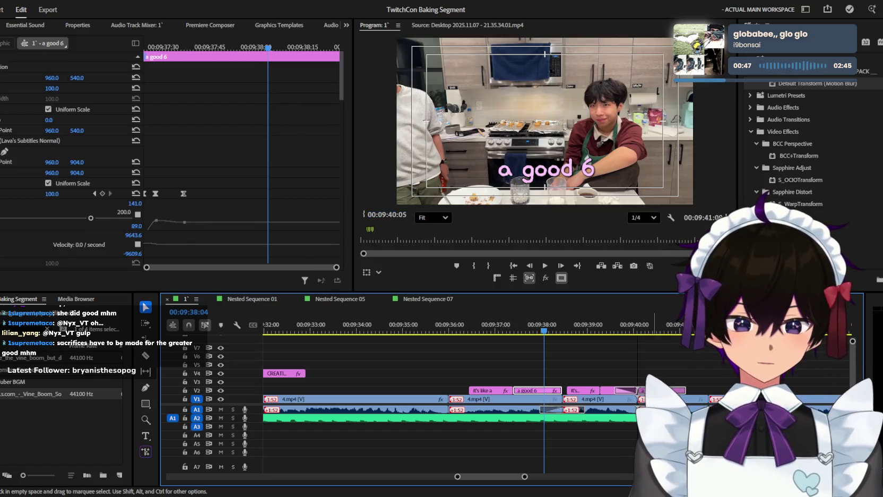
pyautogui.hotkey('ctrl', 's')
pyautogui.click(658, 378)
pyautogui.keyDown('alt'); pyautogui.scroll(1, 658, 378); pyautogui.keyUp('alt')
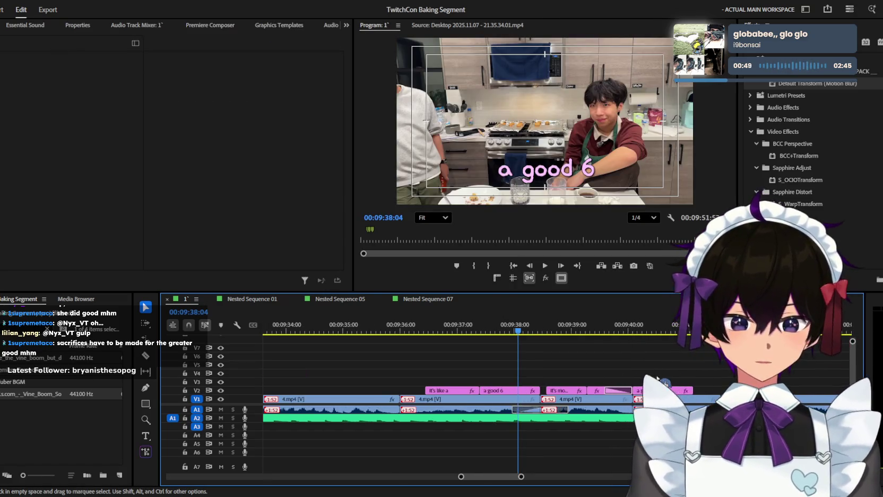
pyautogui.scroll(-2, 535, 377)
# Step: Play back the captions from 09:39:30 to 09:40:57
pyautogui.click(557, 325)
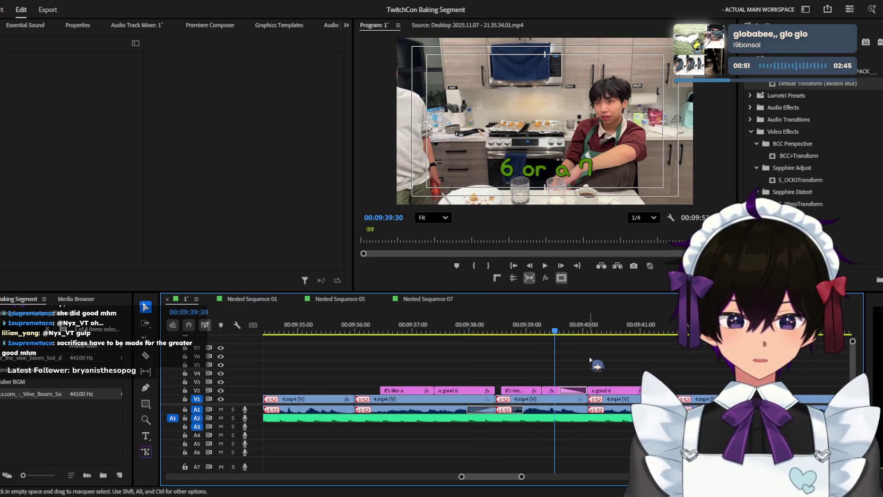
pyautogui.keyDown('alt'); pyautogui.scroll(1, 591, 357); pyautogui.keyUp('alt')
pyautogui.press('space')
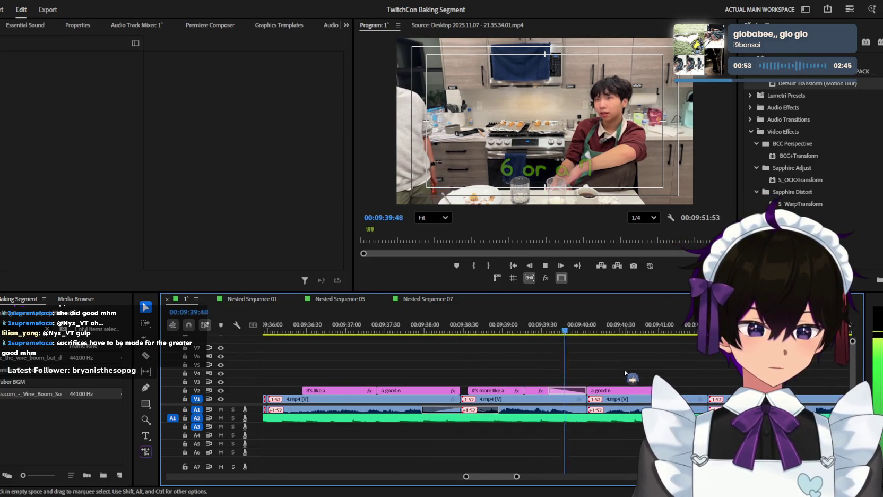
pyautogui.press('space')
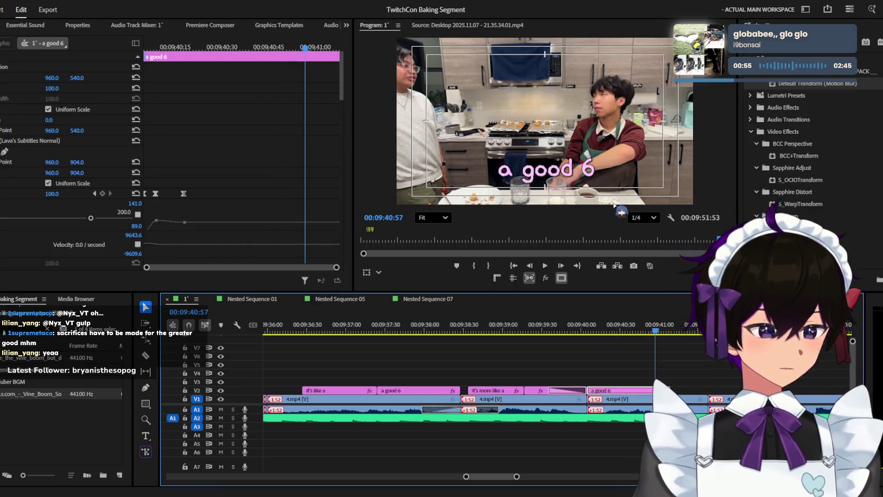
pyautogui.scroll(-3, 70, 147)
pyautogui.scroll(-5, 70, 146)
pyautogui.scroll(-3, 70, 147)
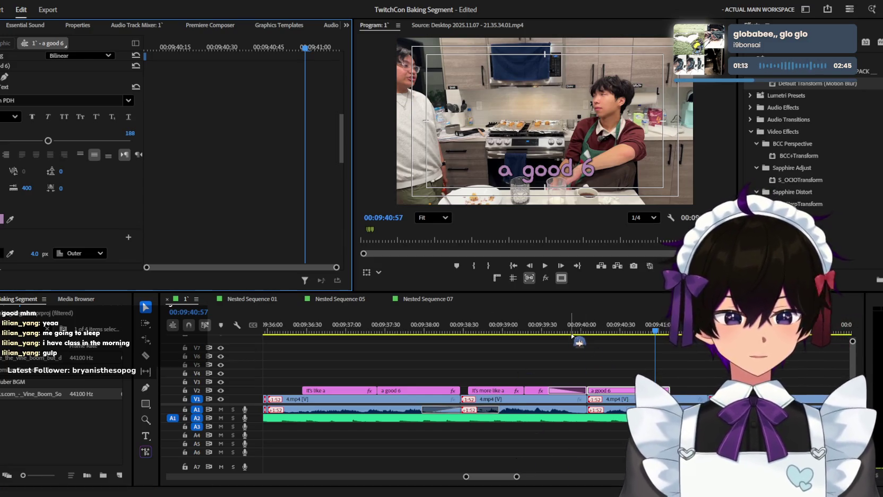
pyautogui.scroll(2, 669, 378)
# Step: Replay from 09:39:56, then start editing the second 'a good 6' caption text
pyautogui.click(544, 330)
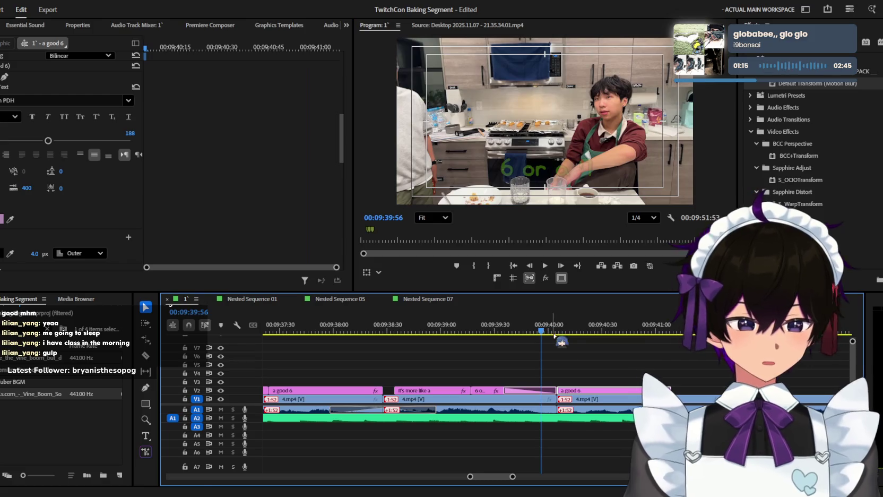
pyautogui.scroll(-3, 579, 360)
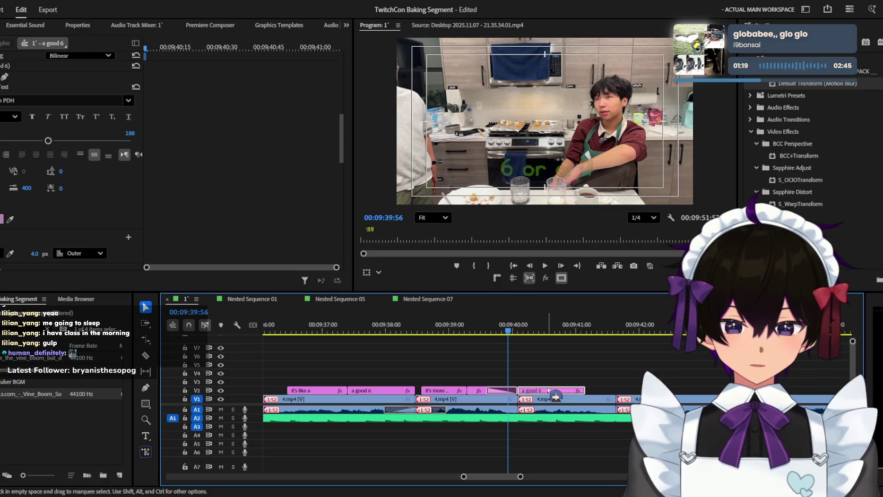
pyautogui.scroll(3, 584, 366)
pyautogui.click(597, 362)
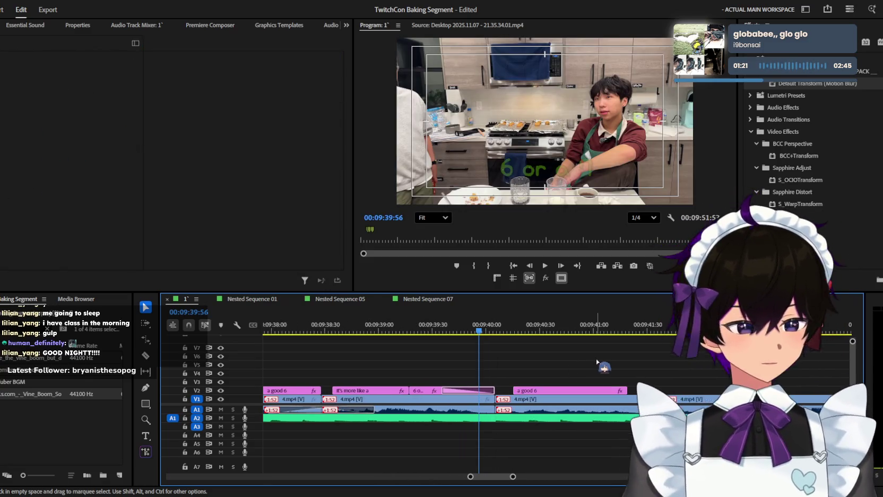
pyautogui.press('space')
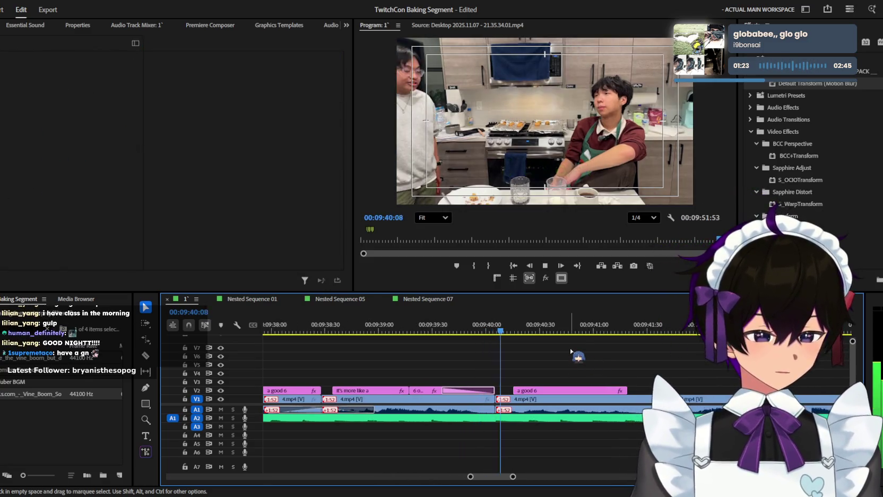
pyautogui.press('t')
pyautogui.click(551, 170)
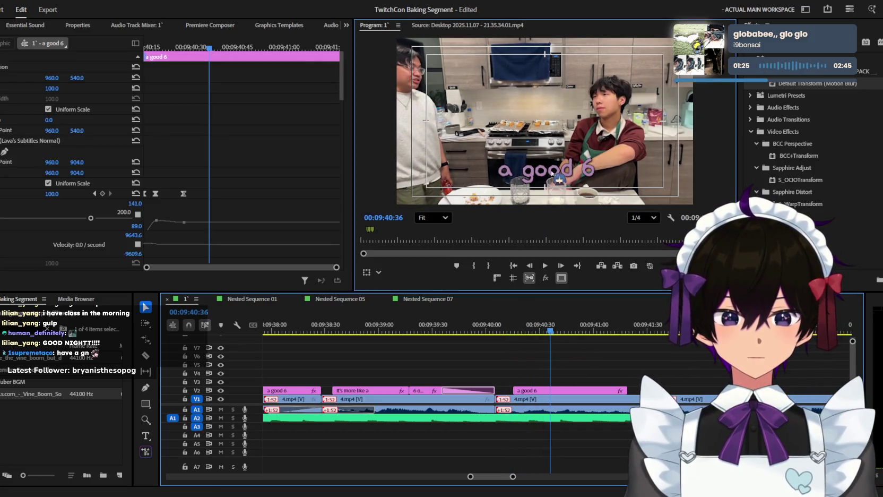
# Step: Replace the caption text with 'like deadass serious' and preview it
pyautogui.hotkey('ctrl', 'a')
pyautogui.press('BackSpace')
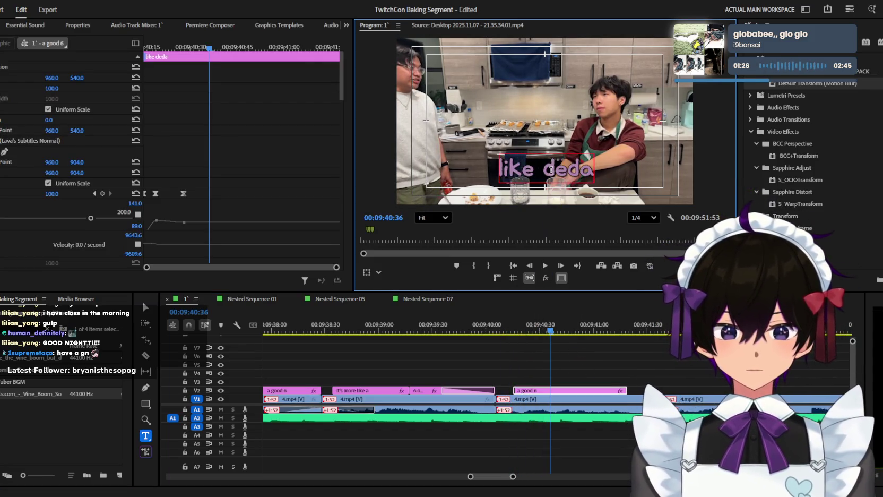
pyautogui.write('dass')
pyautogui.press('BackSpace')
pyautogui.press('BackSpace')
pyautogui.press('BackSpace')
pyautogui.write('ass')
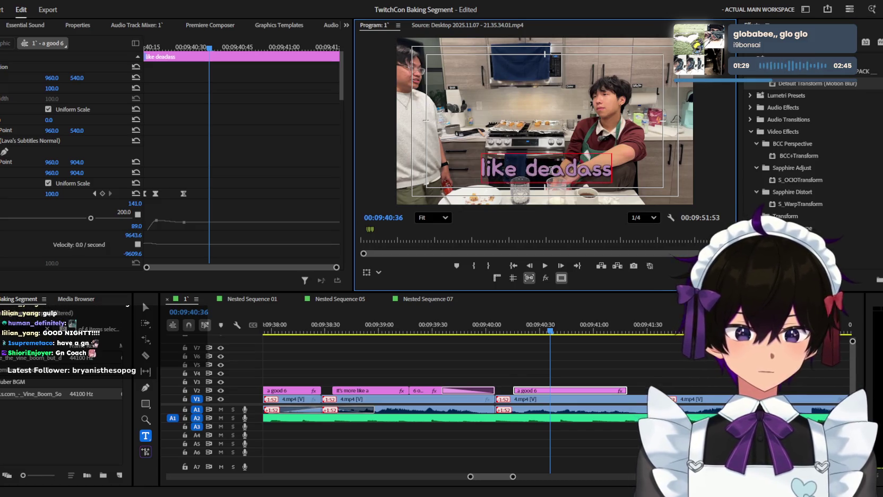
pyautogui.write(' serious')
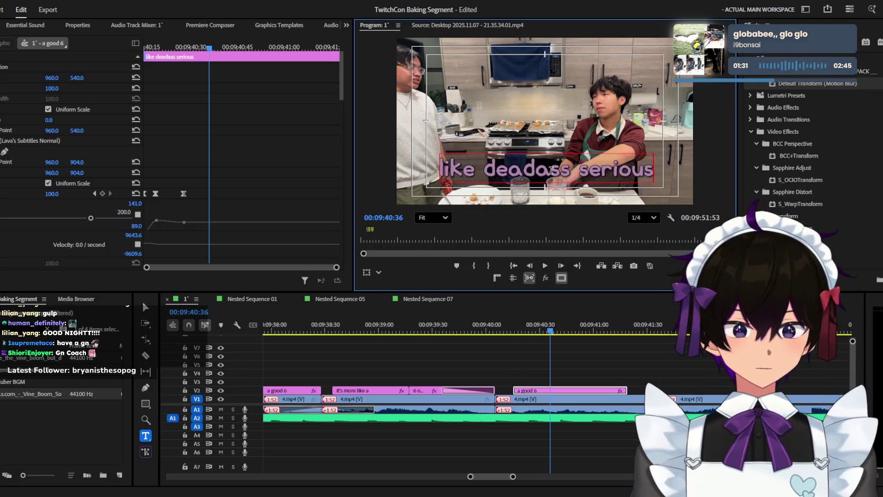
pyautogui.click(552, 360)
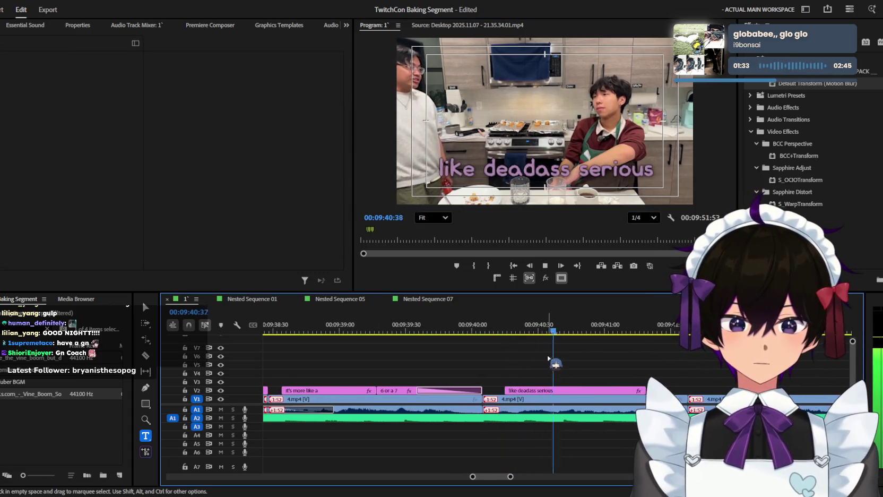
pyautogui.press('space')
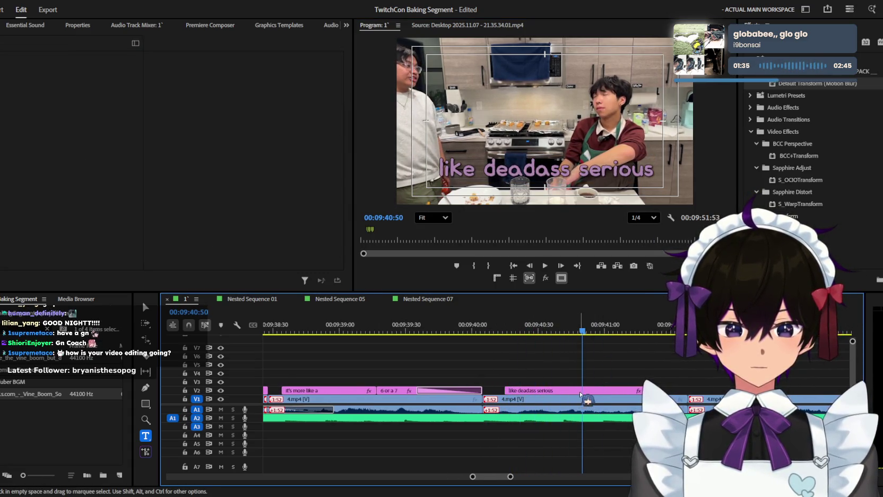
# Step: Save the project and zoom the timeline out to the whole sequence and back
pyautogui.hotkey('ctrl', 's')
pyautogui.press('-')
pyautogui.press('-')
pyautogui.press('-')
pyautogui.press('-')
pyautogui.press('-')
pyautogui.press('-')
pyautogui.press('-')
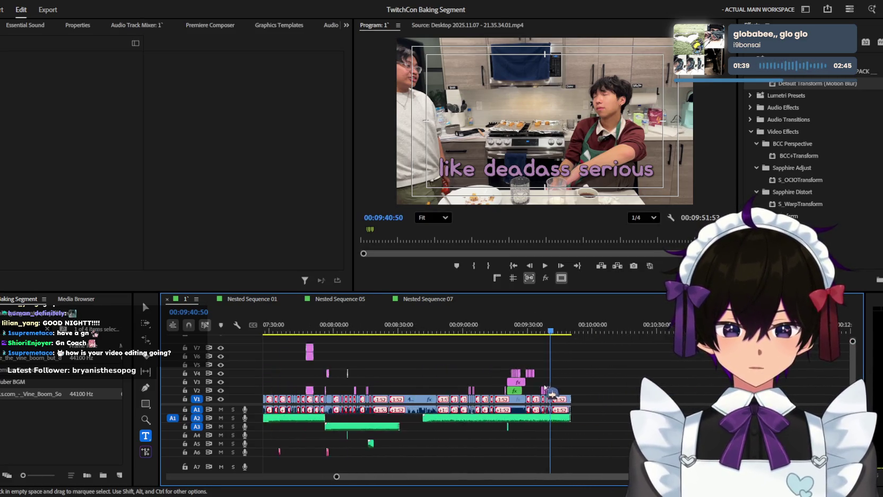
pyautogui.press('-')
pyautogui.press('-')
pyautogui.press('-')
pyautogui.press('-')
pyautogui.press('-')
pyautogui.press('-')
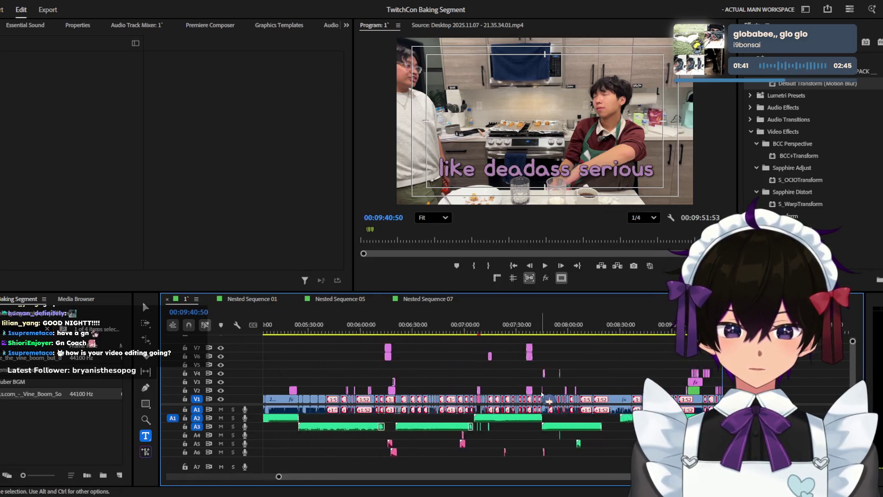
pyautogui.press('-')
pyautogui.press('-')
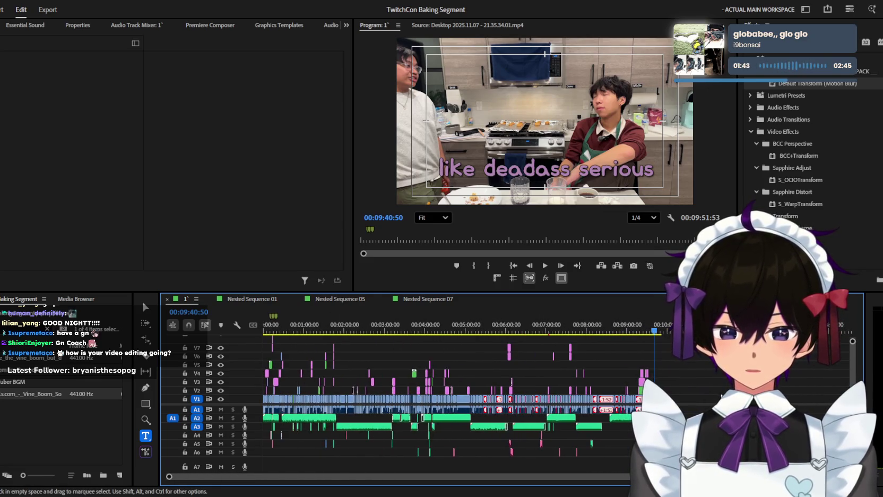
pyautogui.press('=')
pyautogui.press('=')
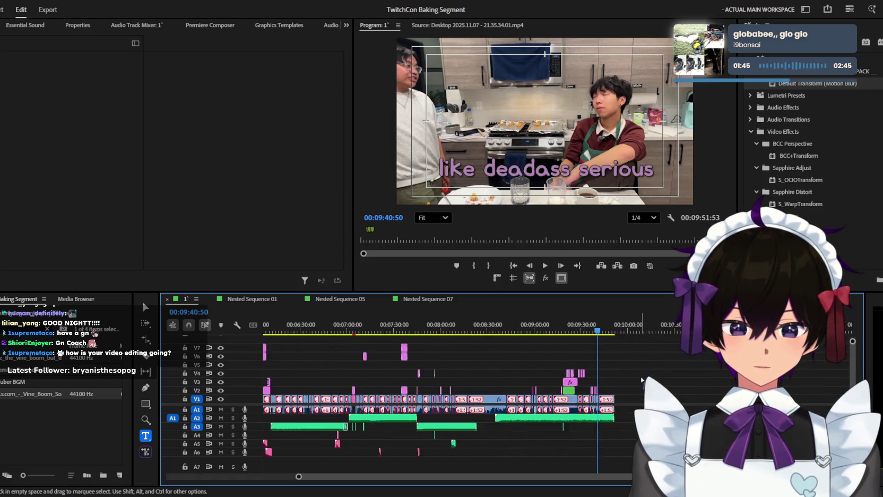
pyautogui.press('=')
pyautogui.press('=')
# Step: Replay from 09:38:44, then select the 'like deadass serious' clip at 09:40:58
pyautogui.press('=')
pyautogui.press('=')
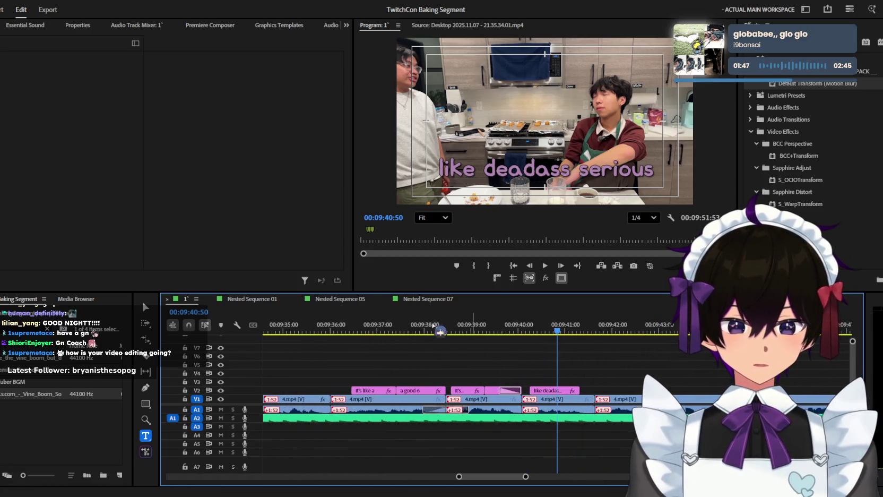
pyautogui.click(440, 330)
pyautogui.press('=')
pyautogui.press('space')
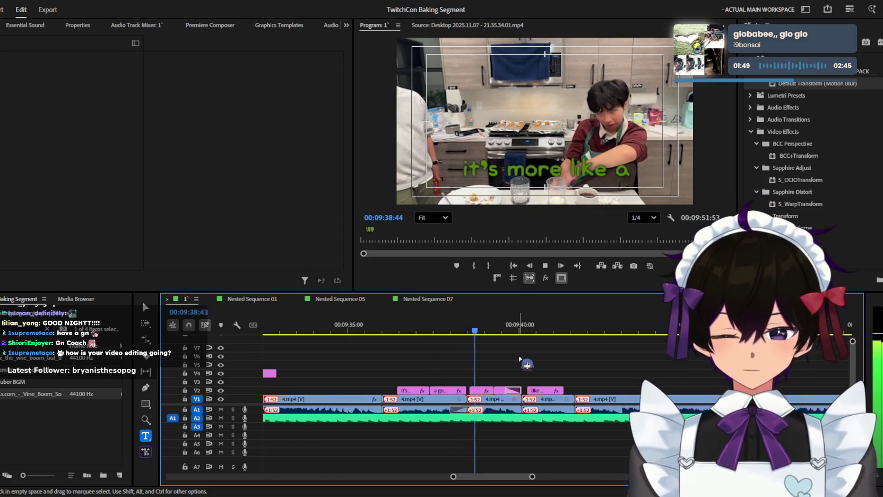
pyautogui.press('space')
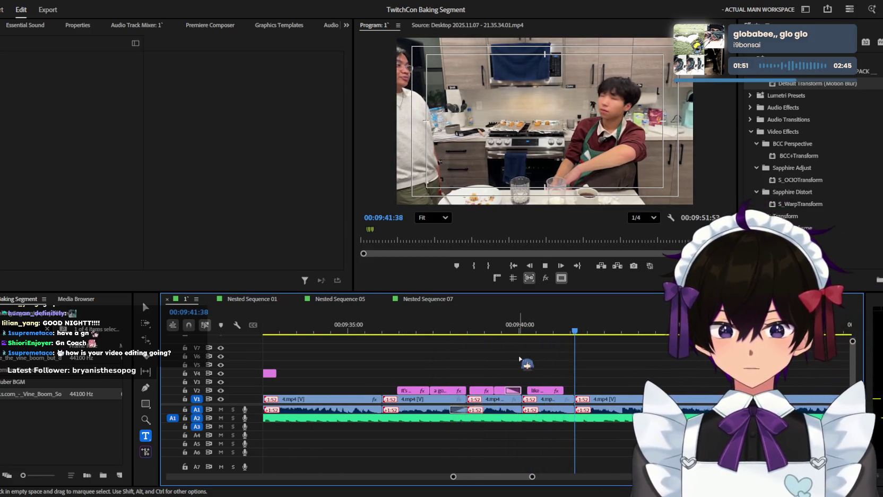
pyautogui.click(553, 330)
pyautogui.press('=')
pyautogui.click(549, 391)
# Step: Shift the duplicated caption later and retype it as 'i think you did well'
pyautogui.moveTo(553, 394); pyautogui.dragTo(558, 394)
pyautogui.press('space')
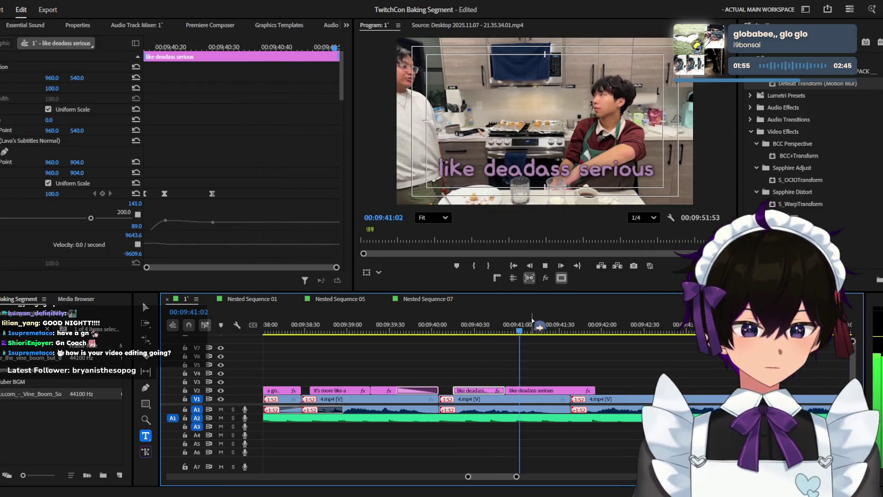
pyautogui.click(542, 169)
pyautogui.write('think yoiu')
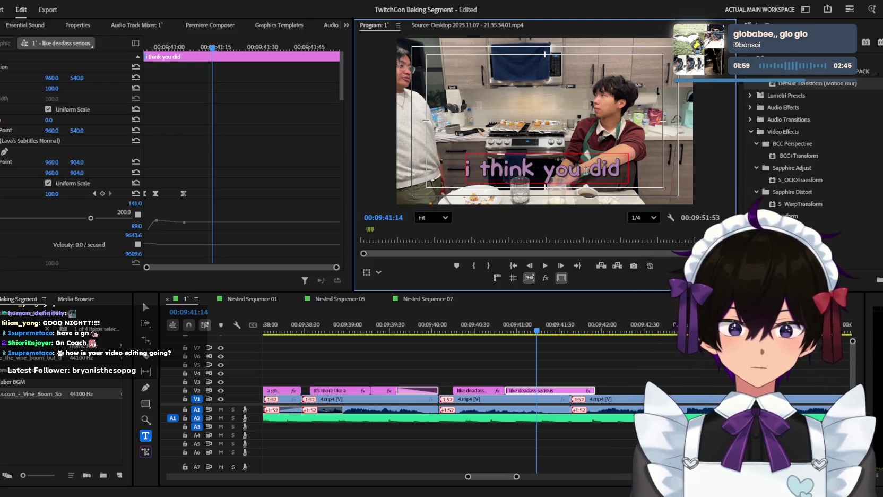
# Step: Zoom the timeline out and play back the captions from 09:41:32
pyautogui.click(552, 366)
pyautogui.press('-')
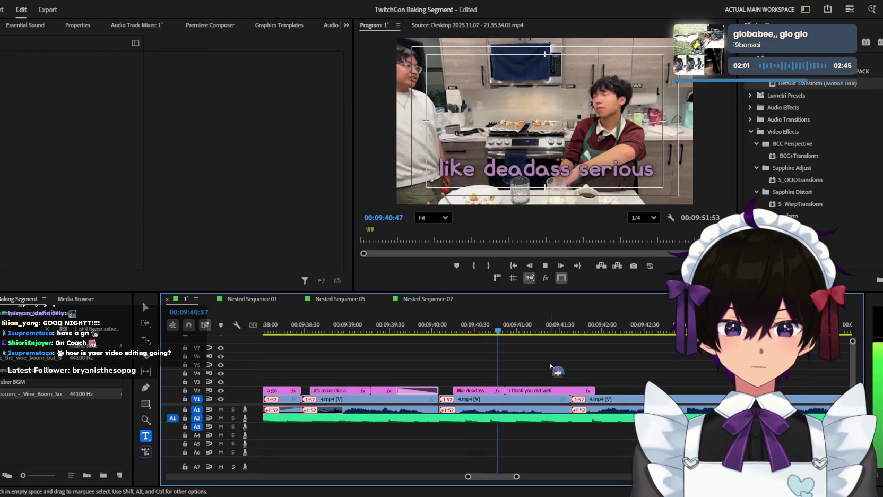
pyautogui.press('space')
pyautogui.press('space')
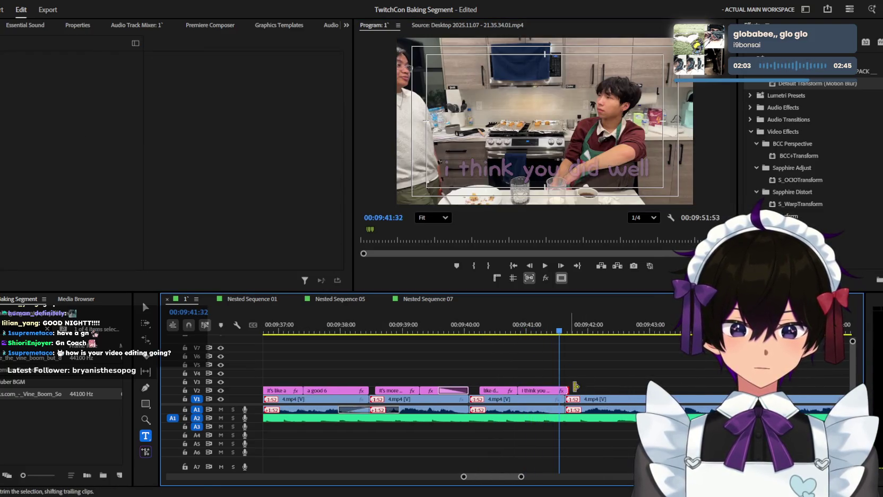
pyautogui.press('-')
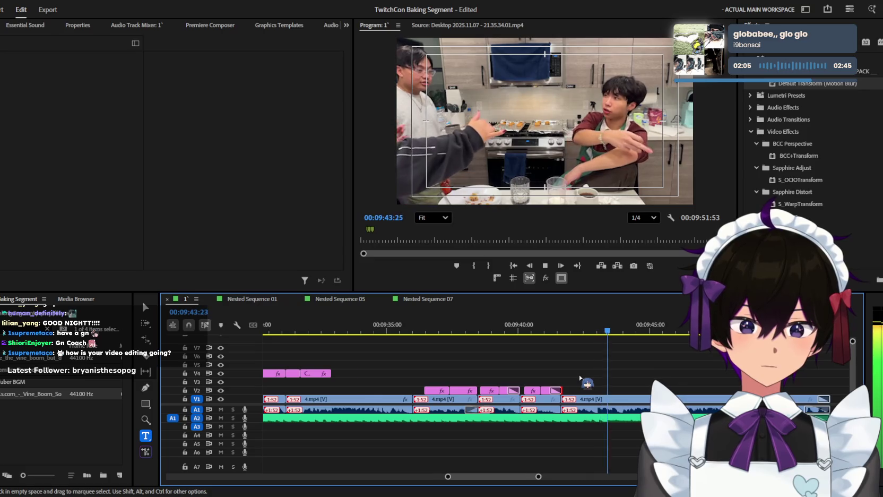
# Step: Replay from 09:36:27 and delete the 'it's like a' caption clip
pyautogui.press('-')
pyautogui.click(456, 326)
pyautogui.press('space')
pyautogui.press('=')
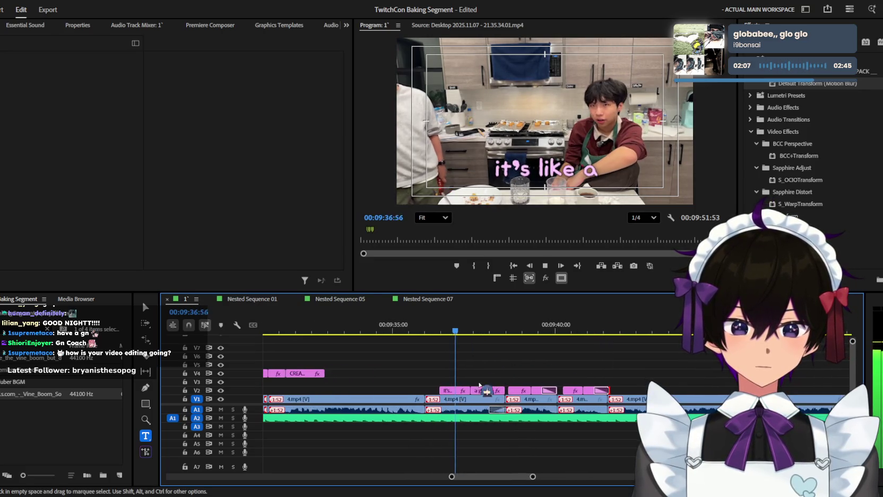
pyautogui.click(447, 392)
pyautogui.press('=')
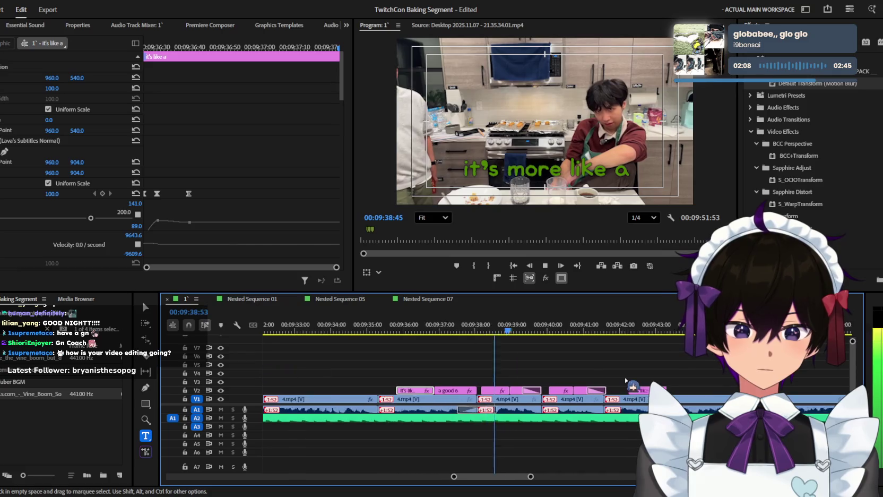
pyautogui.press('=')
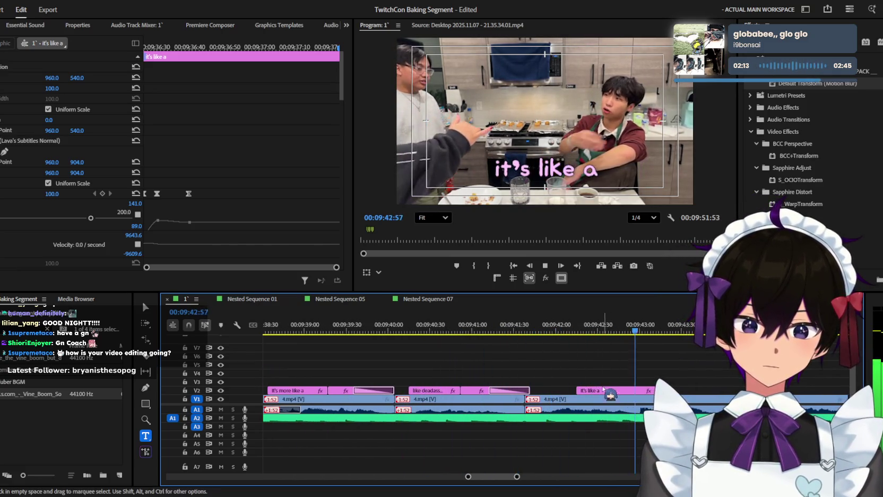
pyautogui.press('Delete')
# Step: Rewatch the sequence to check the cut, then save the project
pyautogui.press('space')
pyautogui.press('-')
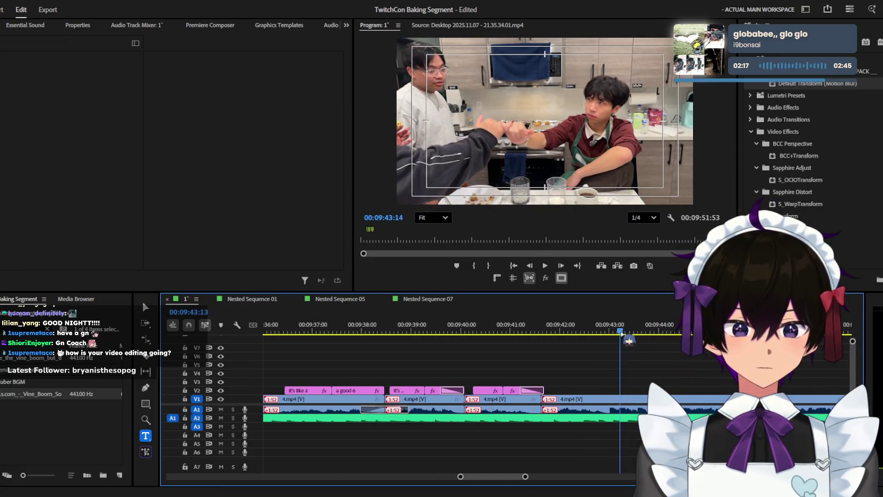
pyautogui.press('j')
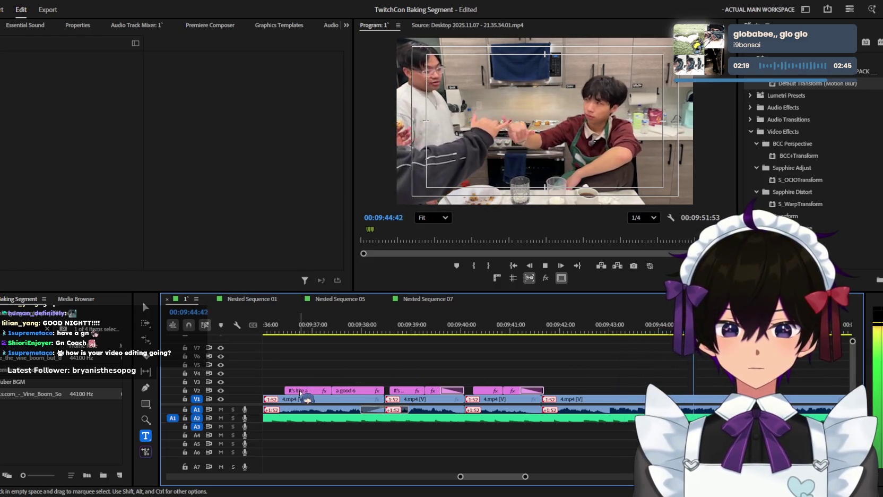
pyautogui.press('space')
pyautogui.press('space')
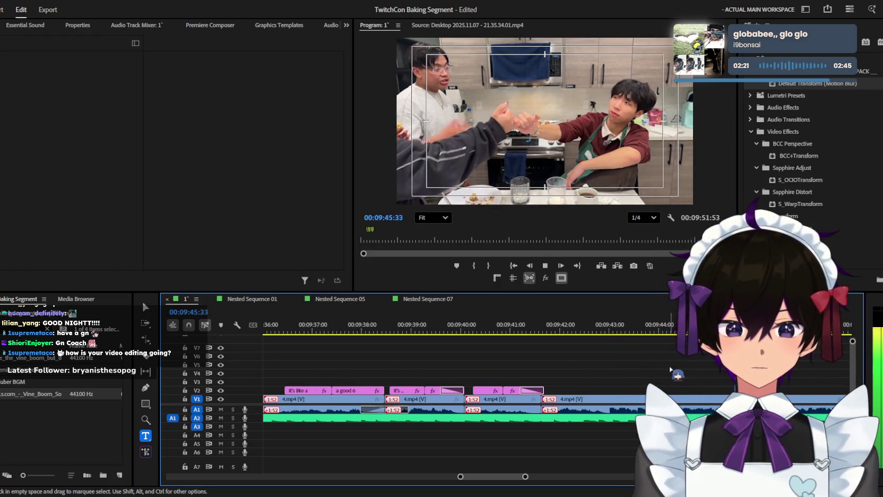
pyautogui.press('-')
pyautogui.press('space')
pyautogui.press('Up')
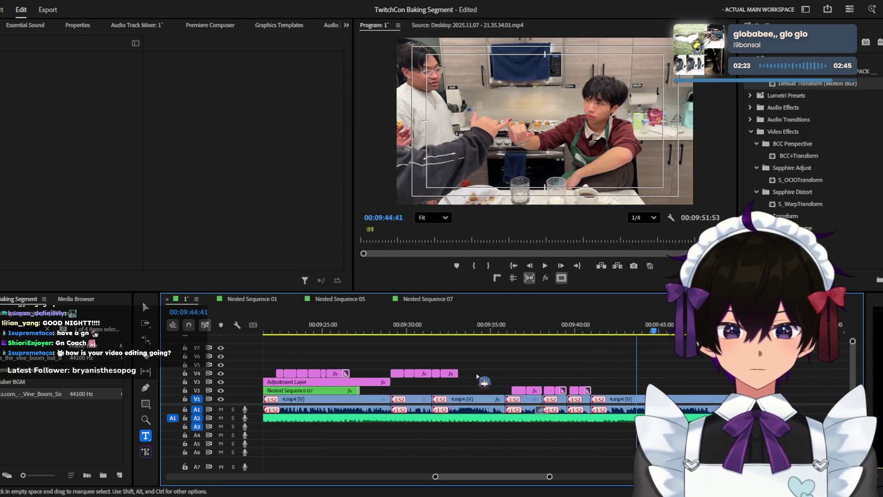
pyautogui.scroll(5, 520, 407)
pyautogui.scroll(4, 531, 379)
pyautogui.hotkey('ctrl', 's')
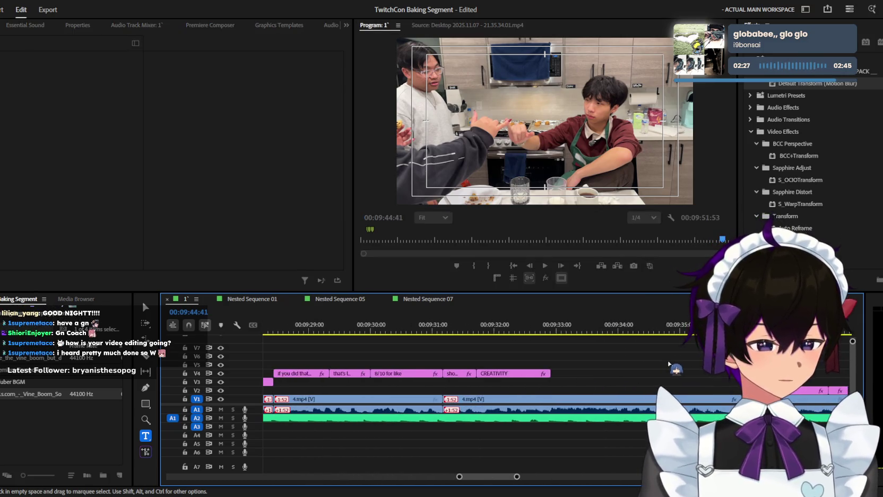
# Step: Play back from about 09:24 and park on the shokugeki caption at 09:31:42
pyautogui.scroll(-2, 669, 365)
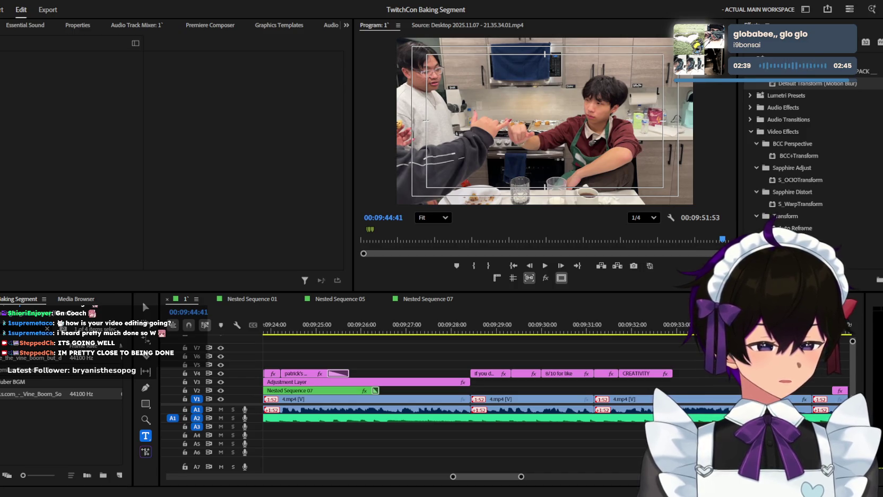
pyautogui.moveTo(276, 331); pyautogui.dragTo(396, 333)
pyautogui.keyDown('alt'); pyautogui.scroll(-2, 416, 345); pyautogui.keyUp('alt')
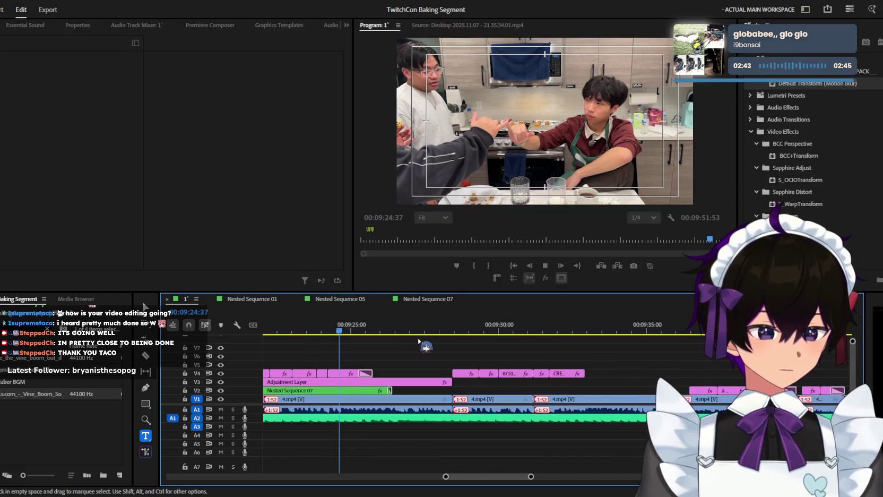
pyautogui.press('space')
pyautogui.keyDown('alt'); pyautogui.scroll(-1, 558, 353); pyautogui.keyUp('alt')
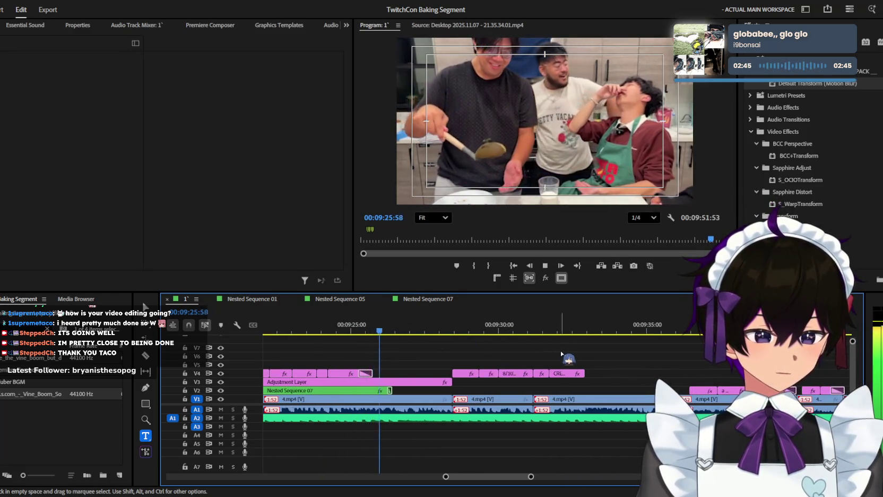
pyautogui.keyDown('alt'); pyautogui.scroll(1, 498, 344); pyautogui.keyUp('alt')
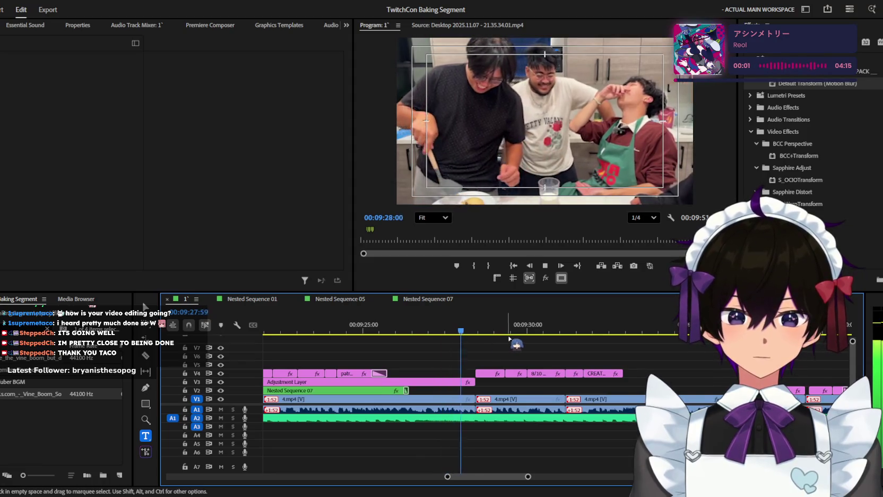
pyautogui.keyDown('alt'); pyautogui.scroll(-1, 571, 353); pyautogui.keyUp('alt')
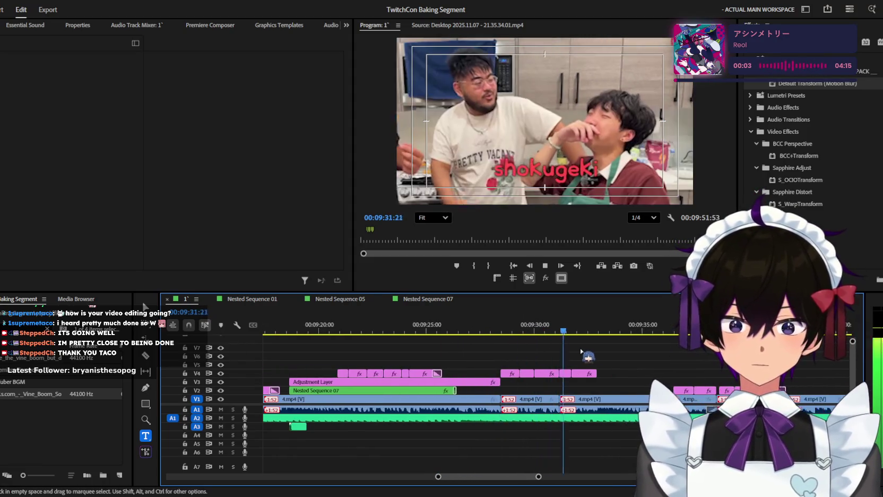
pyautogui.keyDown('alt'); pyautogui.scroll(1, 597, 351); pyautogui.keyUp('alt')
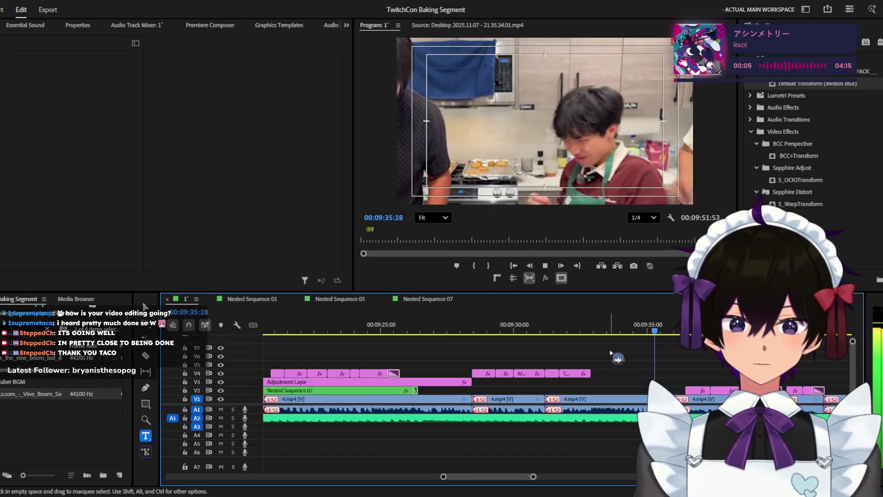
pyautogui.click(559, 326)
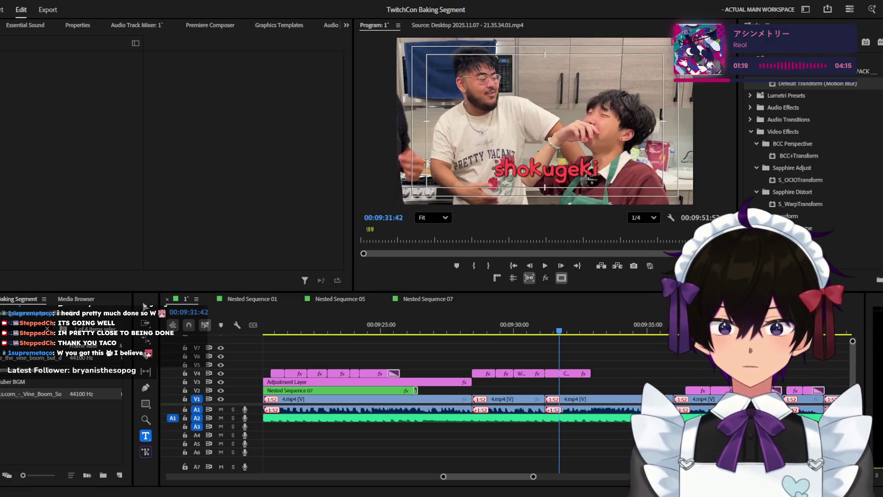
# Step: Place sora-cooking.gif on V5 at the 09:31 playhead and preview it
pyautogui.scroll(5, 61, 403)
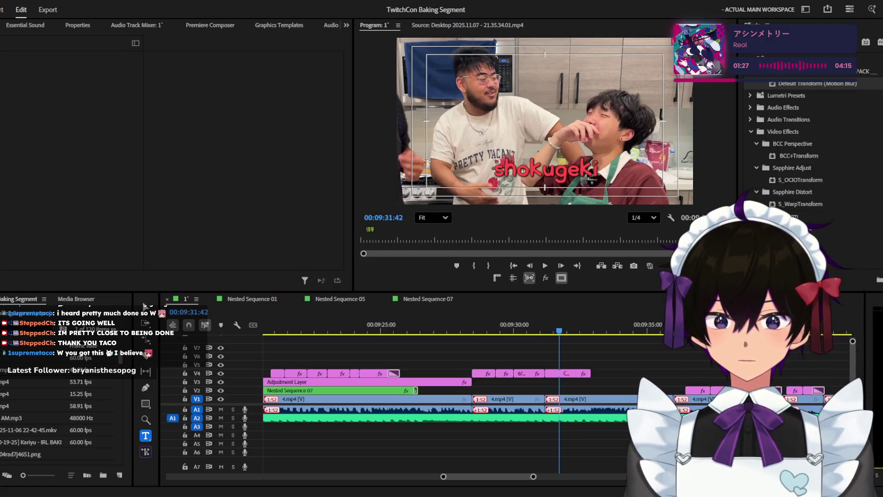
pyautogui.scroll(-5, 62, 404)
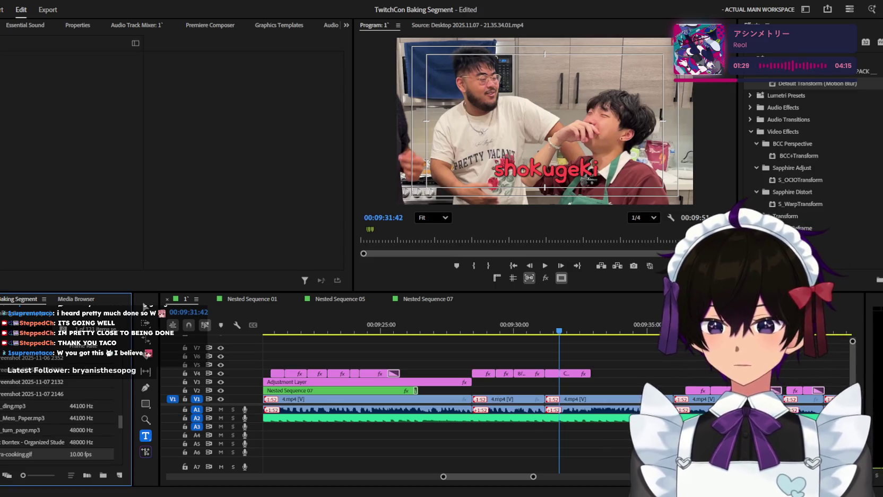
pyautogui.moveTo(32, 454); pyautogui.dragTo(553, 337)
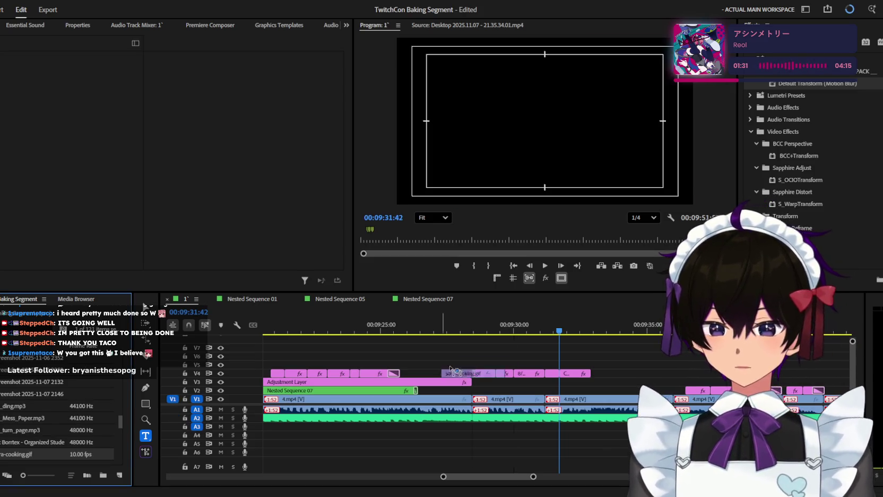
pyautogui.press('space')
pyautogui.press('-')
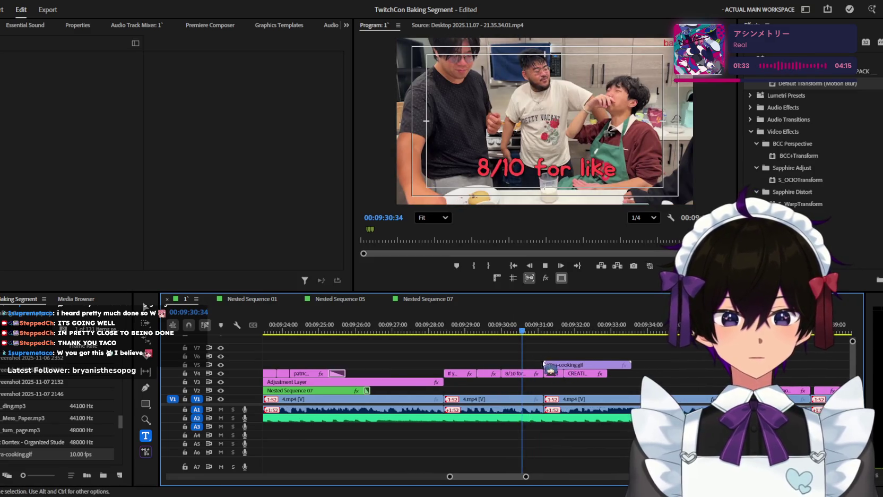
# Step: Select the gif overlay and park the playhead at 09:31:36
pyautogui.click(573, 365)
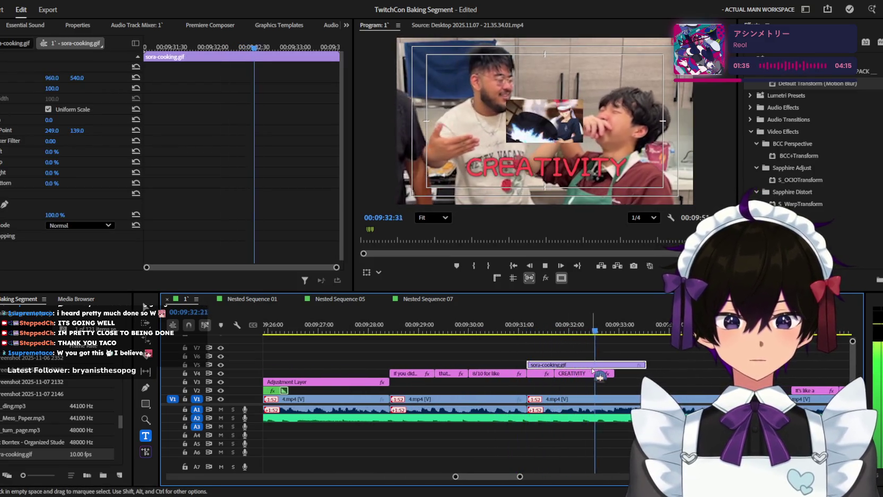
pyautogui.press('space')
pyautogui.click(513, 332)
pyautogui.press('space')
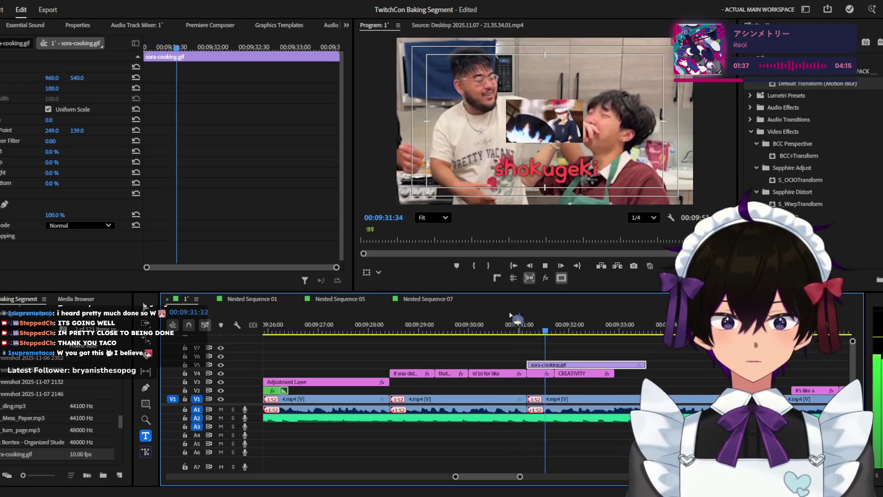
pyautogui.press('space')
pyautogui.click(548, 329)
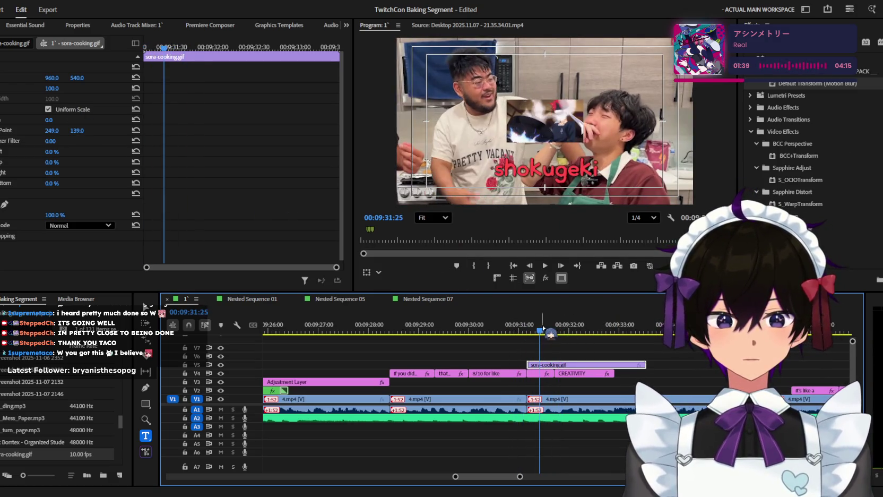
# Step: Keyframe the gif's Scale from 100 to 147 with eased velocity and trim its end to 09:32:55
pyautogui.moveTo(178, 47); pyautogui.dragTo(213, 47)
pyautogui.moveTo(51, 88)
pyautogui.mouseDown()
pyautogui.moveTo(80, 87)
pyautogui.moveTo(48, 88)
pyautogui.mouseUp()
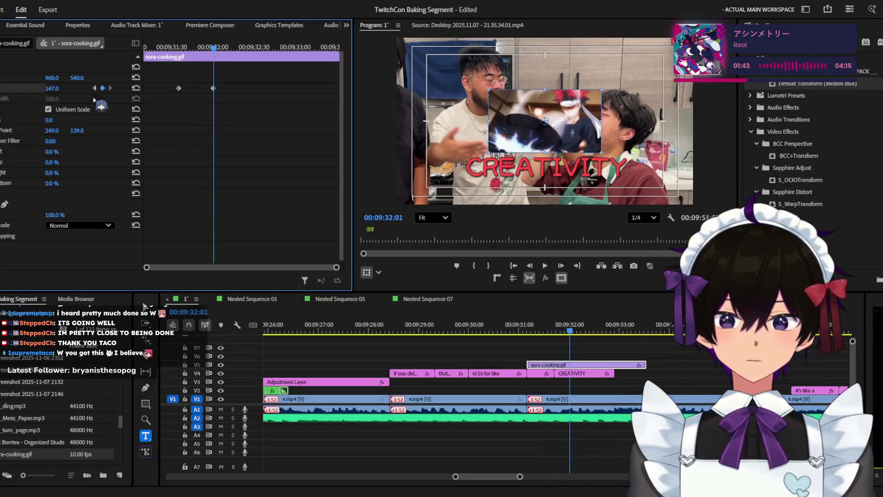
pyautogui.click(2, 87)
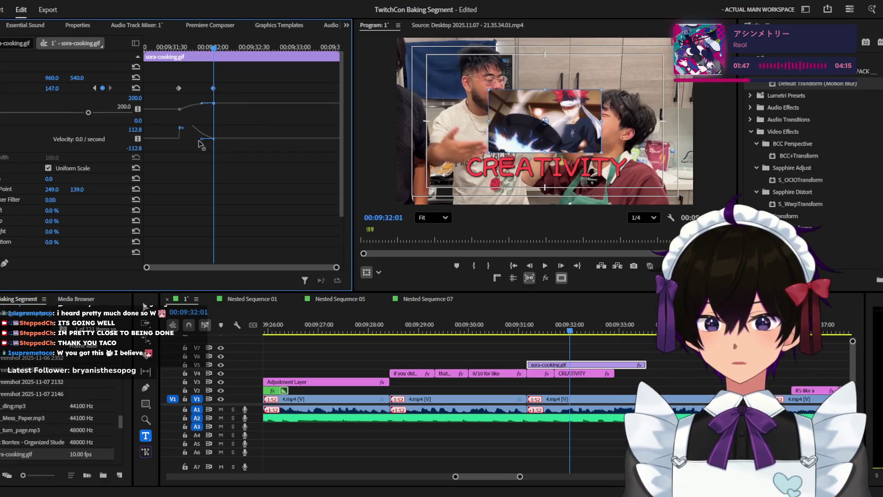
pyautogui.moveTo(200, 138); pyautogui.dragTo(197, 141)
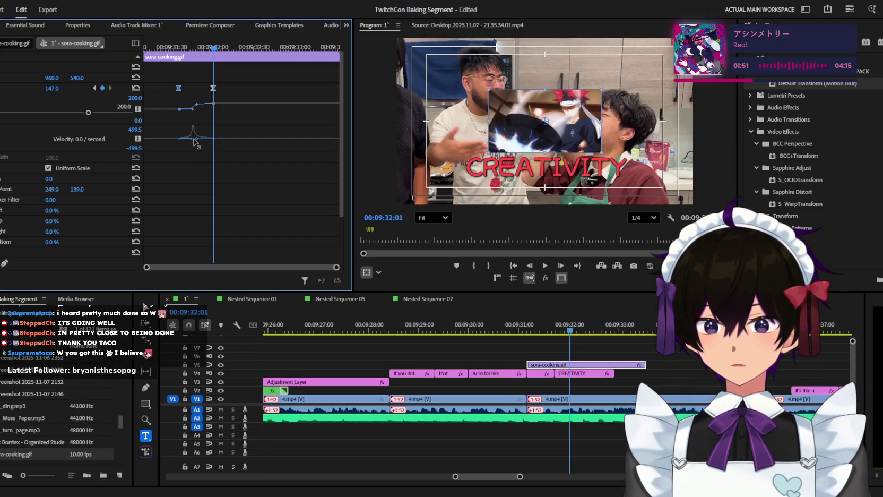
pyautogui.click(229, 138)
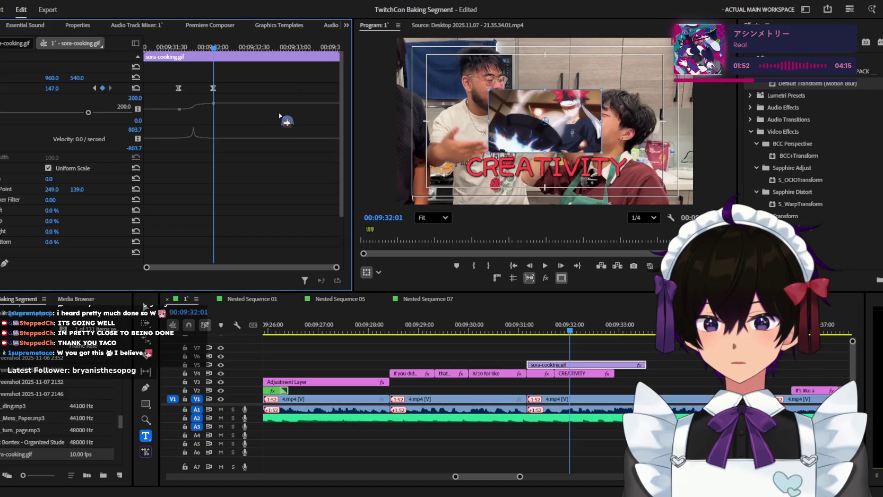
pyautogui.press('space')
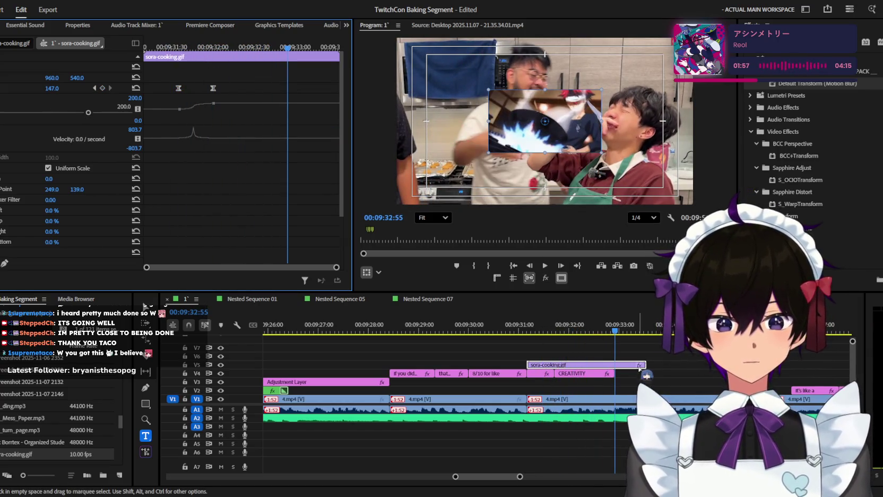
pyautogui.moveTo(645, 364); pyautogui.dragTo(614, 365)
pyautogui.press('space')
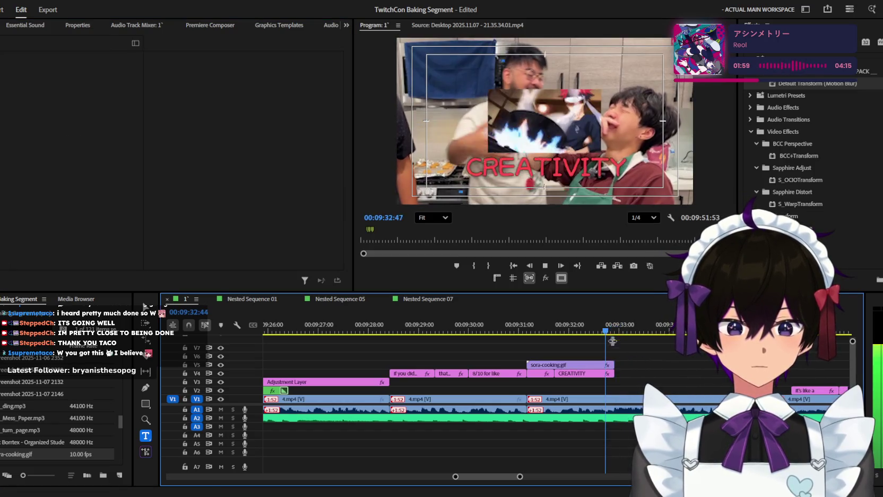
# Step: Zoom the timeline out wide, then back in on the captions
pyautogui.press('-')
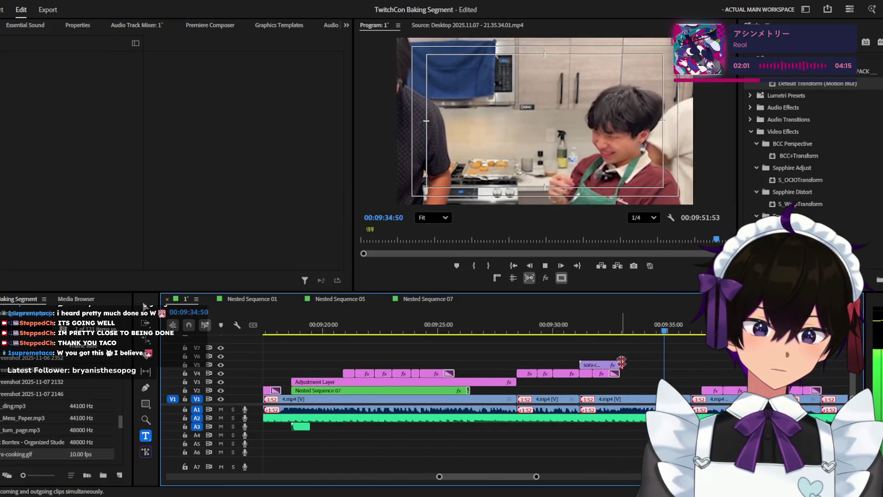
pyautogui.press('-')
pyautogui.press('-')
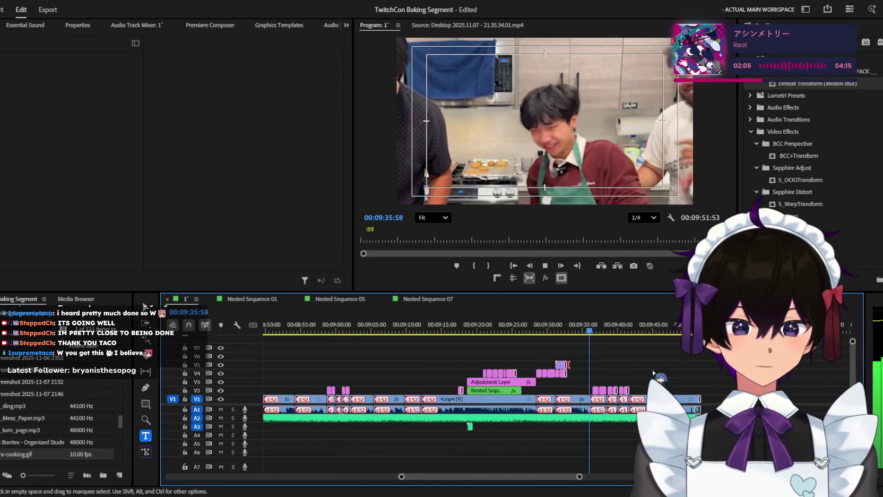
pyautogui.press('=')
pyautogui.press('=')
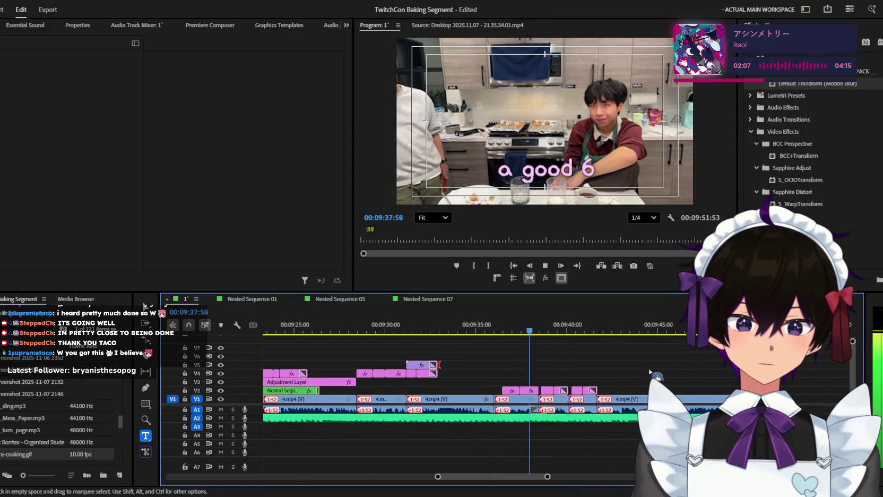
pyautogui.press('=')
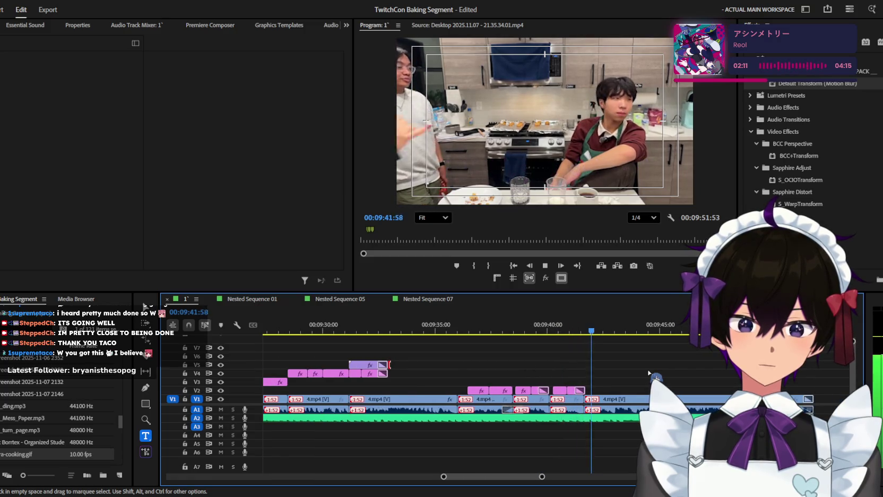
pyautogui.keyDown('alt'); pyautogui.scroll(-1, 650, 373); pyautogui.keyUp('alt')
pyautogui.scroll(-1, 648, 373)
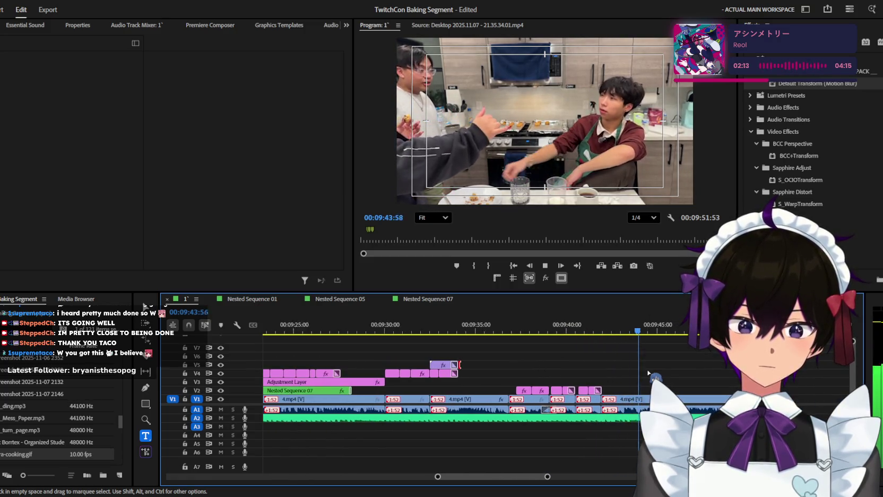
# Step: Select the '8/10 for like' caption clip and play from about 09:42 to 09:46:38
pyautogui.moveTo(431, 324); pyautogui.dragTo(409, 318)
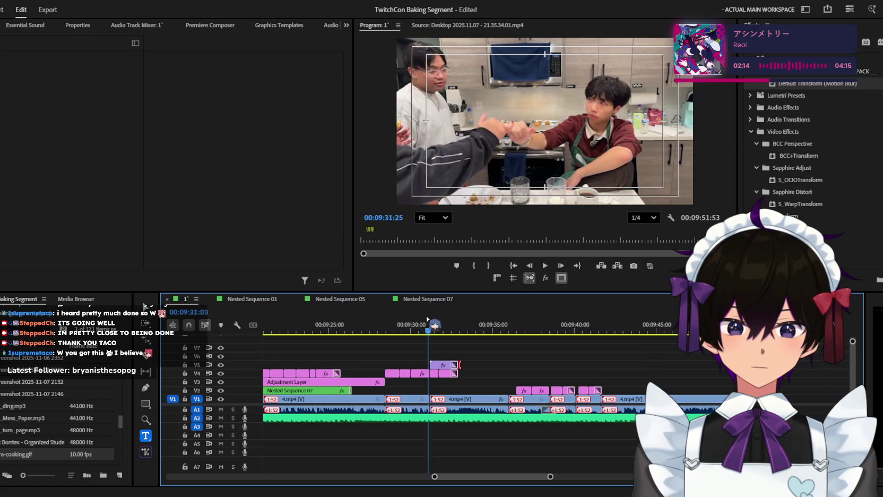
pyautogui.click(416, 373)
pyautogui.click(621, 329)
pyautogui.press('space')
pyautogui.keyDown('alt'); pyautogui.scroll(2, 625, 355); pyautogui.keyUp('alt')
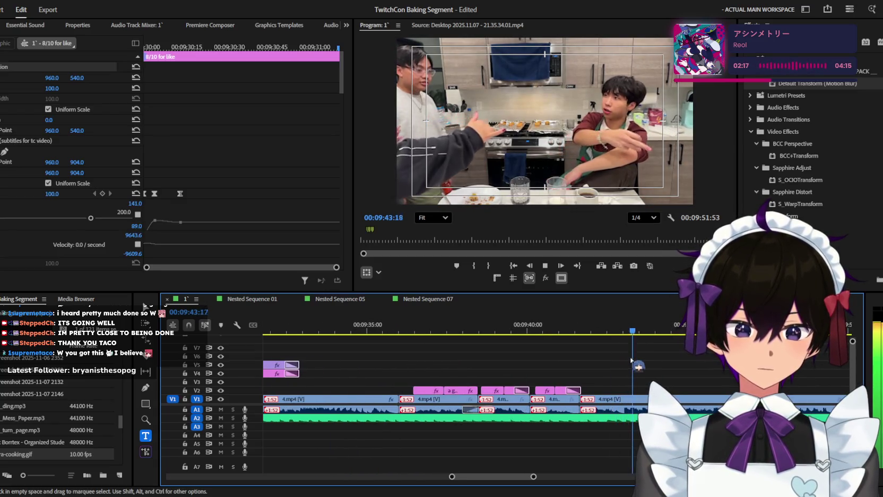
pyautogui.keyDown('alt'); pyautogui.scroll(-1, 624, 363); pyautogui.keyUp('alt')
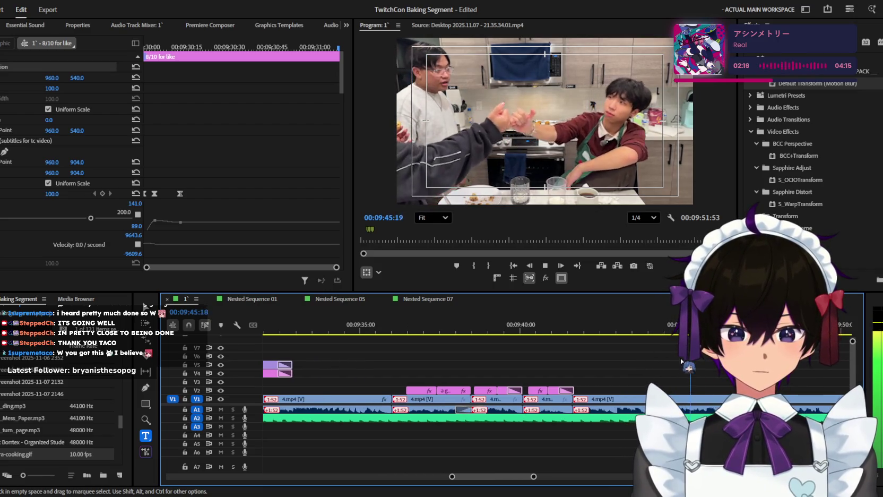
pyautogui.keyDown('alt'); pyautogui.scroll(1, 660, 366); pyautogui.keyUp('alt')
pyautogui.press('space')
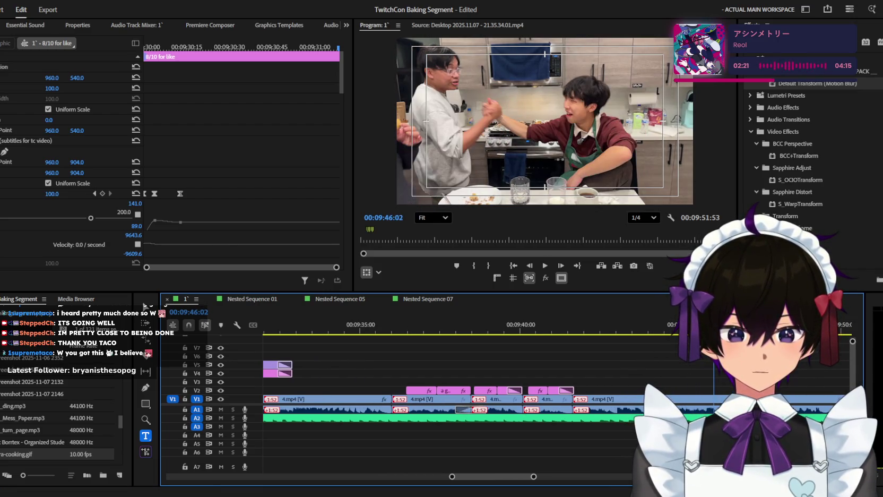
# Step: Extend the '8/10 for like' clip to about 09:48 and park the playhead at 09:47:03
pyautogui.press('space')
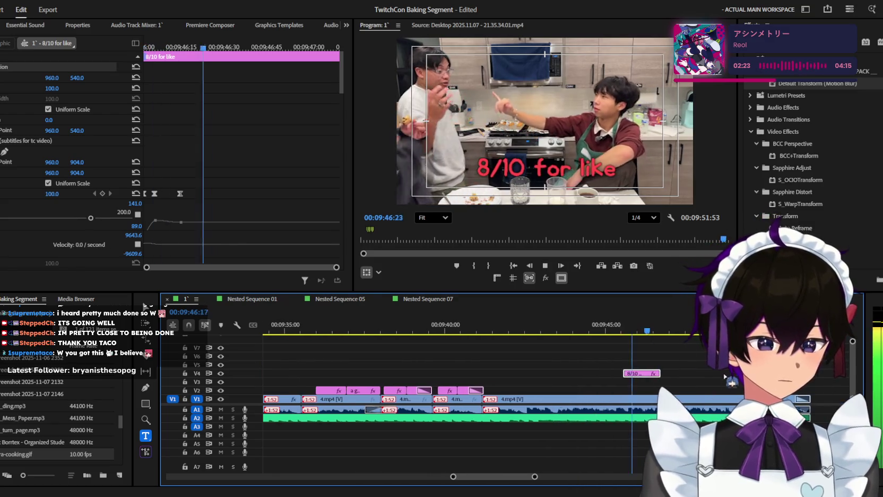
pyautogui.moveTo(674, 373); pyautogui.dragTo(710, 373)
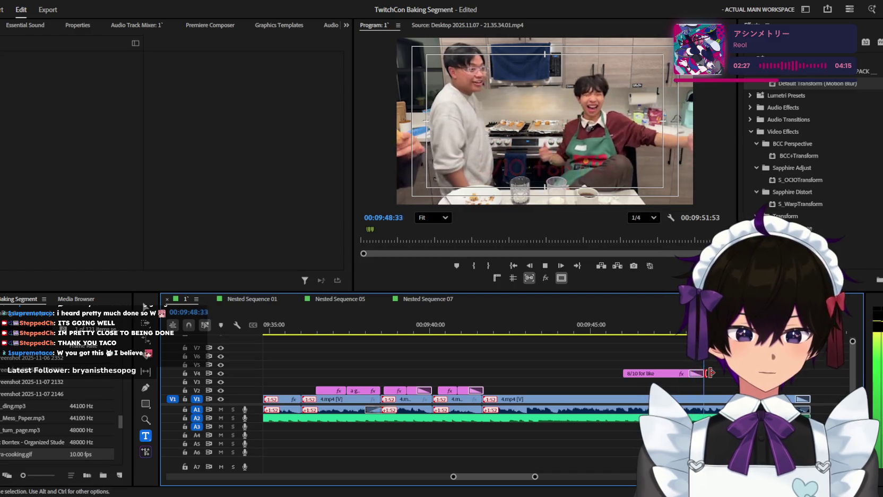
pyautogui.click(651, 327)
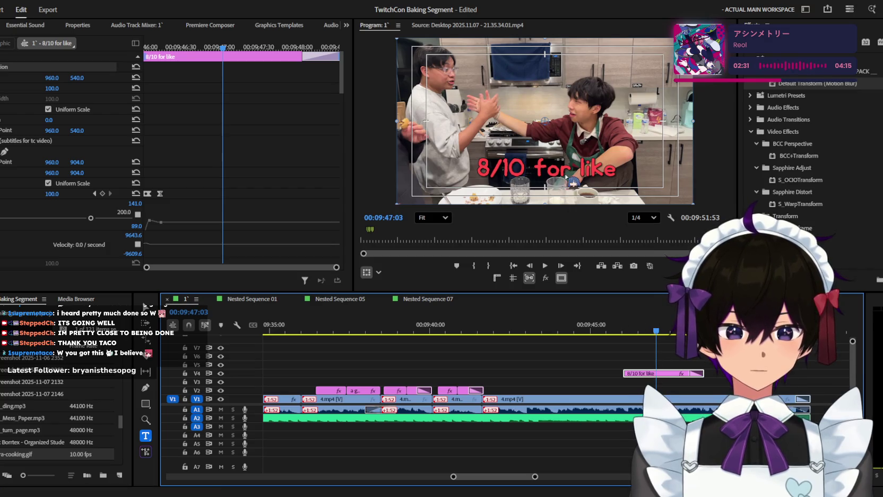
pyautogui.scroll(-4, 8, 141)
pyautogui.scroll(-3, 9, 148)
pyautogui.scroll(-3, 10, 148)
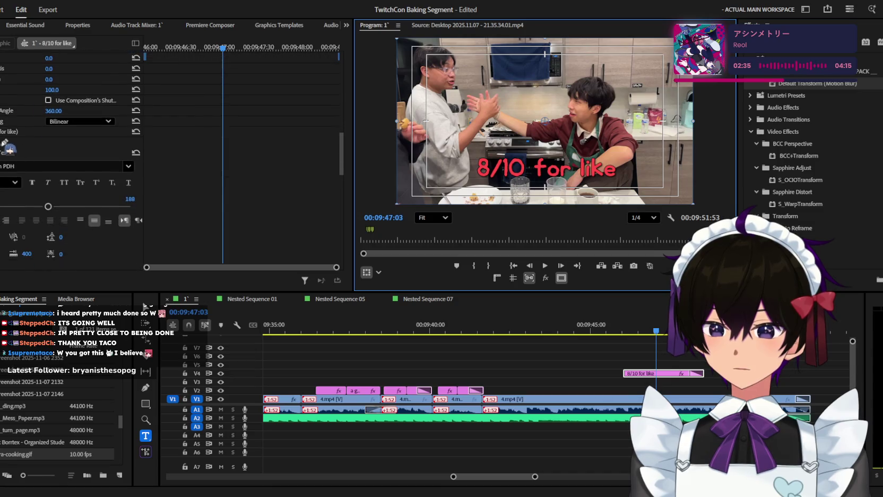
# Step: Replace the extended caption's wording with '*dying*'
pyautogui.click(18, 130)
pyautogui.doubleClick(536, 167)
pyautogui.hotkey('ctrl', 'a')
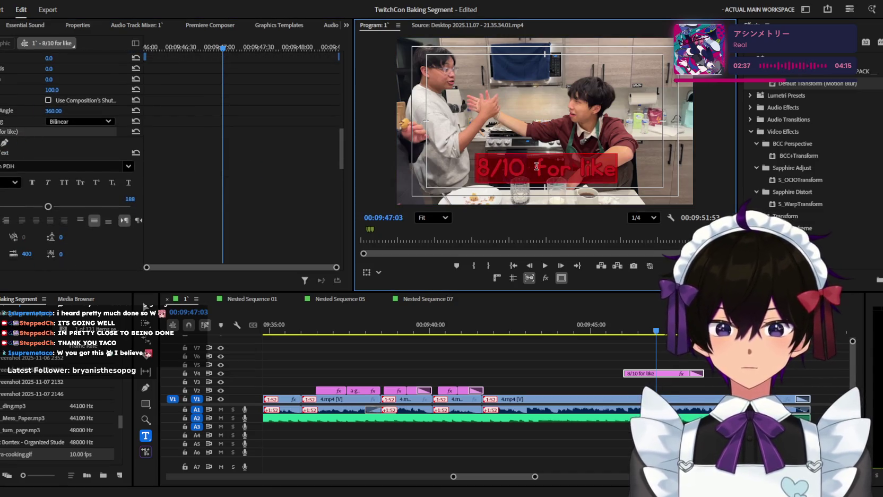
pyautogui.write('dyi')
pyautogui.press('BackSpace')
pyautogui.write('ing')
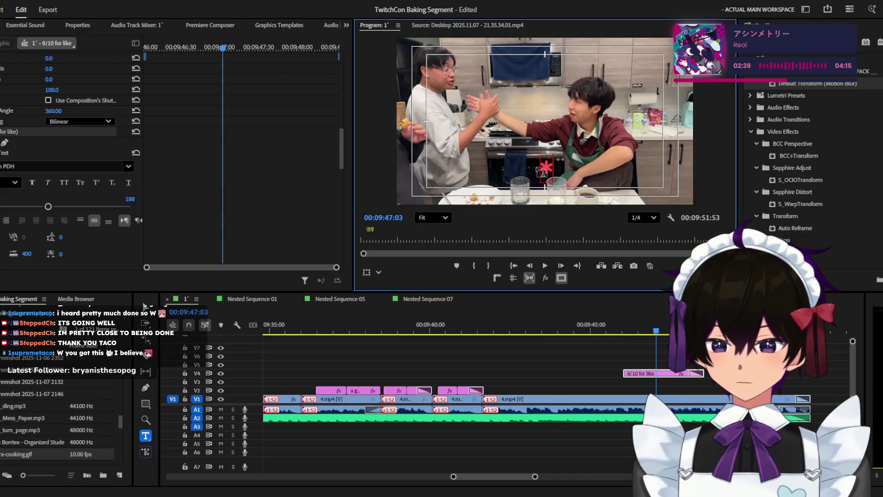
pyautogui.press('Home')
pyautogui.write('**')
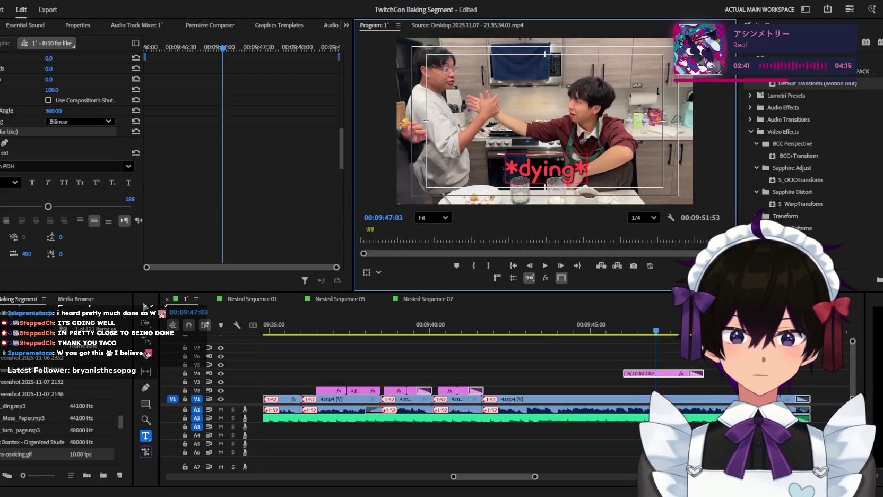
pyautogui.click(743, 366)
# Step: Apply Lava's Angry Shake Low to the *dying* caption and preview the shake
pyautogui.click(750, 131)
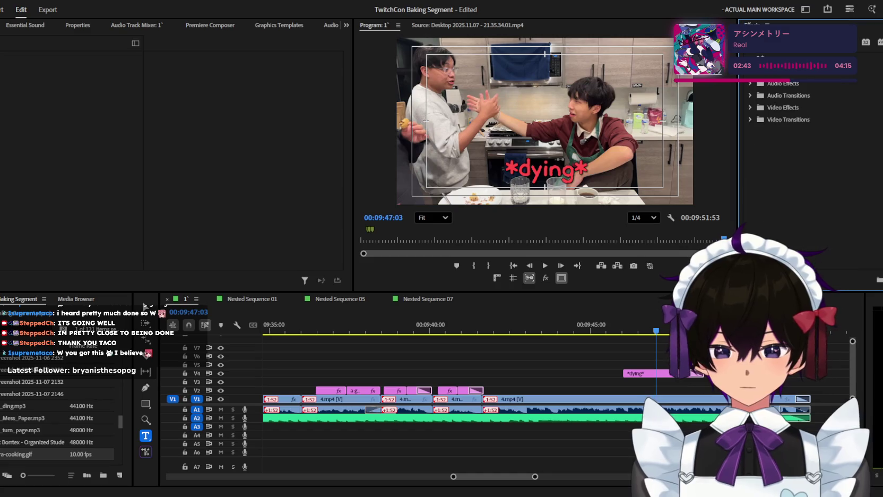
pyautogui.scroll(5, 806, 159)
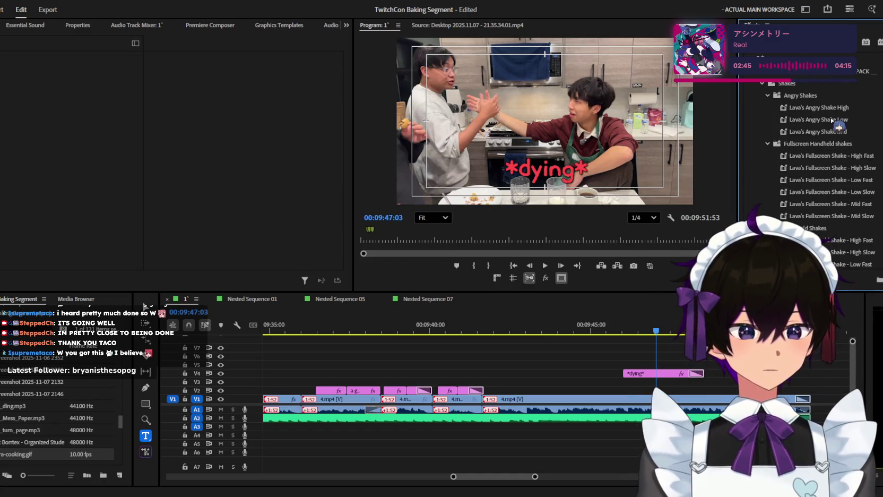
pyautogui.moveTo(632, 381); pyautogui.dragTo(632, 378)
pyautogui.press('space')
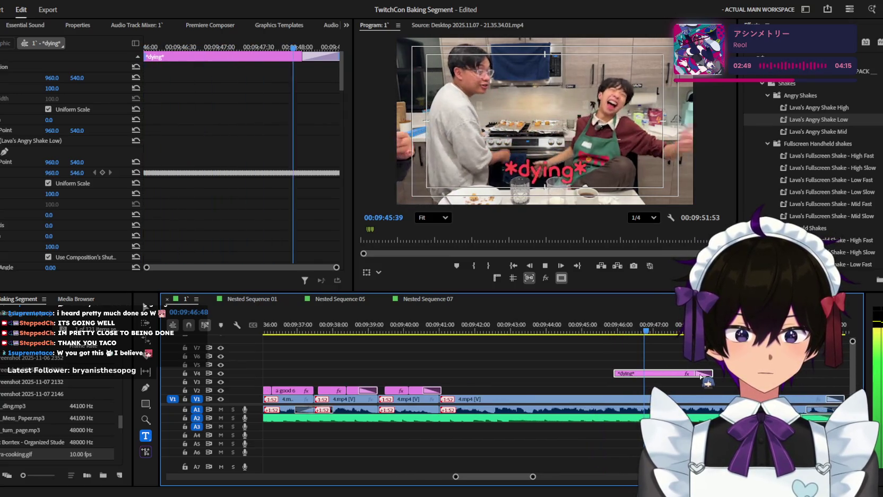
pyautogui.press('-')
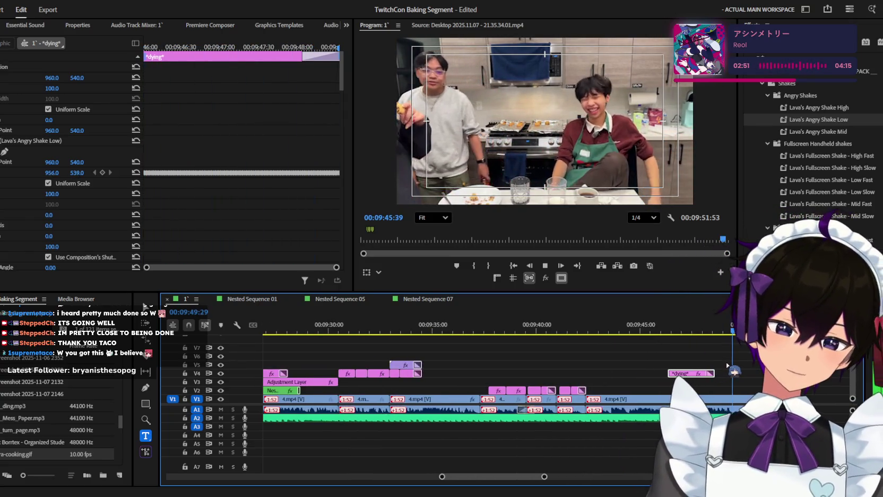
pyautogui.press('-')
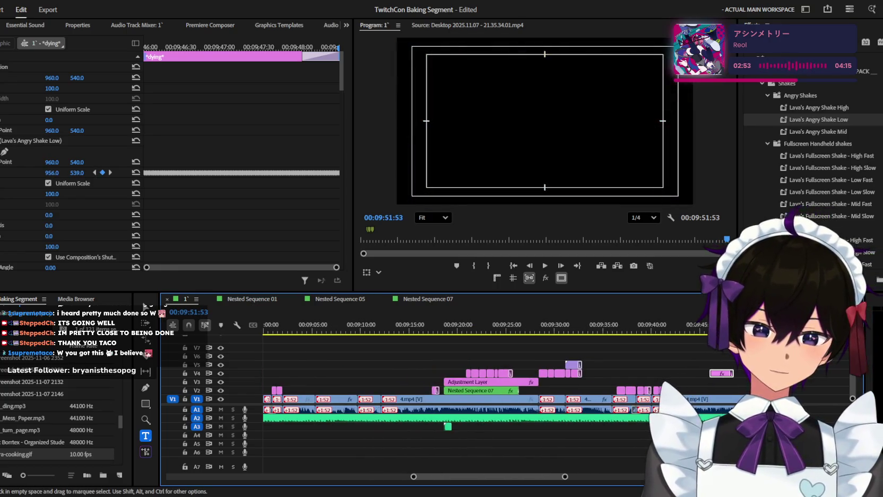
pyautogui.press('-')
pyautogui.click(646, 326)
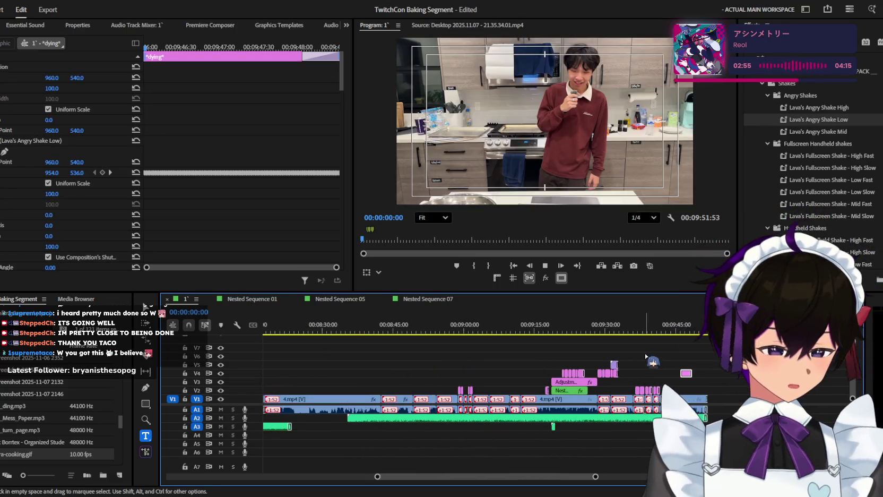
pyautogui.press('-')
pyautogui.press('-')
pyautogui.press('-')
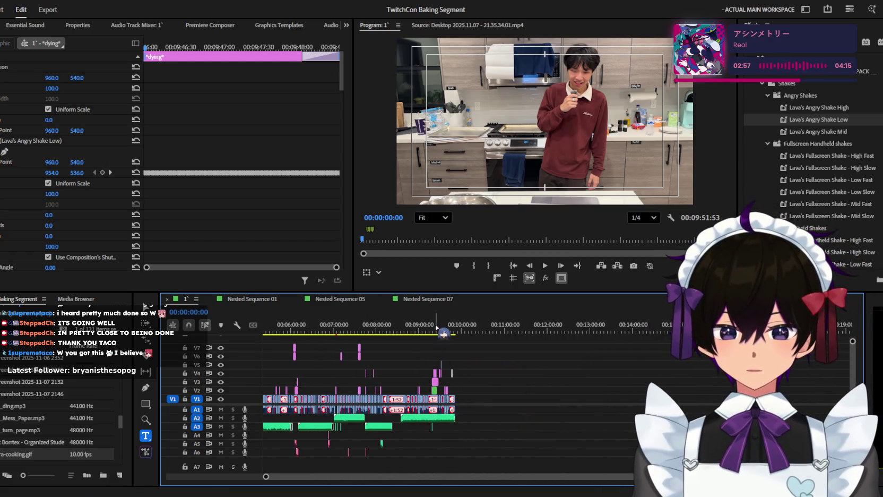
pyautogui.moveTo(443, 333); pyautogui.dragTo(154, 361)
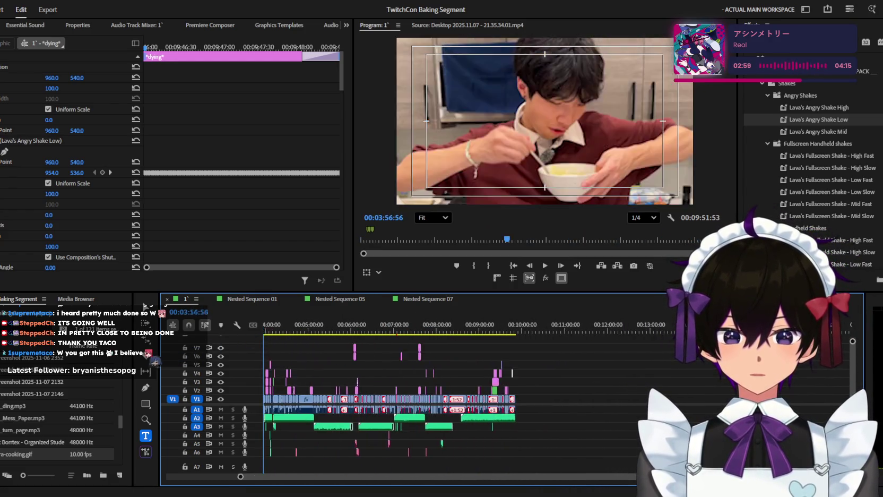
pyautogui.press('Home')
pyautogui.press('=')
pyautogui.press('=')
pyautogui.press('=')
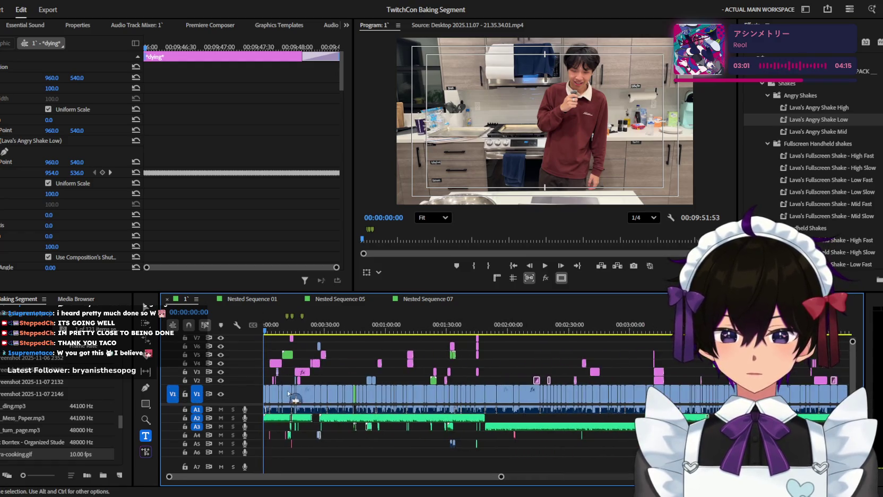
pyautogui.hotkey('ctrl', '-')
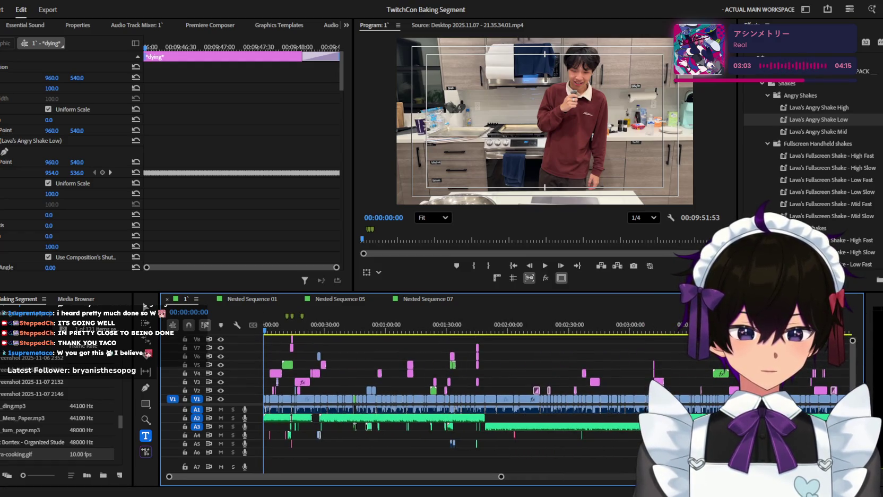
pyautogui.scroll(2, 391, 376)
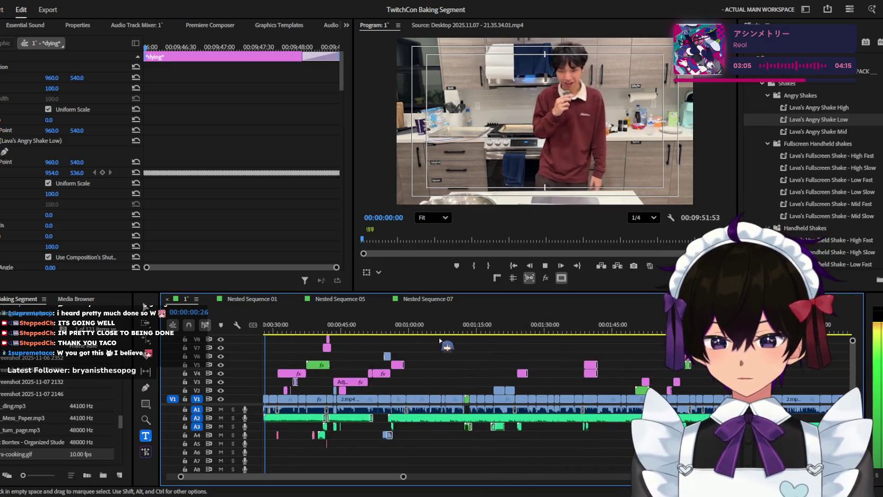
pyautogui.scroll(2, 391, 393)
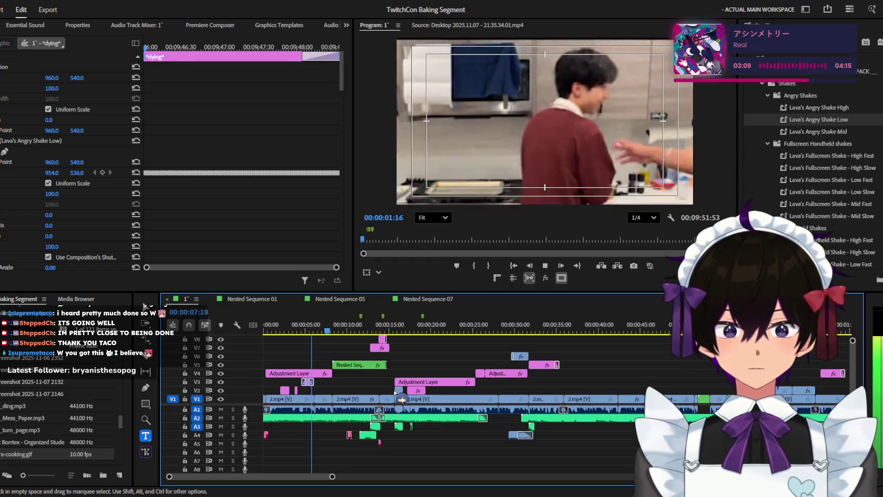
pyautogui.scroll(1, 395, 393)
pyautogui.scroll(1, 402, 398)
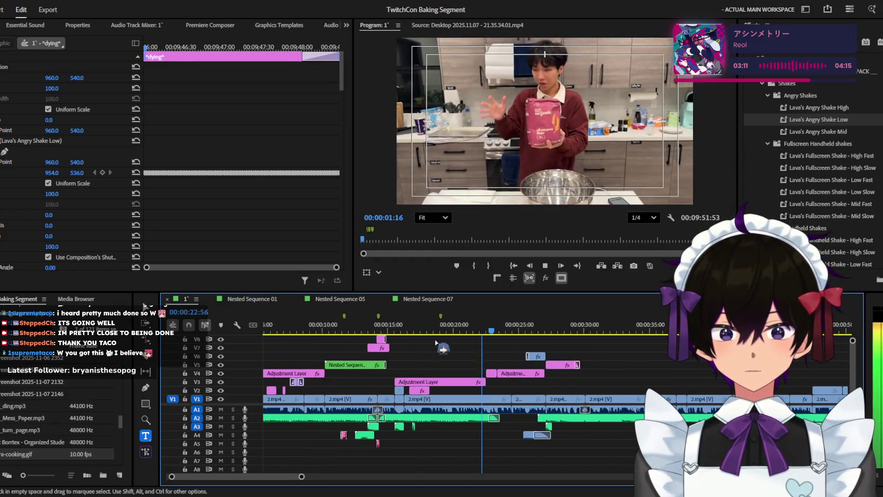
pyautogui.click(378, 322)
pyautogui.scroll(1, 455, 391)
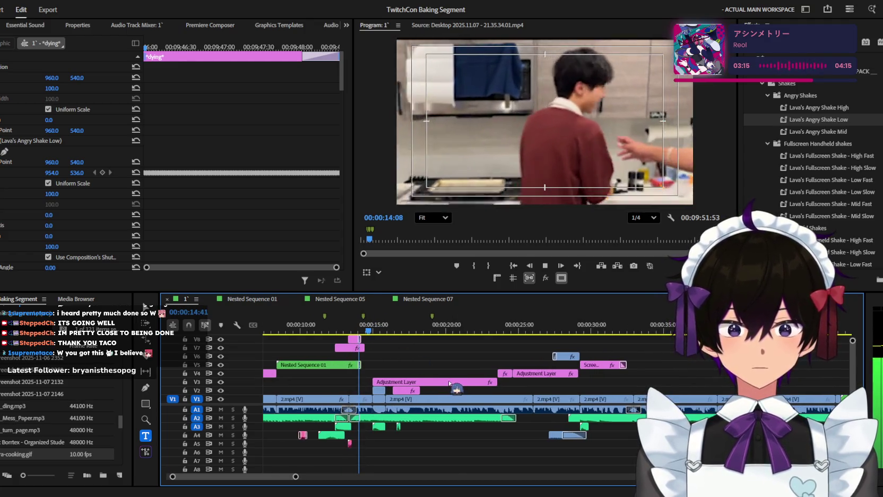
pyautogui.scroll(1, 451, 383)
pyautogui.scroll(1, 450, 383)
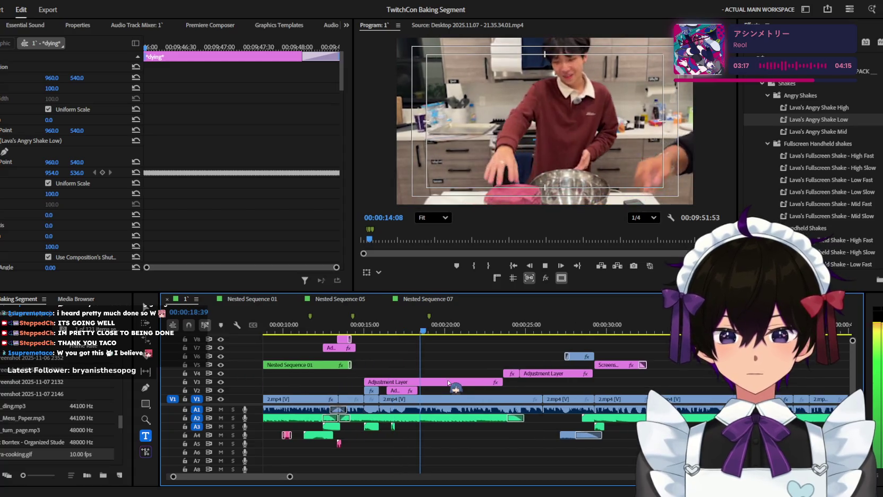
pyautogui.scroll(1, 446, 383)
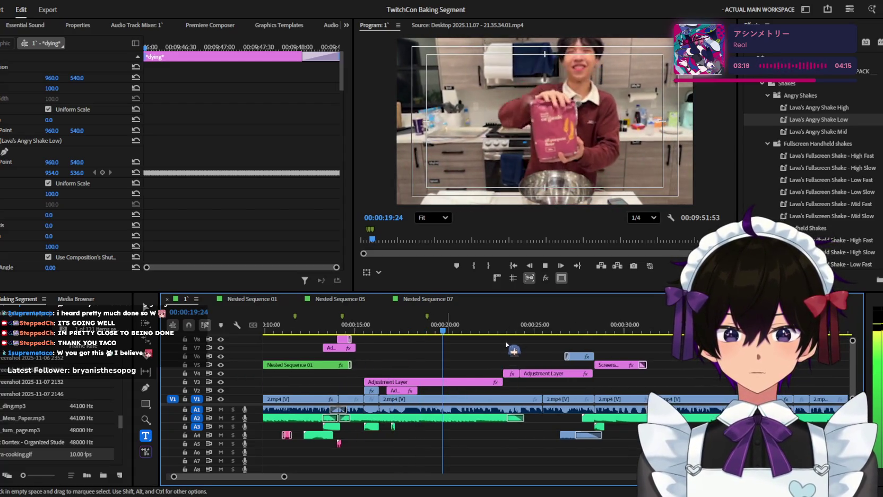
pyautogui.click(507, 345)
pyautogui.scroll(-1, 504, 347)
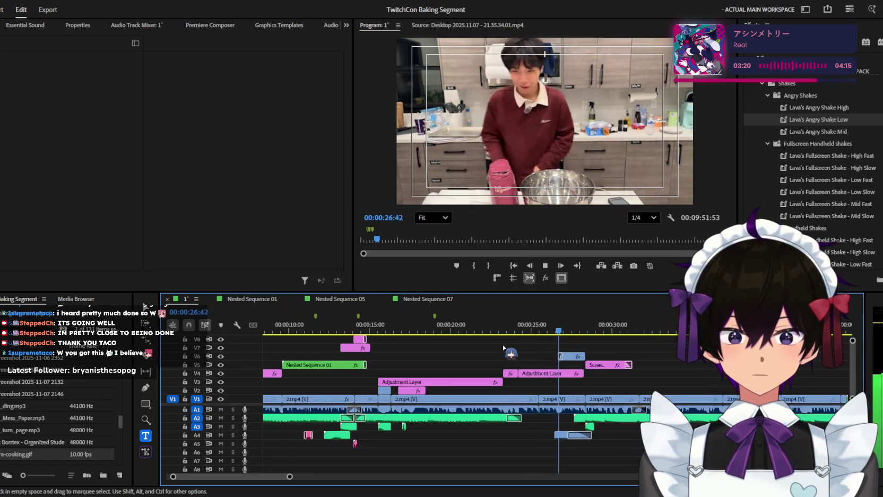
pyautogui.scroll(-1, 504, 348)
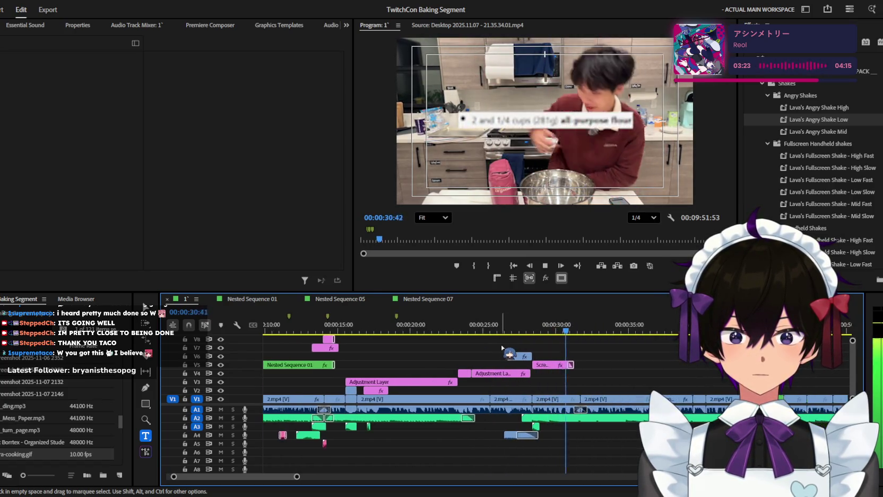
pyautogui.scroll(1, 500, 347)
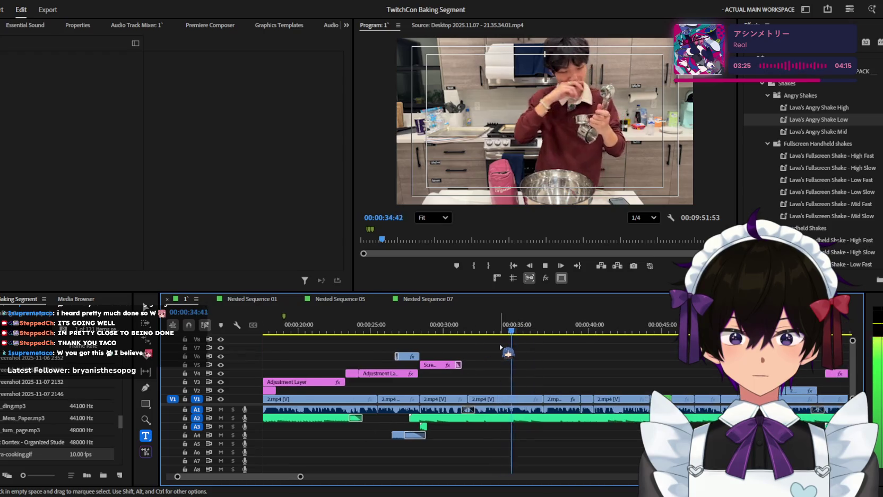
pyautogui.scroll(-1, 500, 348)
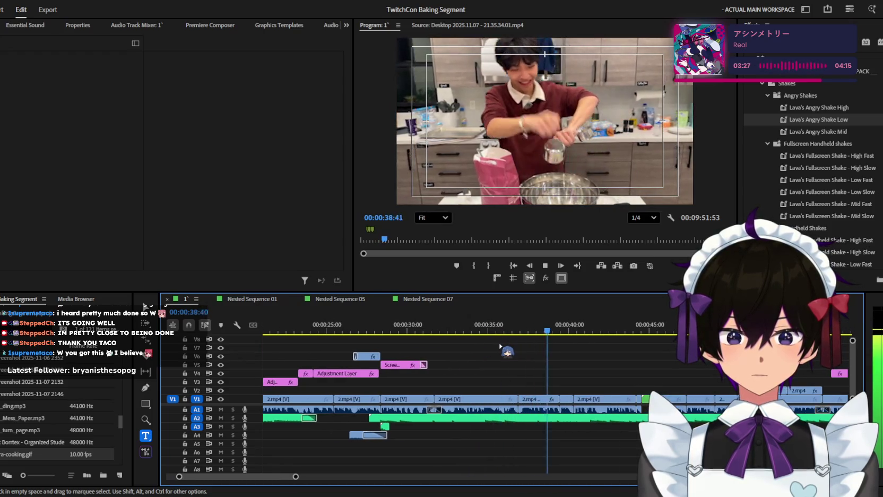
pyautogui.scroll(-1, 500, 346)
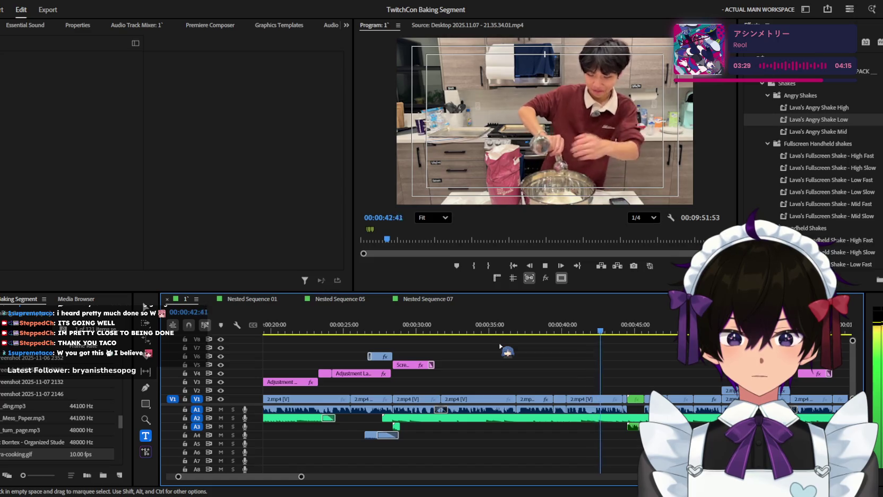
pyautogui.scroll(1, 500, 346)
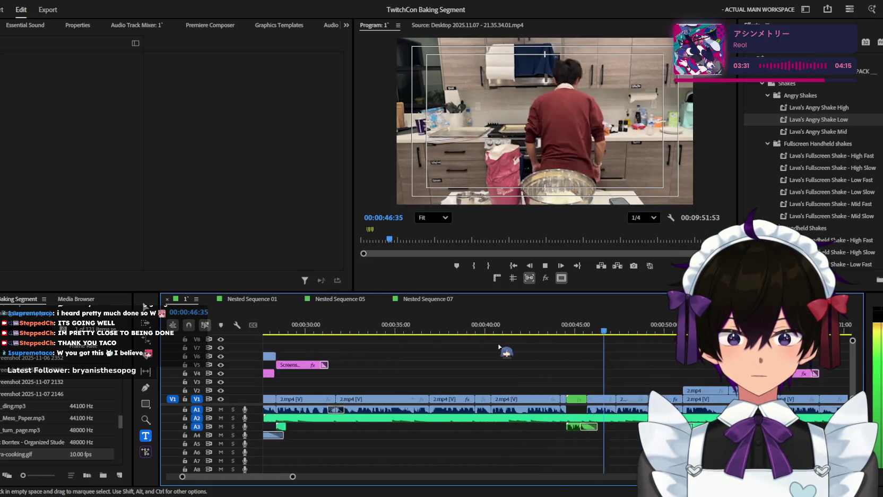
pyautogui.scroll(-1, 500, 346)
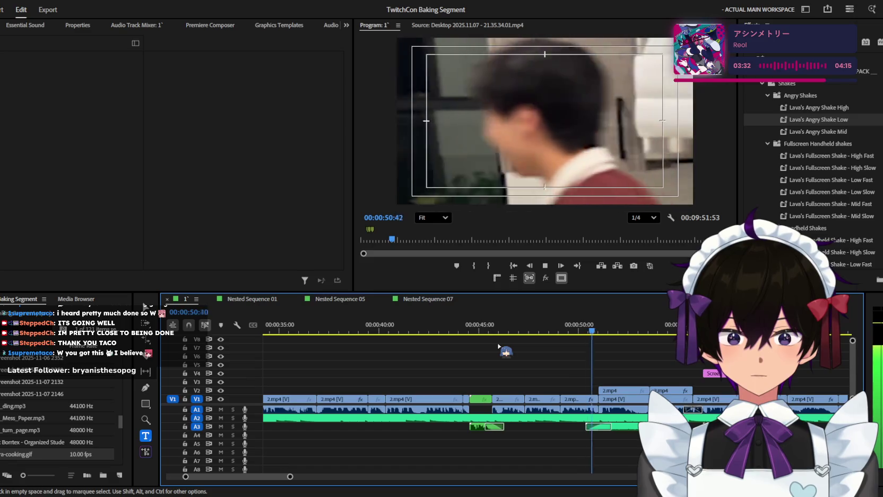
pyautogui.scroll(-1, 499, 346)
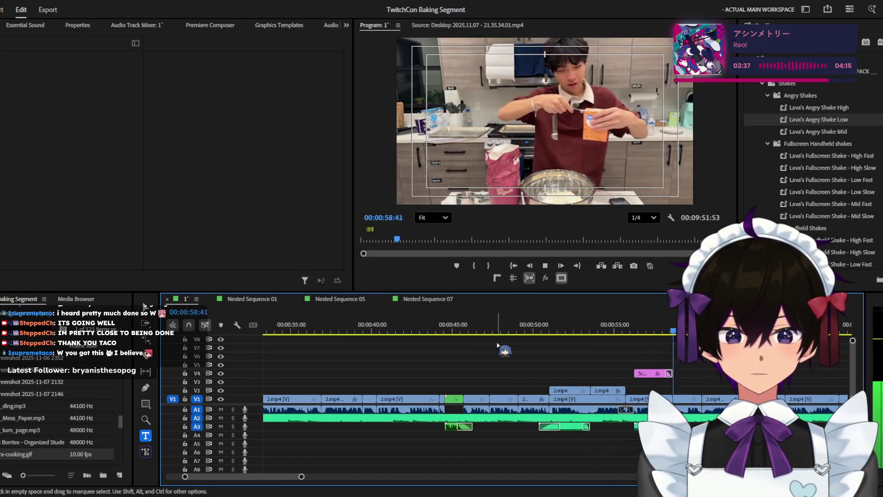
pyautogui.scroll(-2, 497, 345)
pyautogui.scroll(-2, 498, 345)
pyautogui.scroll(-2, 498, 345)
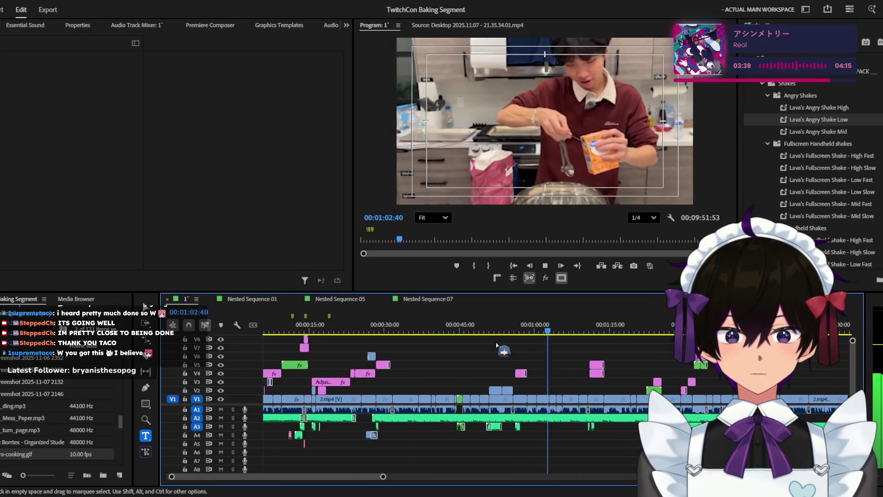
pyautogui.scroll(1, 498, 345)
pyautogui.scroll(1, 497, 346)
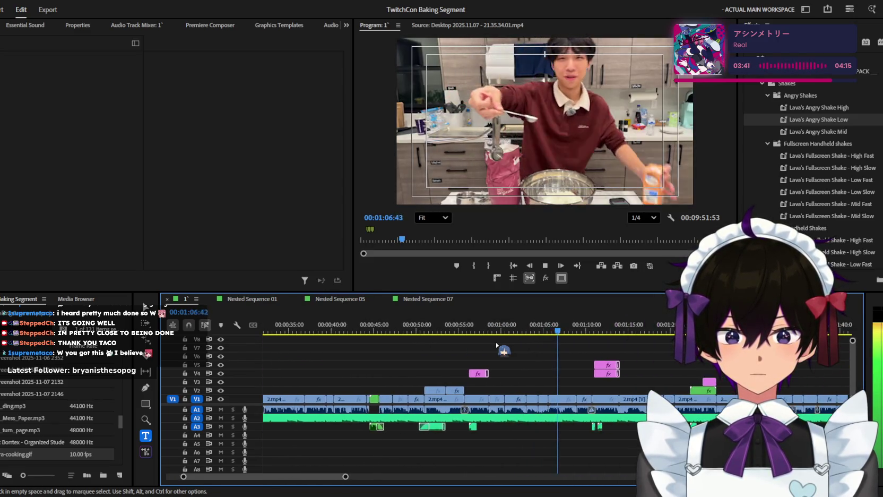
pyautogui.scroll(-1, 497, 345)
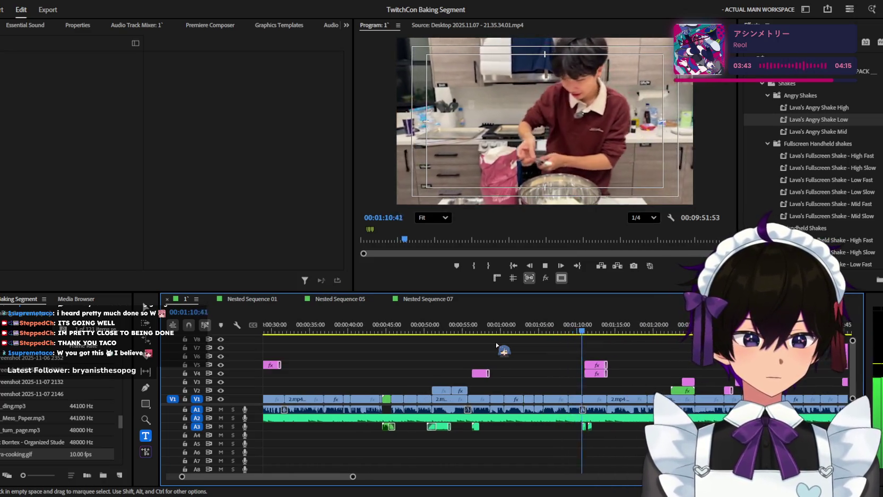
pyautogui.scroll(-2, 497, 345)
pyautogui.scroll(-1, 497, 345)
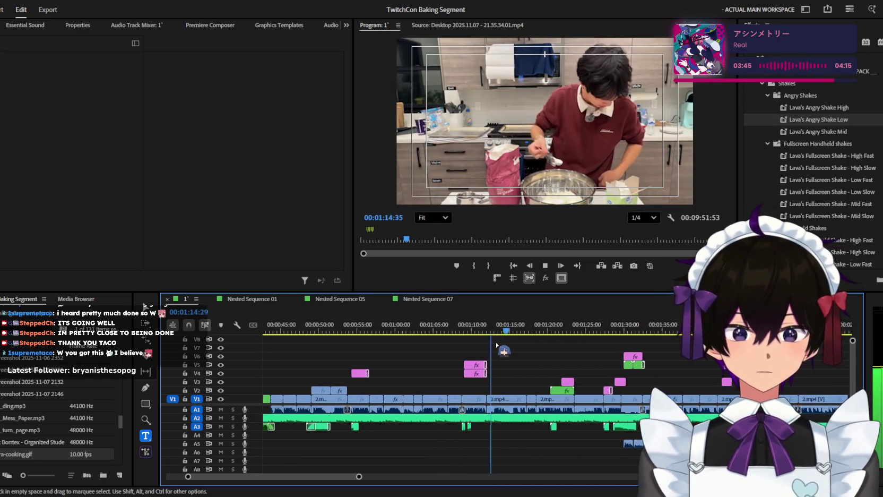
pyautogui.scroll(1, 496, 345)
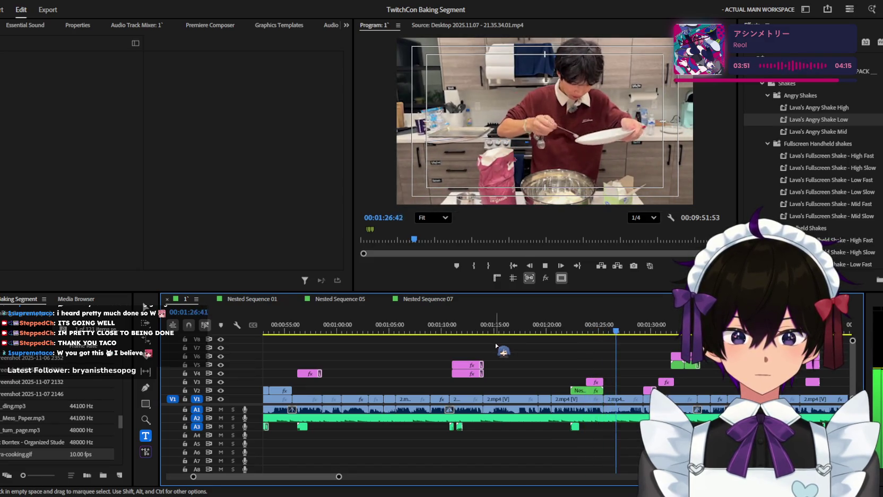
pyautogui.scroll(1, 497, 345)
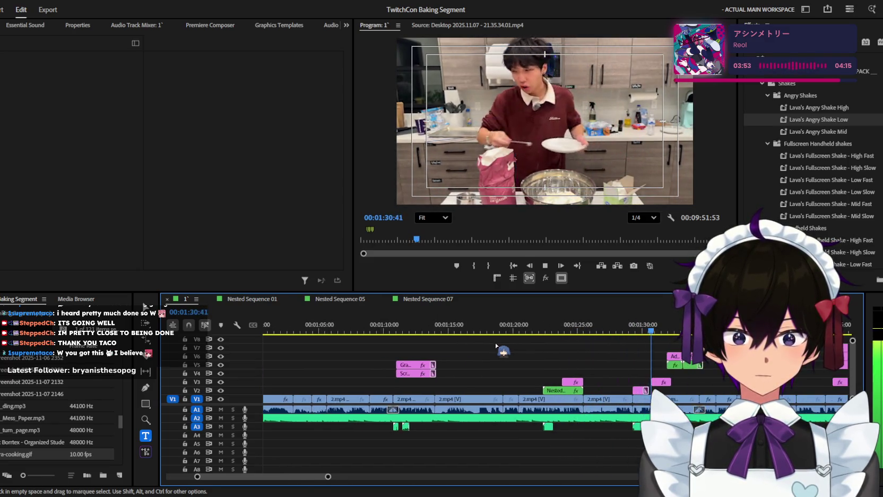
pyautogui.scroll(1, 496, 346)
pyautogui.scroll(1, 496, 345)
pyautogui.scroll(-1, 499, 347)
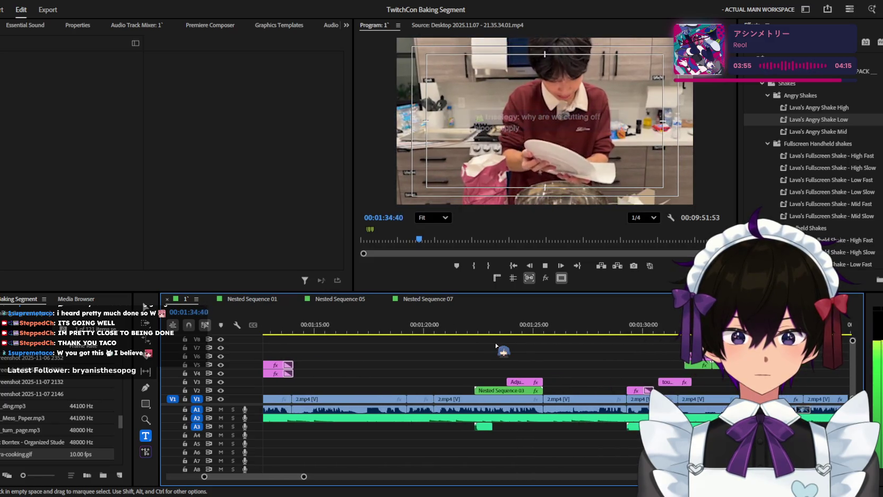
pyautogui.scroll(-1, 498, 347)
pyautogui.click(649, 325)
pyautogui.press('space')
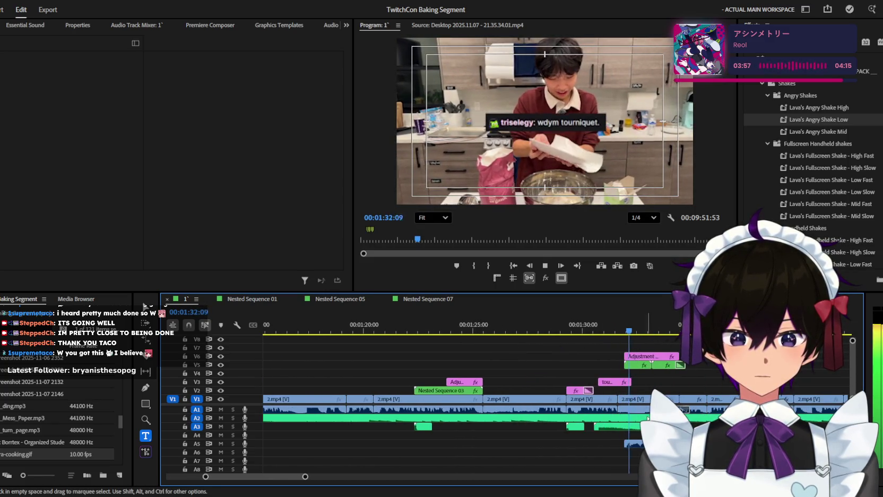
pyautogui.scroll(-1, 451, 435)
pyautogui.scroll(1, 451, 424)
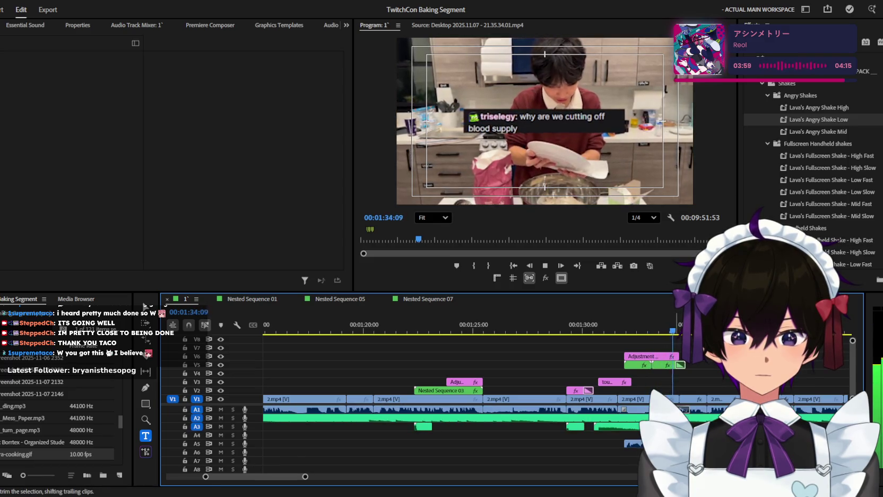
pyautogui.press('space')
pyautogui.click(632, 399)
pyautogui.click(621, 320)
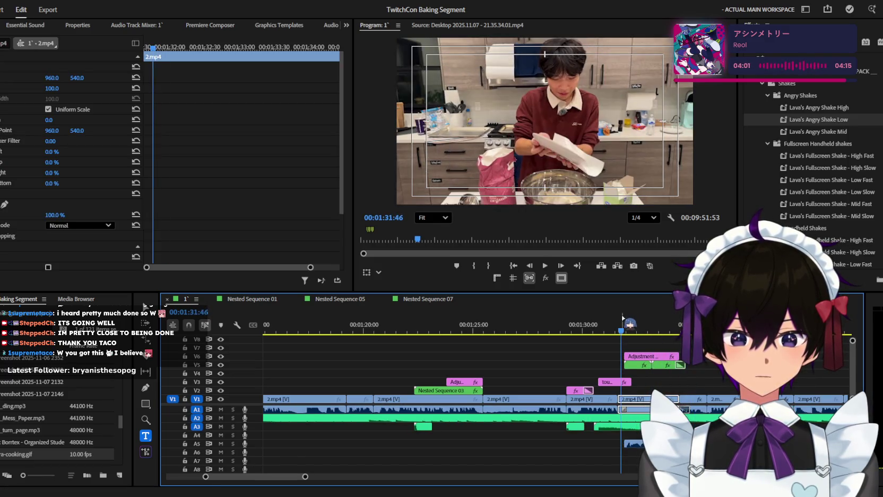
# Step: Add a Multiband Compressor to the 2.mp4 clip and listen to the result
pyautogui.press('space')
pyautogui.scroll(10, 807, 159)
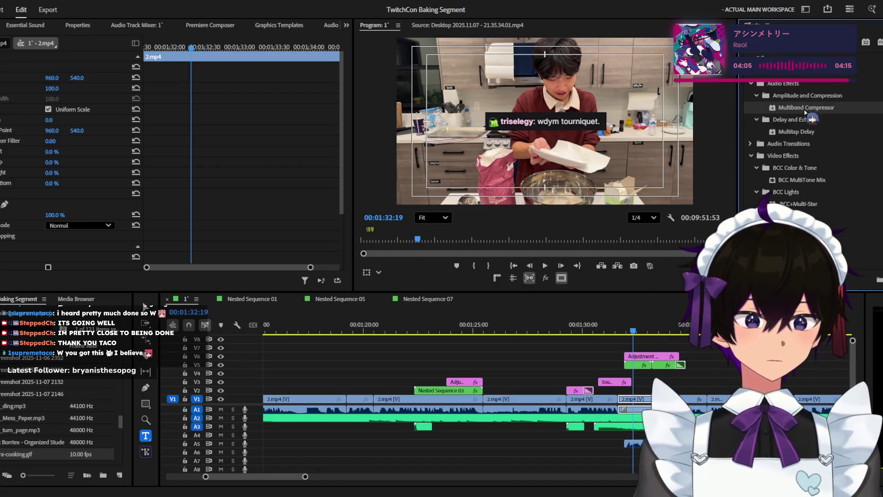
pyautogui.moveTo(801, 107); pyautogui.dragTo(238, 215)
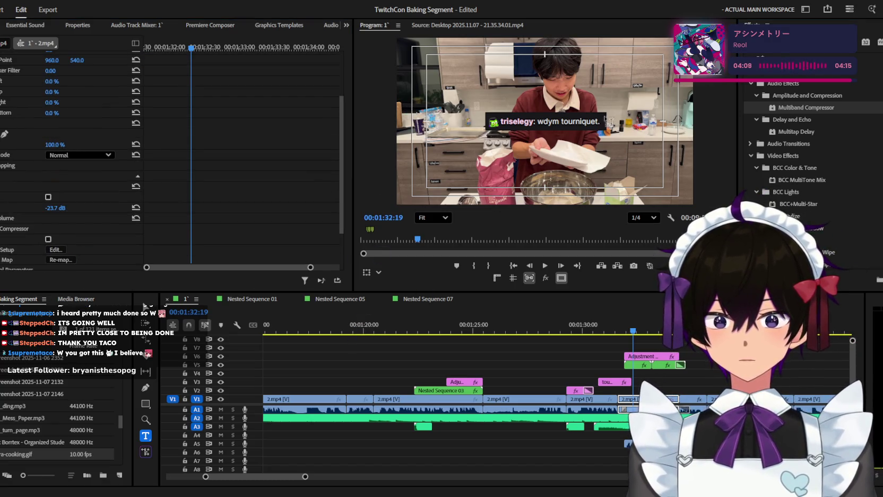
pyautogui.press('space')
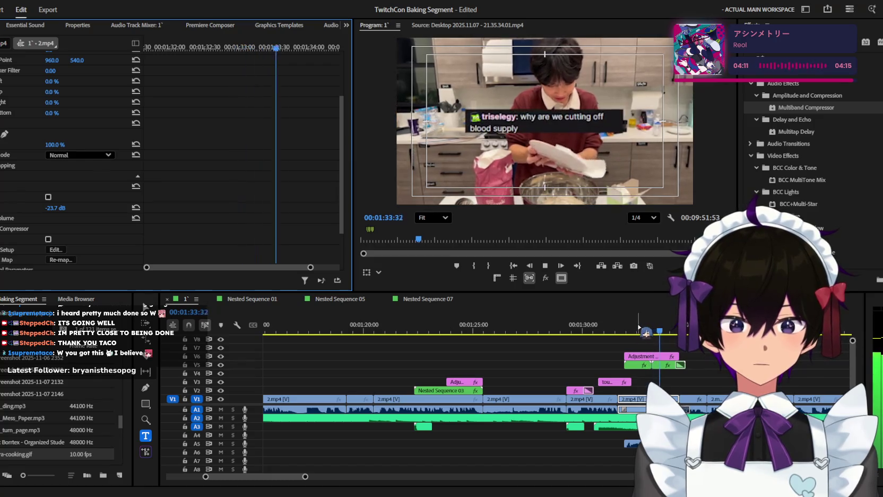
pyautogui.press('space')
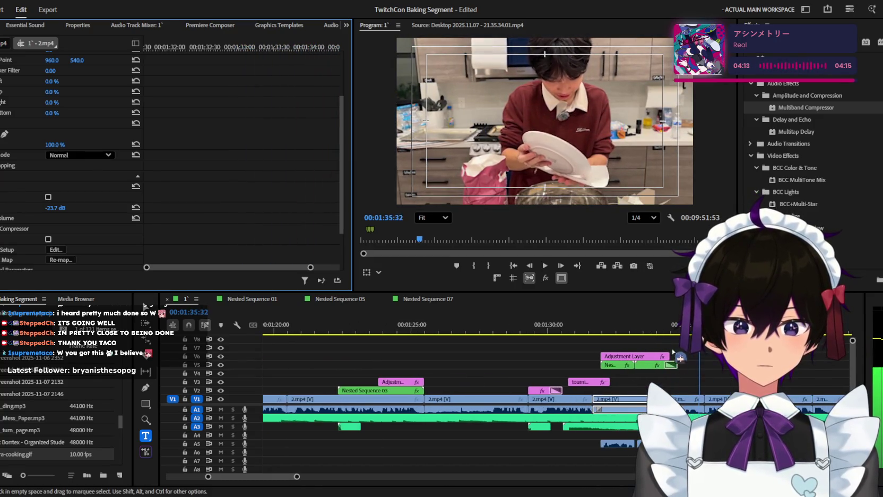
# Step: Replay the caption section and select the adjustment layer above the captions
pyautogui.click(673, 352)
pyautogui.press('=')
pyautogui.press('space')
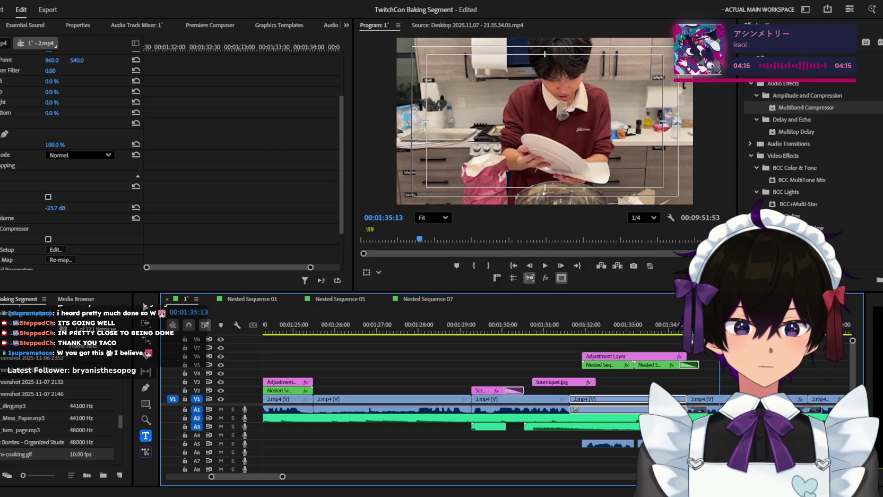
pyautogui.moveTo(626, 356); pyautogui.dragTo(625, 357)
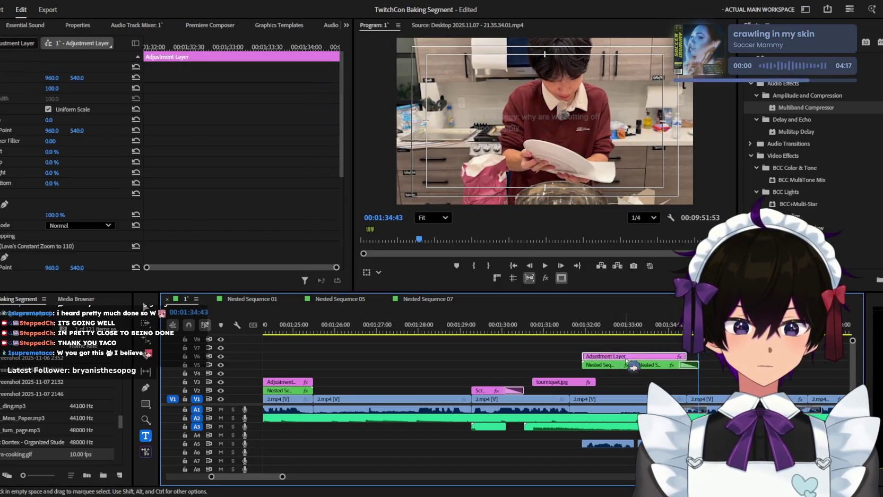
# Step: Raise the nested caption clips two tracks, above the adjustment layer
pyautogui.click(606, 328)
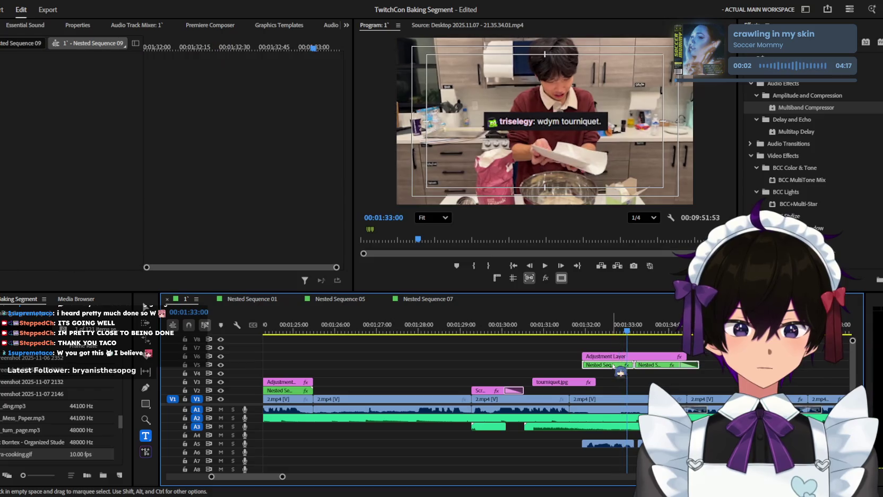
pyautogui.press('=')
pyautogui.hotkey('alt', 'Up')
pyautogui.hotkey('alt', 'Up')
pyautogui.click(689, 368)
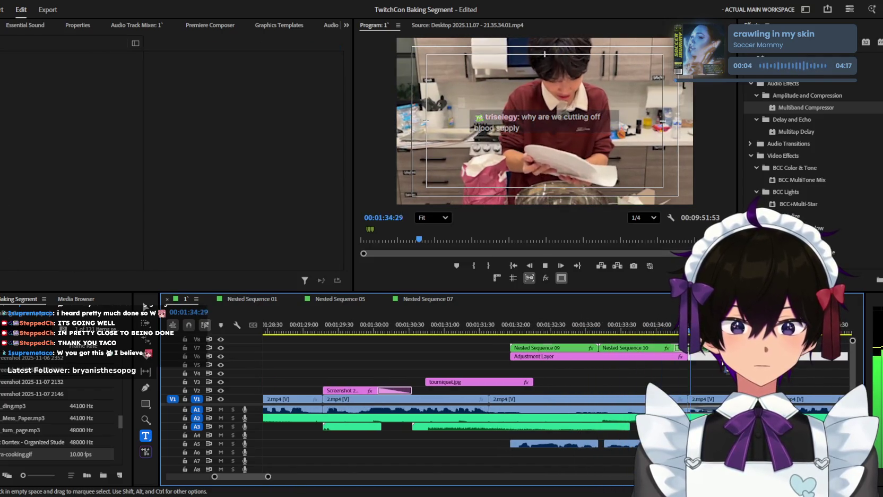
# Step: Play through the edit from about 1:32, zooming the timeline in and out
pyautogui.press('-')
pyautogui.press('-')
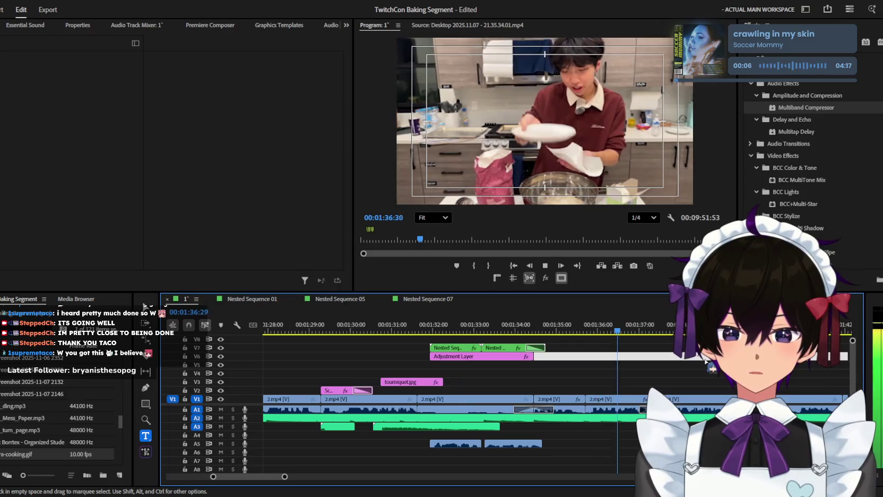
pyautogui.press('-')
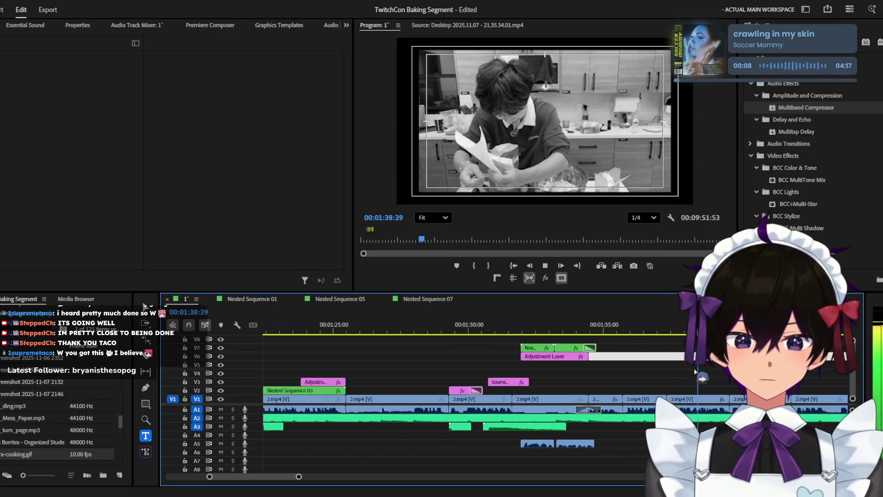
pyautogui.press('-')
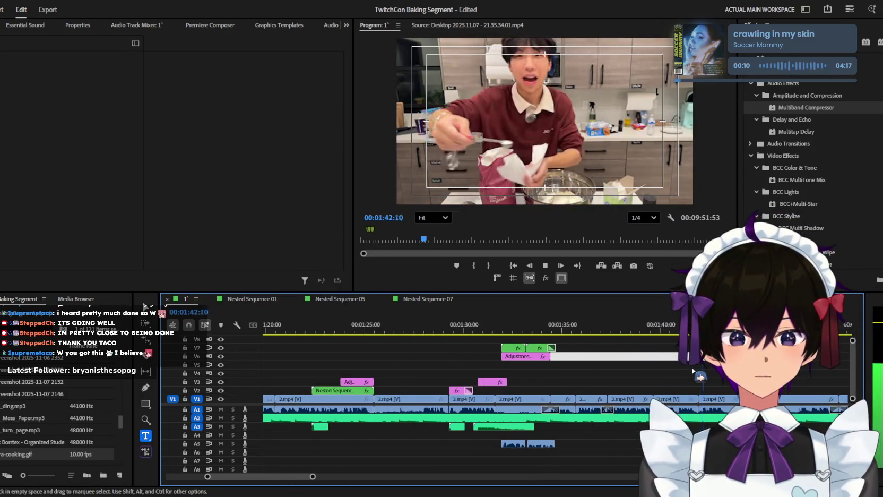
pyautogui.press('-')
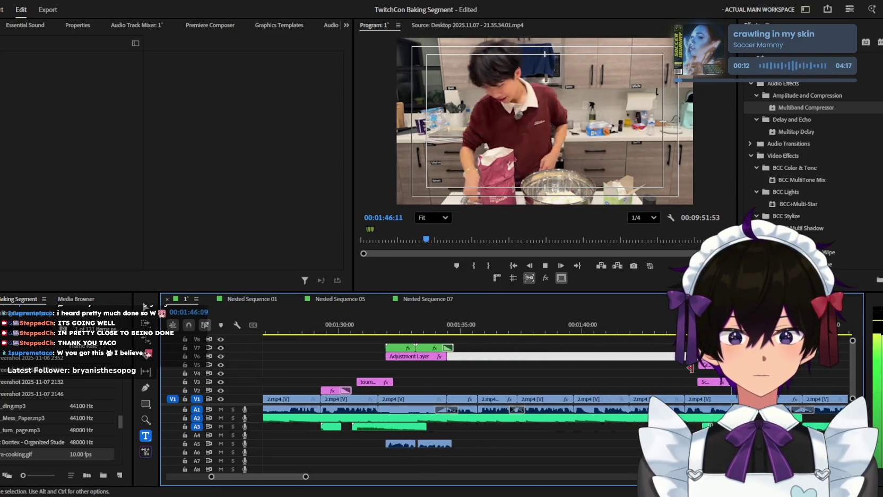
pyautogui.press('-')
pyautogui.press('-')
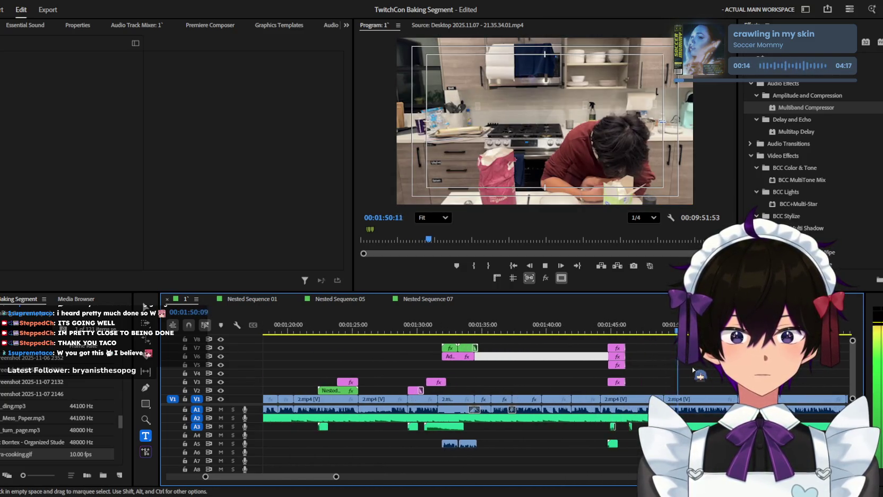
pyautogui.press('=')
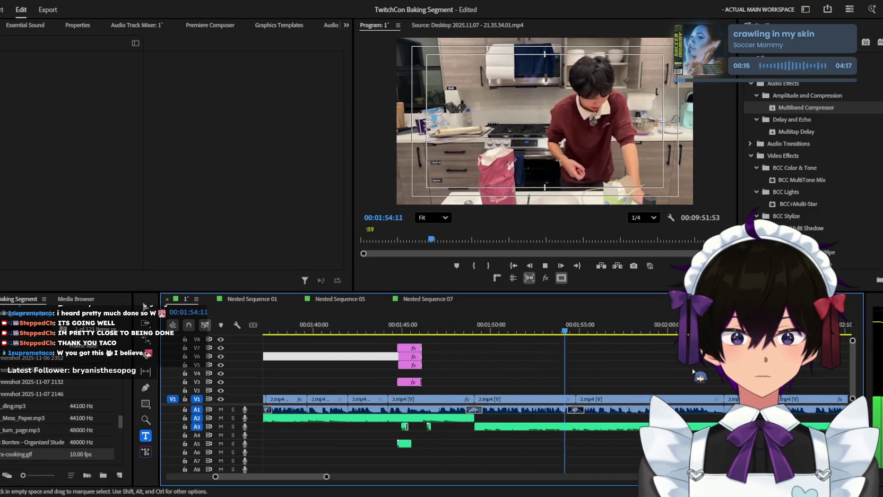
pyautogui.press('=')
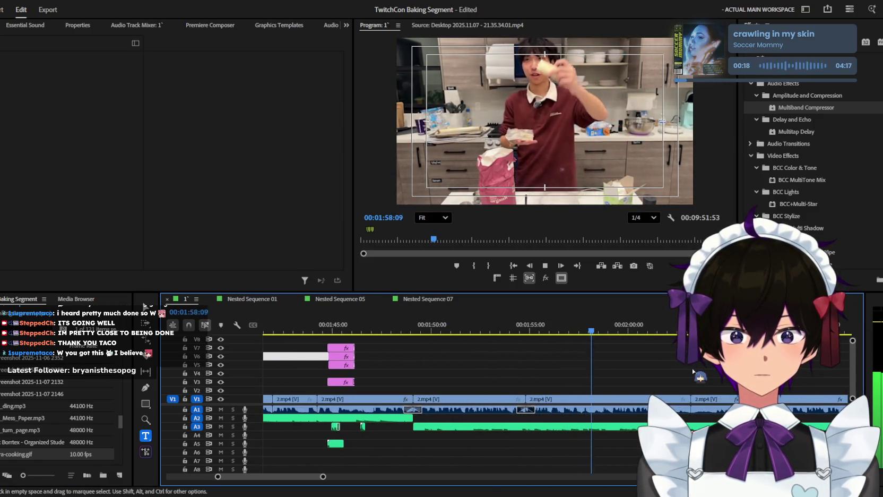
pyautogui.press('-')
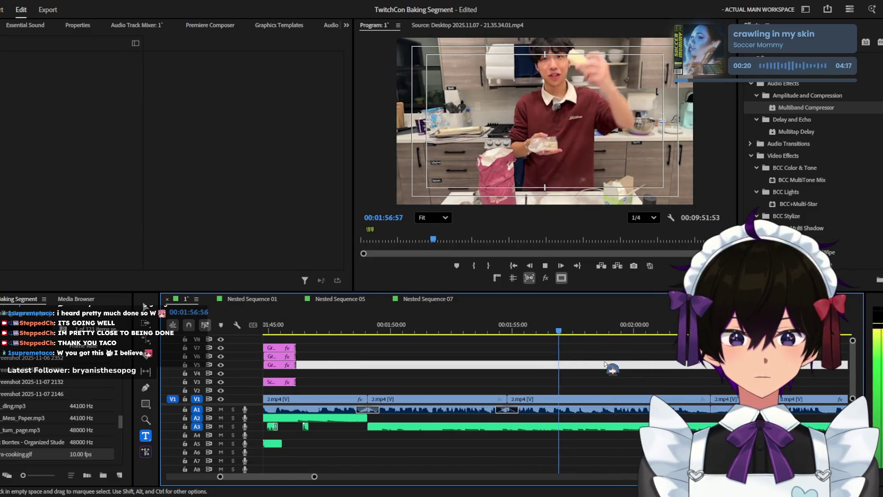
pyautogui.press('=')
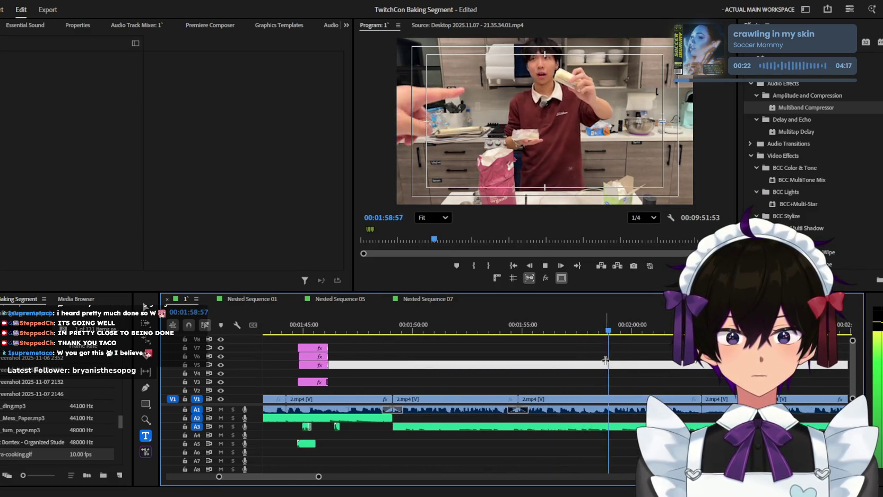
pyautogui.press('-')
# Step: Rewatch from 1:45, then move ahead to the egg-cracking shot near 4:18
pyautogui.click(335, 324)
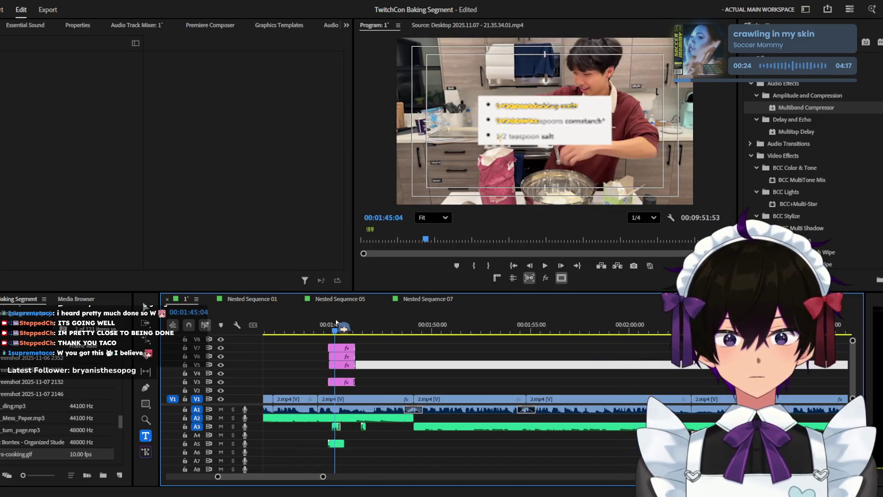
pyautogui.moveTo(626, 326); pyautogui.dragTo(844, 324)
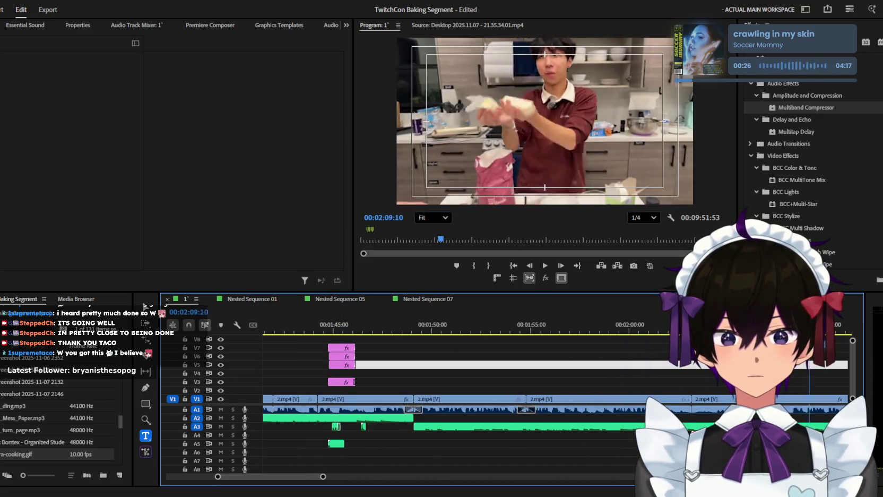
pyautogui.press('-')
pyautogui.press('-')
pyautogui.press('-')
pyautogui.moveTo(485, 326); pyautogui.dragTo(564, 326)
pyautogui.press('=')
pyautogui.press('space')
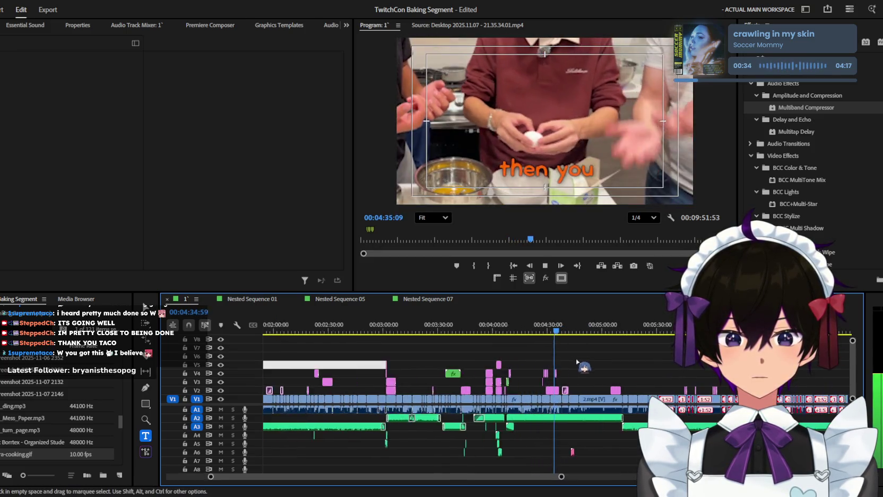
# Step: Copy the 'go like this' caption clip at 4:36
pyautogui.press('=')
pyautogui.press('=')
pyautogui.press('=')
pyautogui.press('space')
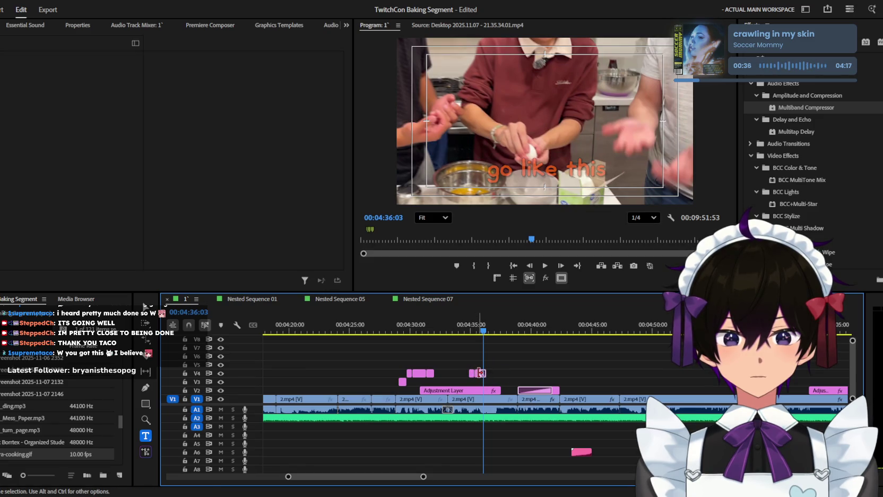
pyautogui.press('=')
pyautogui.press('=')
pyautogui.press('=')
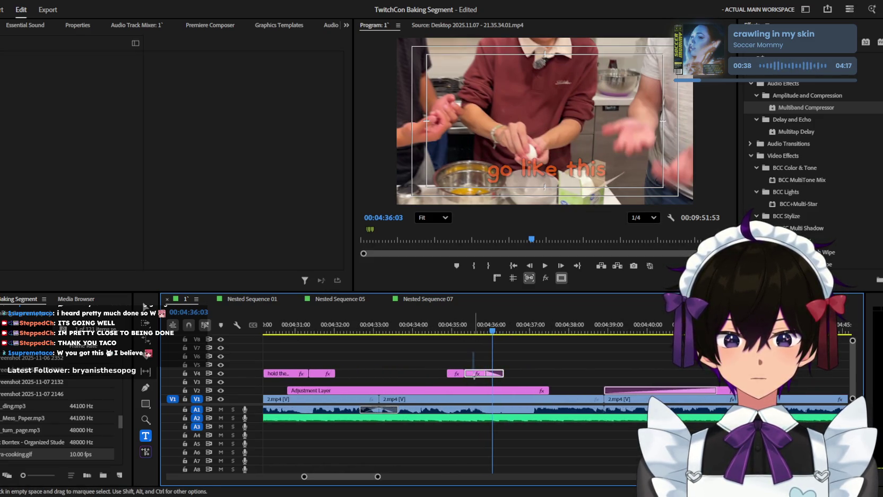
pyautogui.click(474, 375)
pyautogui.press('-')
pyautogui.press('-')
pyautogui.press('-')
pyautogui.press('-')
pyautogui.press('-')
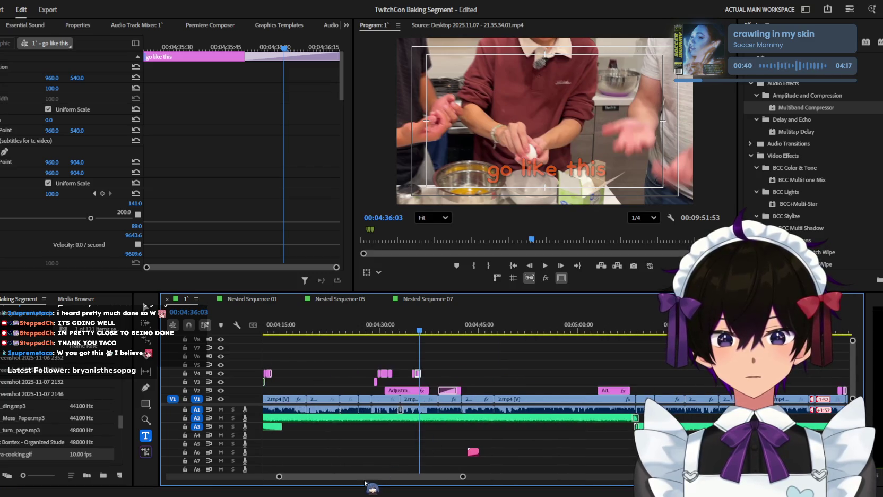
pyautogui.press('-')
pyautogui.press('-')
pyautogui.press('-')
pyautogui.press('-')
# Step: Paste the copied caption onto track V4 at about 1:58:20
pyautogui.click(348, 333)
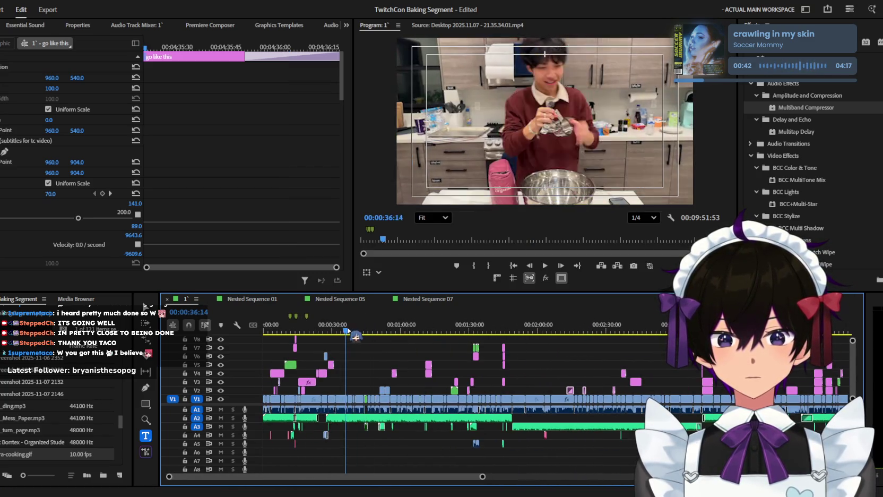
pyautogui.moveTo(344, 331); pyautogui.dragTo(523, 317)
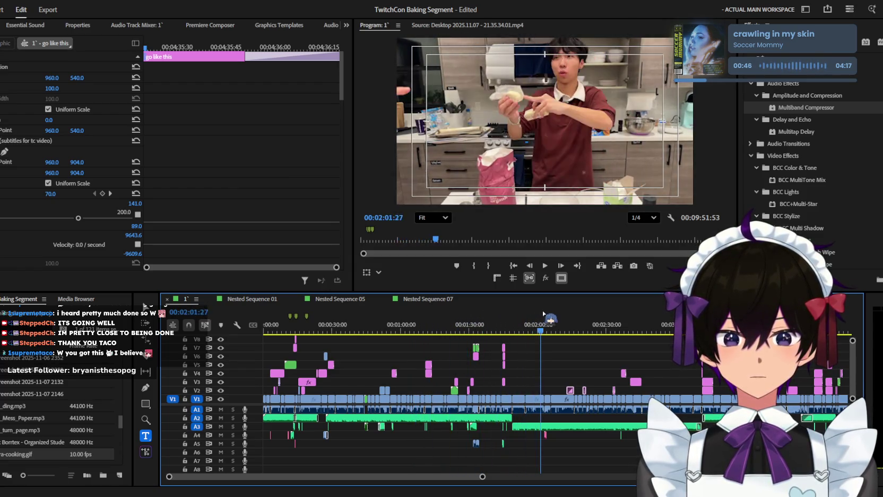
pyautogui.press('=')
pyautogui.press('space')
pyautogui.press('=')
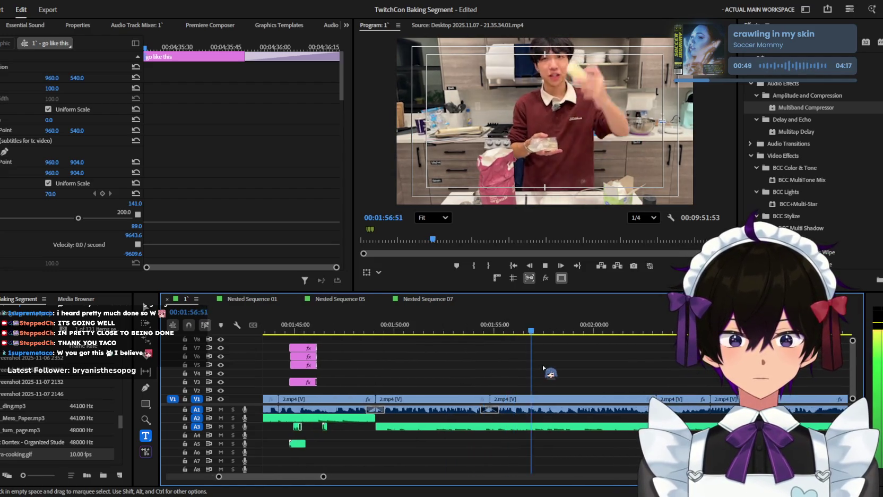
pyautogui.press('=')
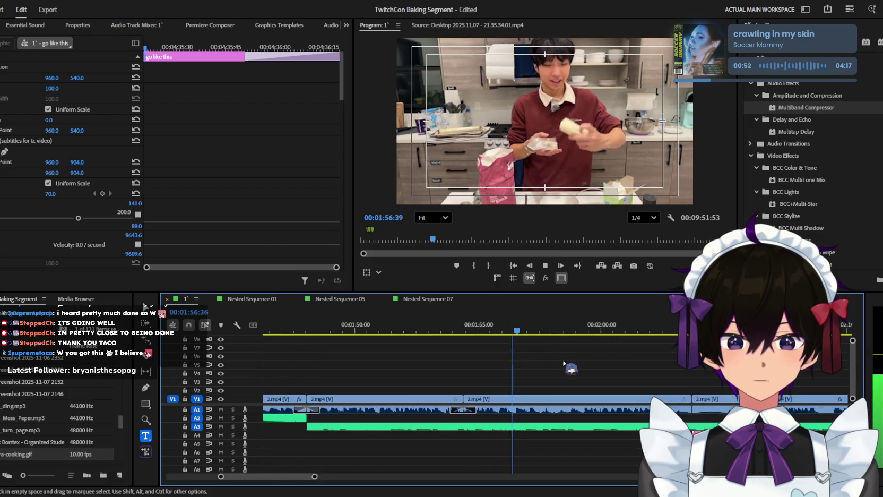
pyautogui.press('=')
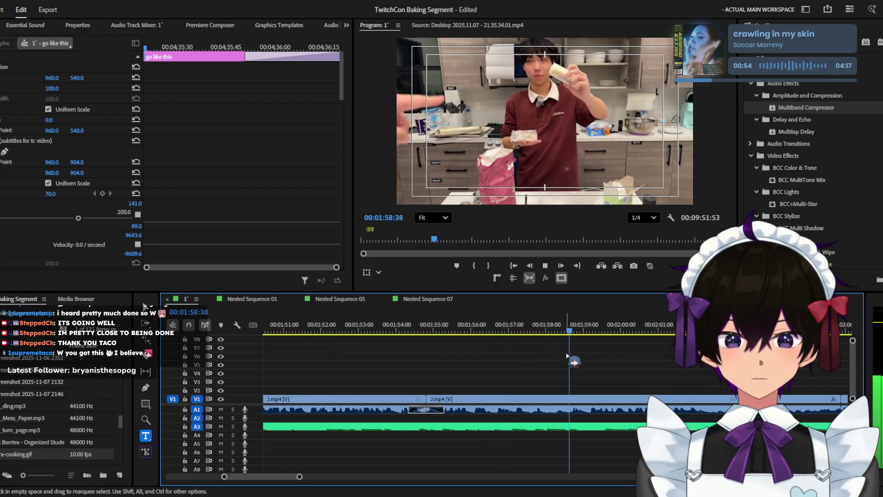
pyautogui.press('space')
pyautogui.press('j')
pyautogui.click(548, 332)
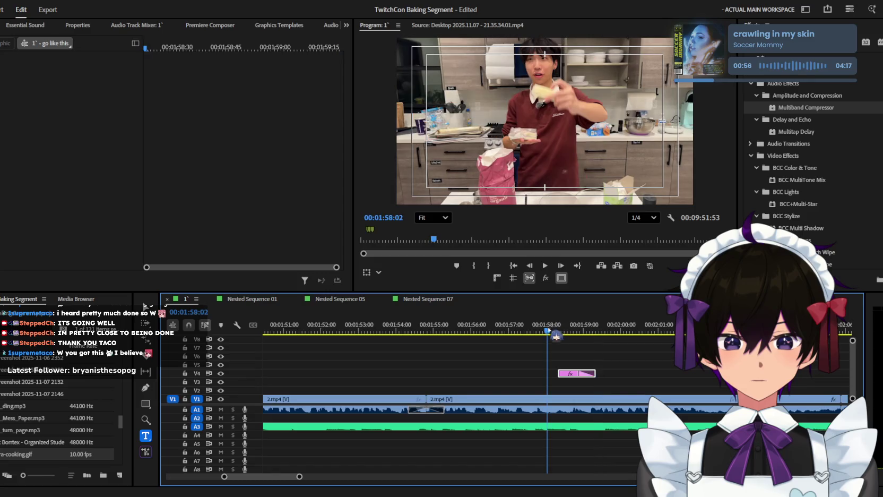
# Step: Apply an animation preset to the pasted caption at 1:58 and preview it
pyautogui.moveTo(584, 375); pyautogui.dragTo(588, 378)
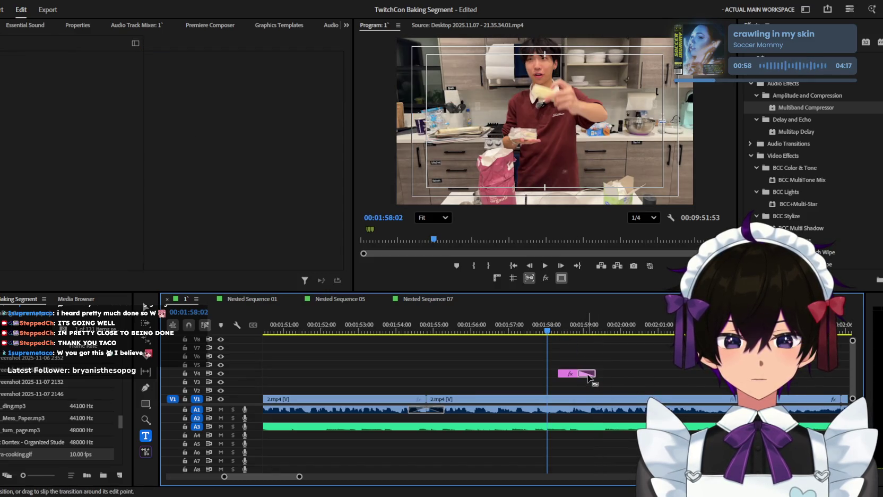
pyautogui.press('space')
pyautogui.click(575, 374)
pyautogui.press('space')
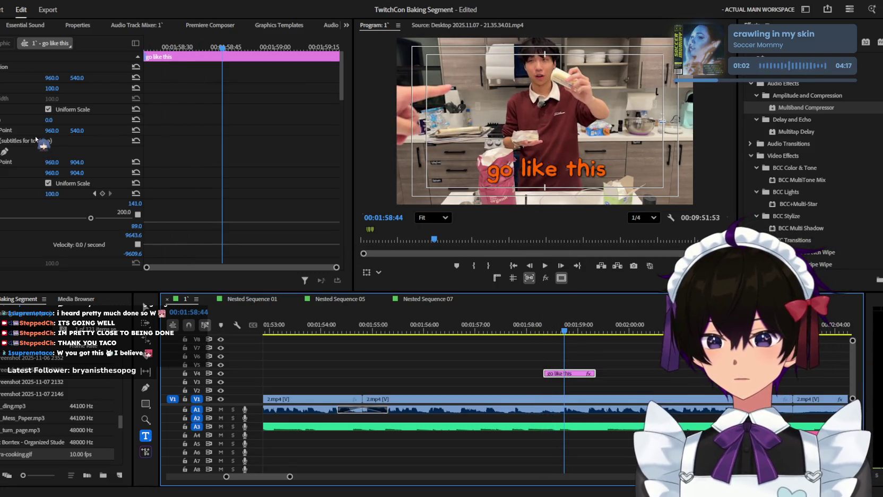
pyautogui.click(35, 140)
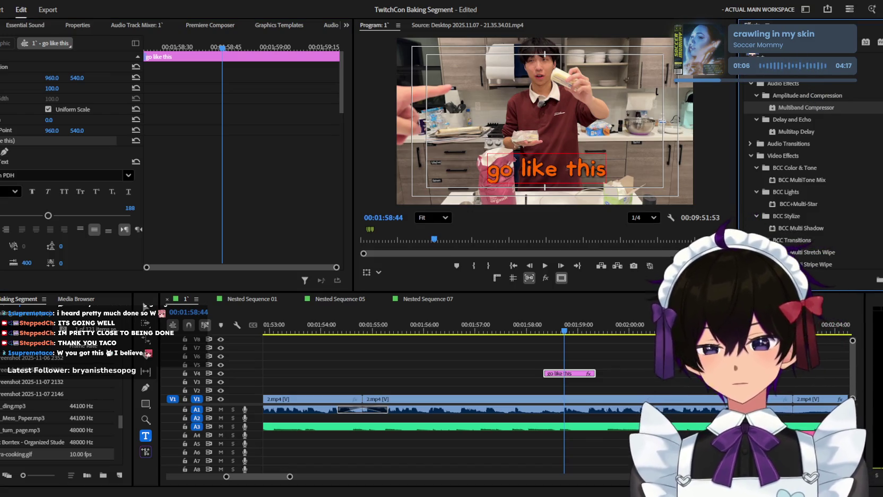
pyautogui.scroll(5, 801, 160)
pyautogui.scroll(-3, 801, 159)
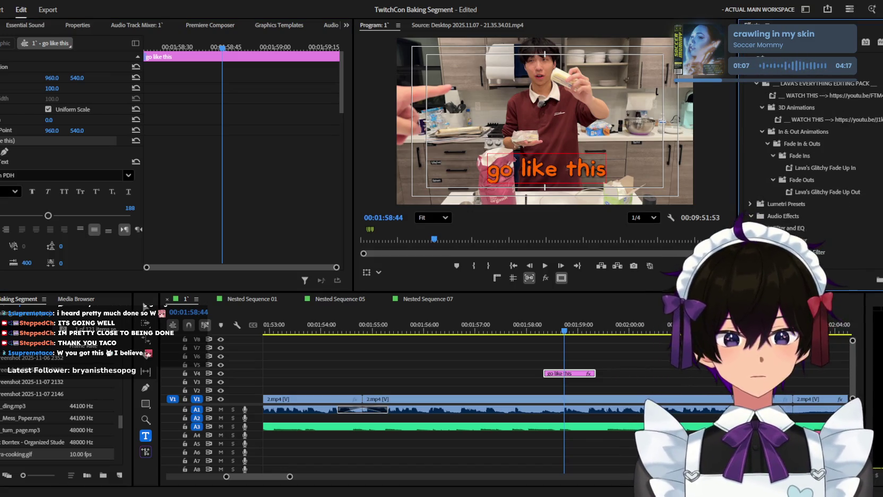
pyautogui.moveTo(575, 373); pyautogui.dragTo(575, 373)
# Step: Start rewriting the caption text in the Program monitor, replacing it with 'it'
pyautogui.moveTo(542, 333); pyautogui.dragTo(561, 331)
pyautogui.click(556, 161)
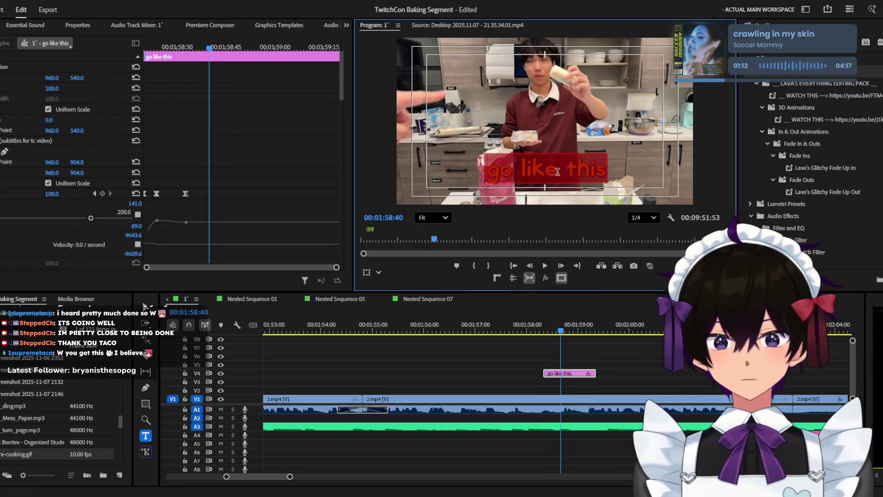
pyautogui.write("soit's")
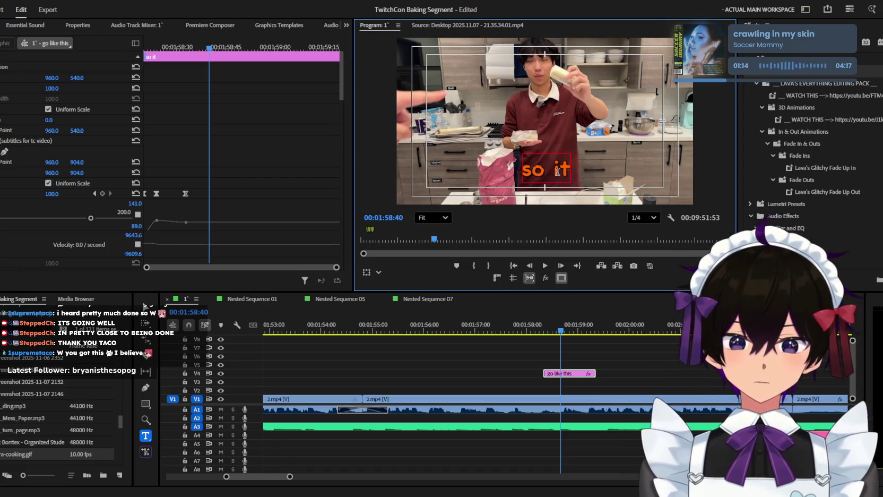
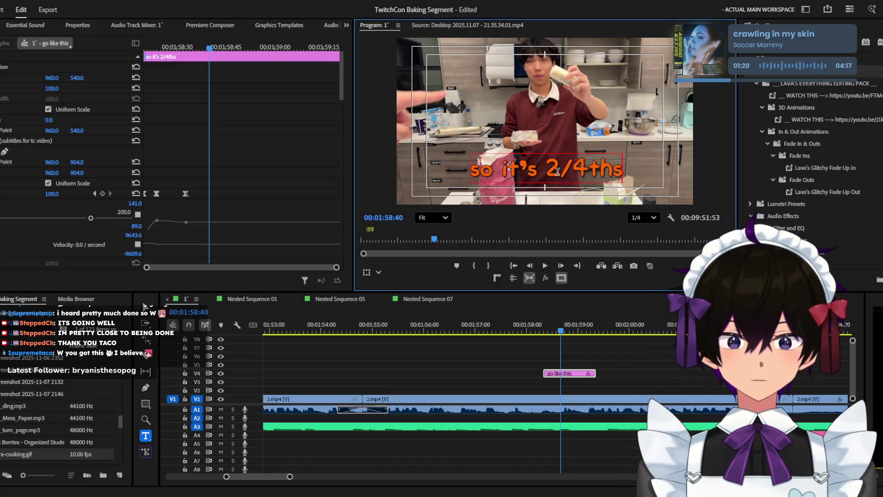
# Step: Play back the sequence to review the captions, zooming the timeline out and in
pyautogui.press('space')
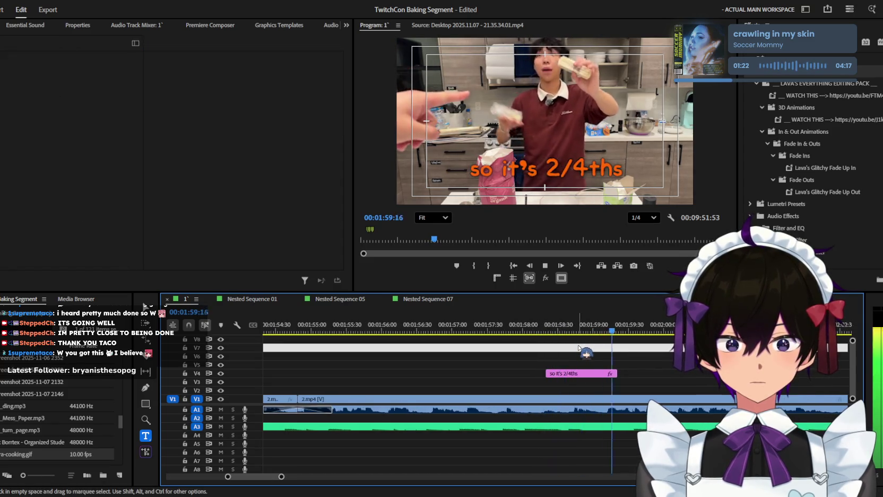
pyautogui.scroll(-3, 625, 356)
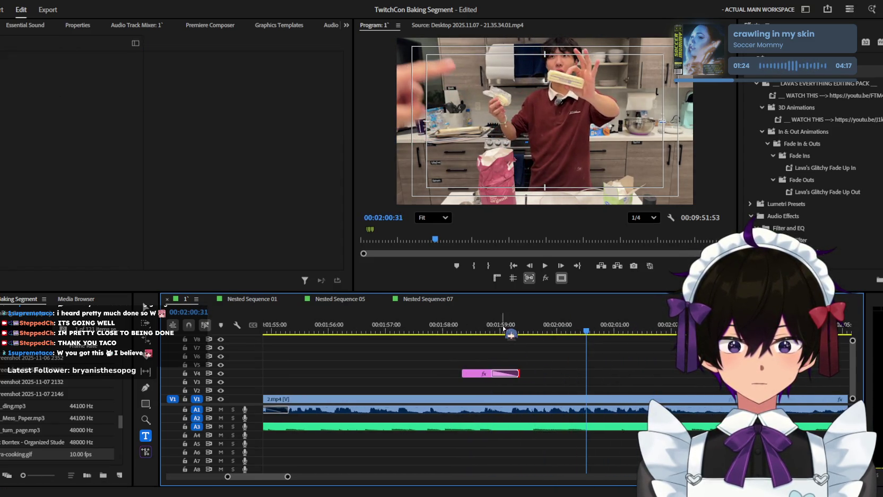
pyautogui.click(504, 324)
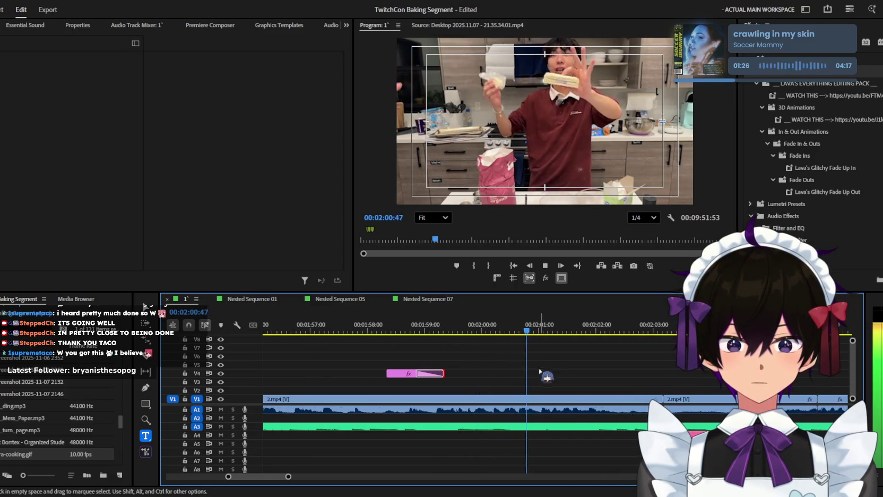
pyautogui.press('-')
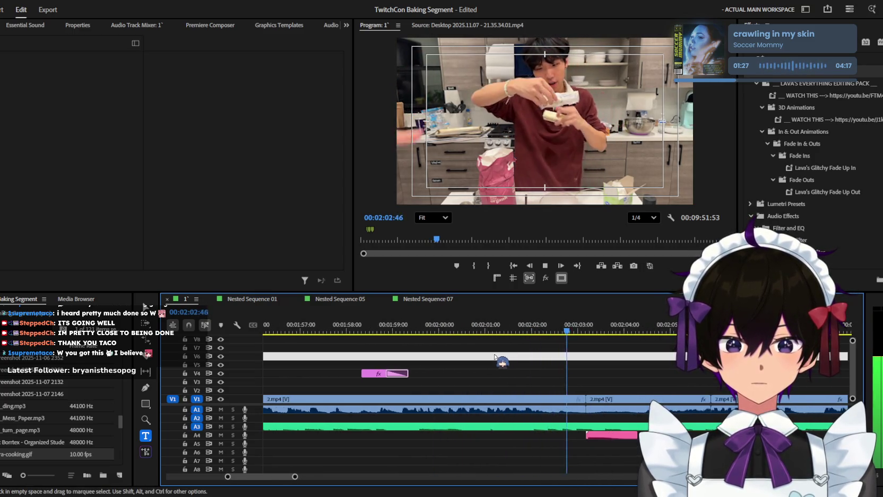
pyautogui.press('-')
pyautogui.press('-')
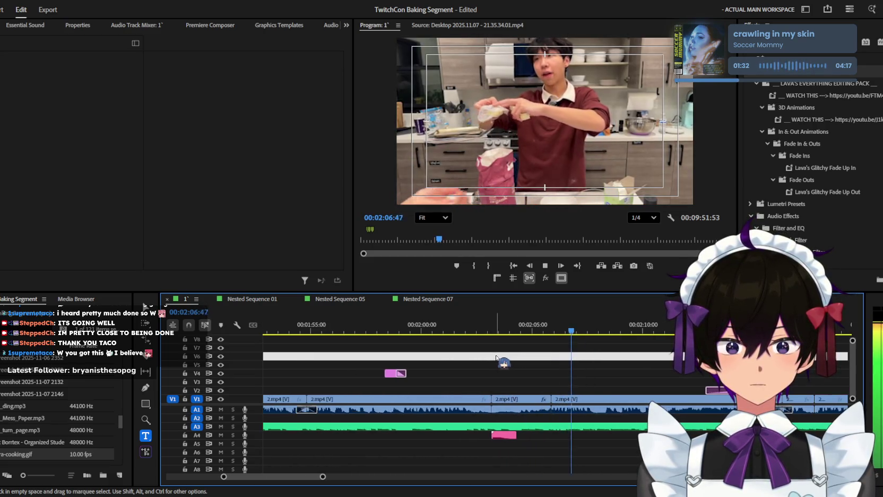
pyautogui.press('=')
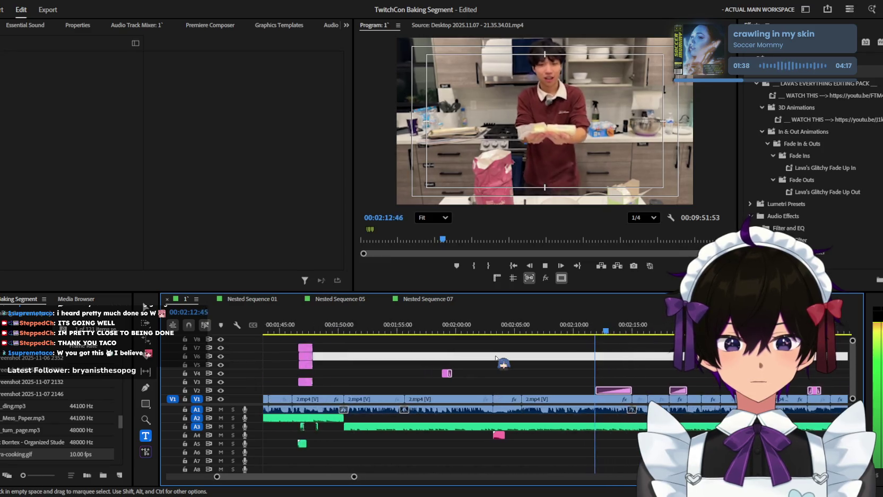
pyautogui.scroll(-1, 499, 363)
pyautogui.scroll(-1, 520, 369)
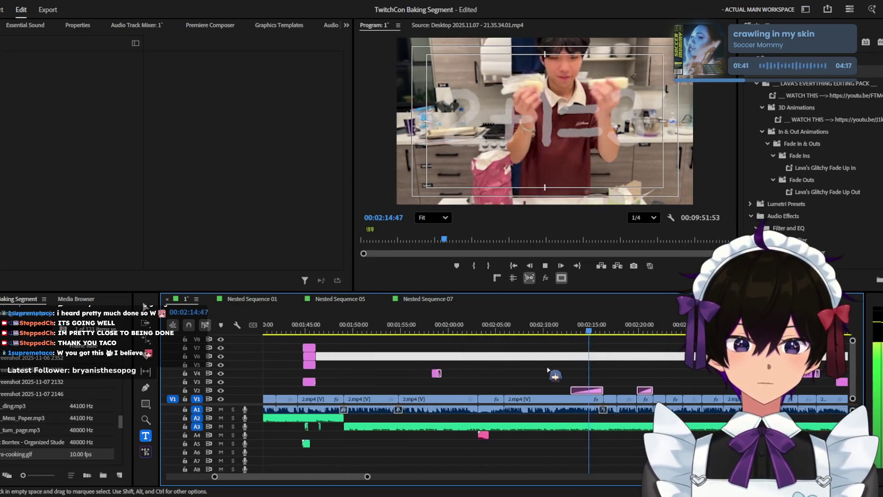
pyautogui.scroll(-1, 549, 369)
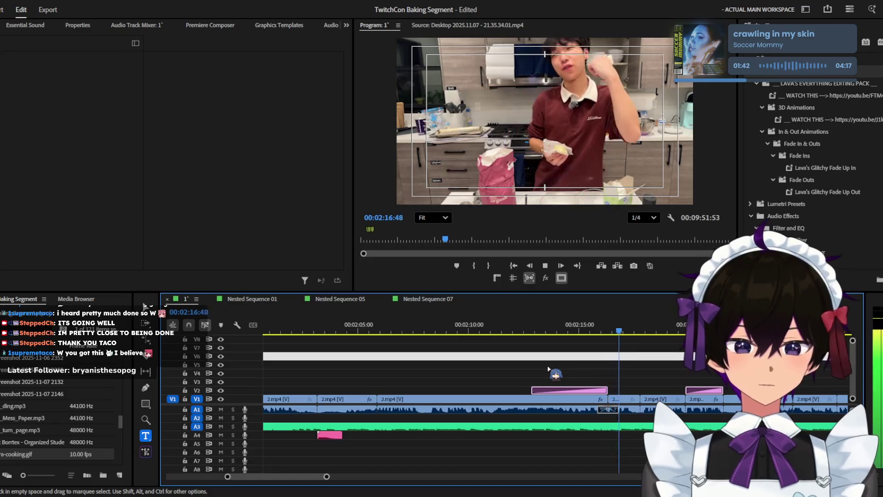
pyautogui.scroll(-1, 594, 364)
pyautogui.scroll(-1, 594, 364)
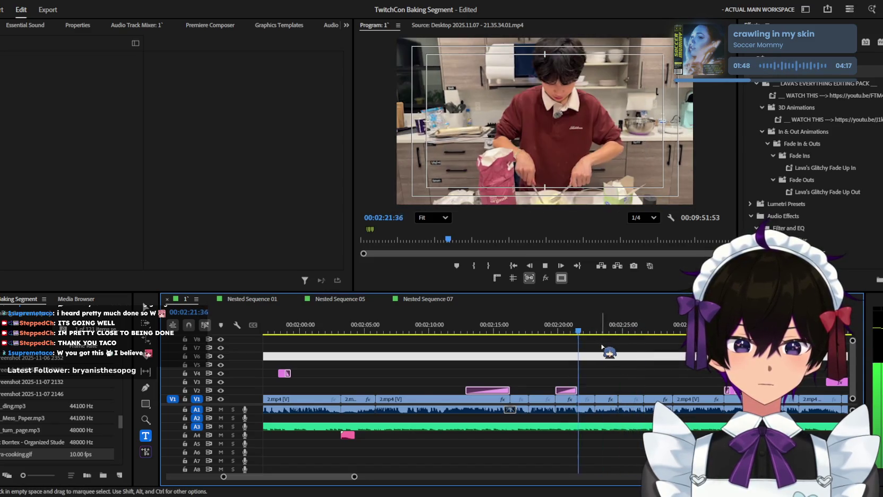
pyautogui.scroll(-2, 605, 349)
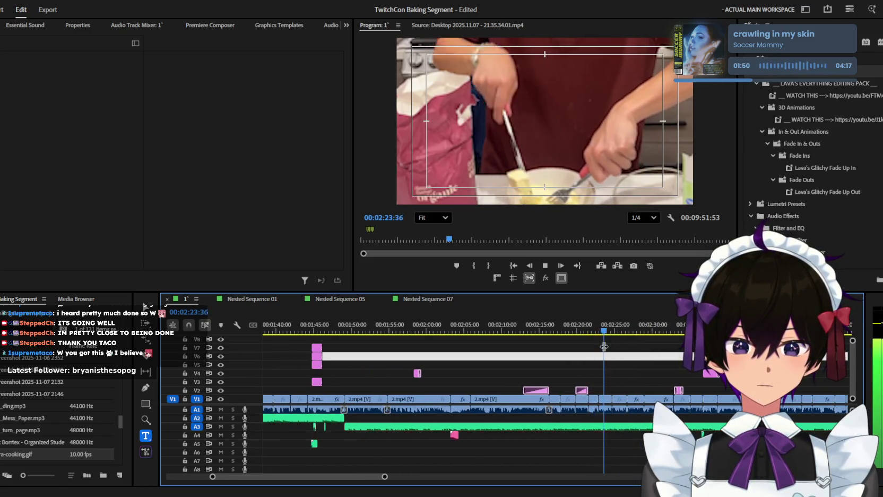
pyautogui.scroll(-3, 605, 348)
# Step: Jump to the sequence end and copy the pink 'it's like a' caption on V2
pyautogui.click(786, 325)
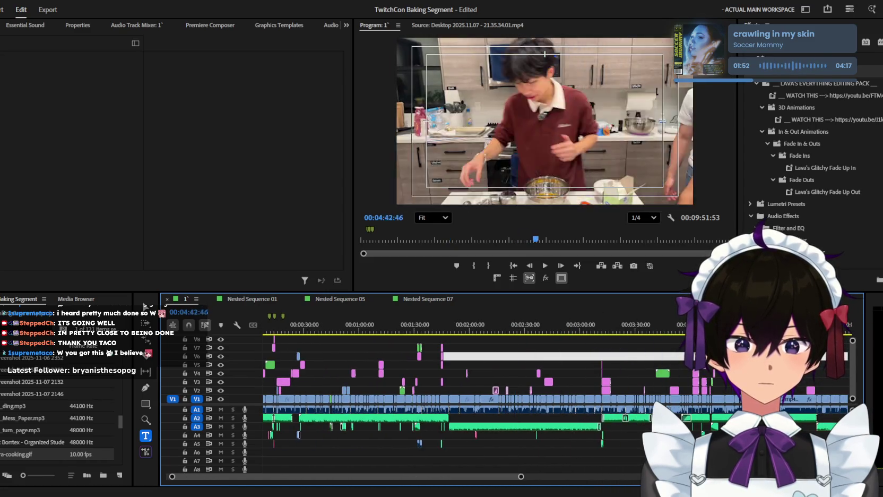
pyautogui.moveTo(786, 325); pyautogui.dragTo(866, 344)
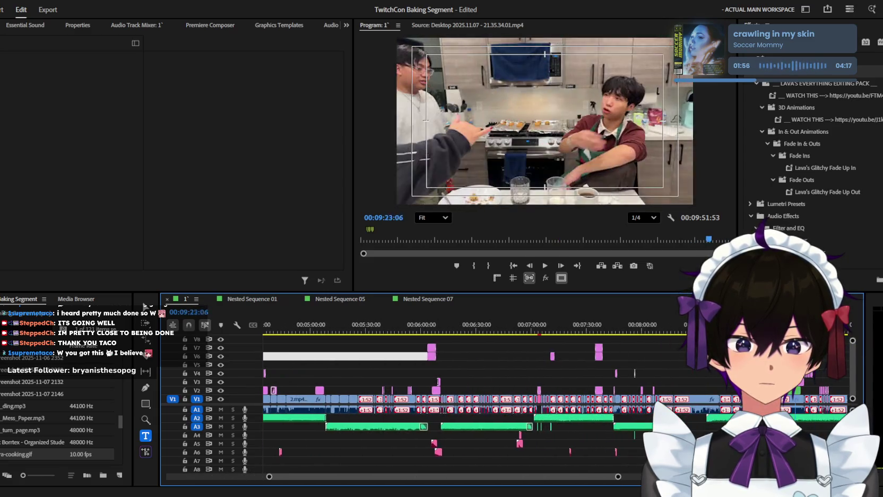
pyautogui.moveTo(866, 345); pyautogui.dragTo(665, 345)
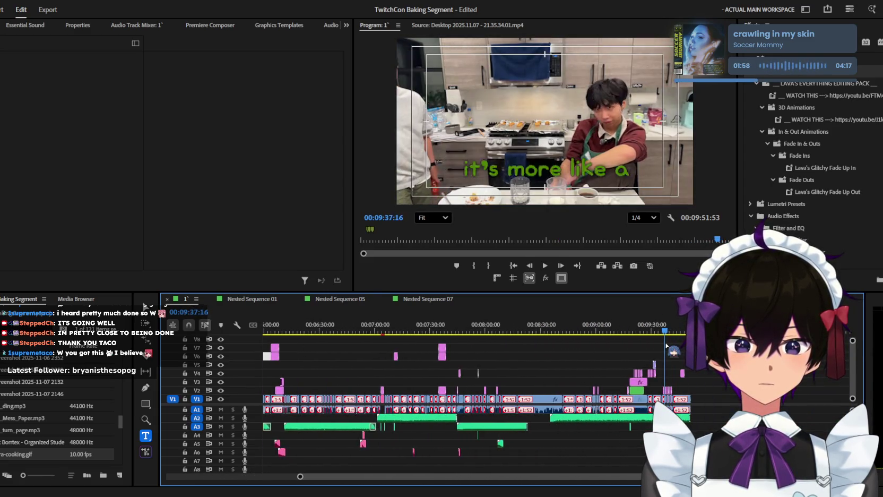
pyautogui.press('=')
pyautogui.press('=')
pyautogui.press('=')
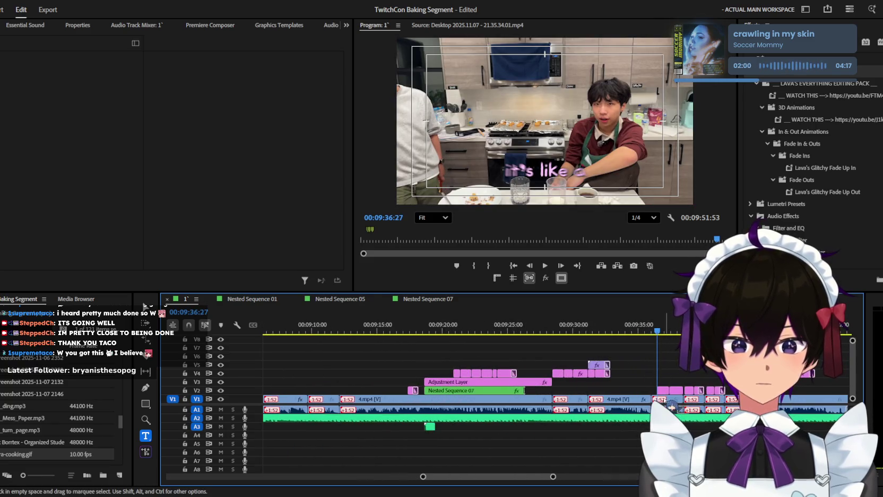
pyautogui.click(662, 390)
pyautogui.press('-')
# Step: Scrub back to the bowl-mixing shot around 2:23 and paste the caption there
pyautogui.moveTo(509, 476); pyautogui.dragTo(313, 476)
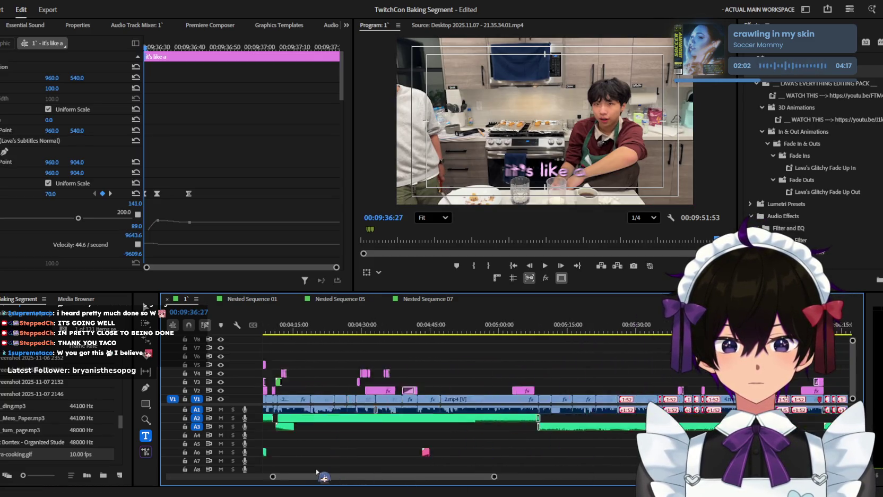
pyautogui.press('-')
pyautogui.press('-')
pyautogui.press('-')
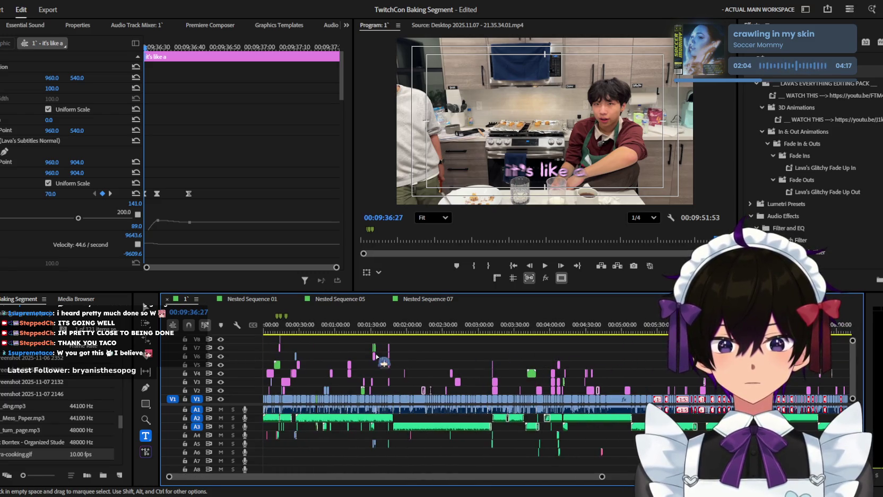
pyautogui.click(382, 330)
pyautogui.moveTo(390, 334); pyautogui.dragTo(467, 326)
pyautogui.press('=')
pyautogui.press('=')
pyautogui.press('=')
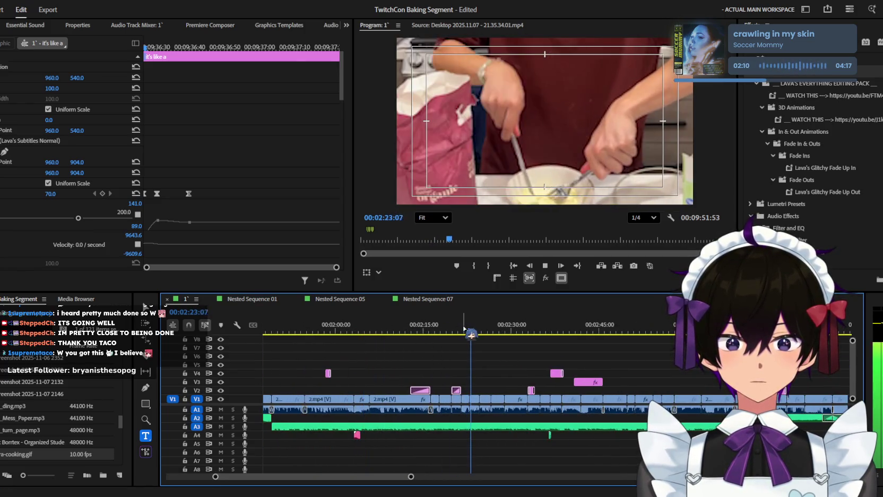
pyautogui.click(464, 327)
pyautogui.press('=')
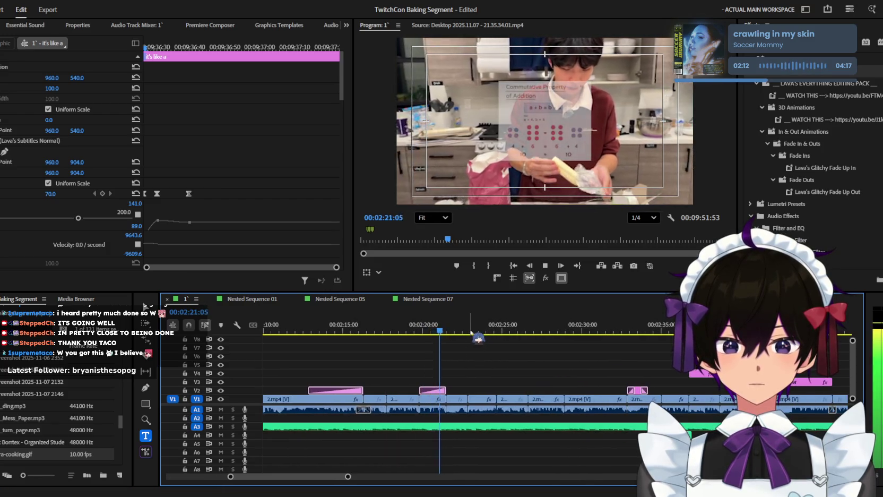
pyautogui.press('=')
pyautogui.press('=')
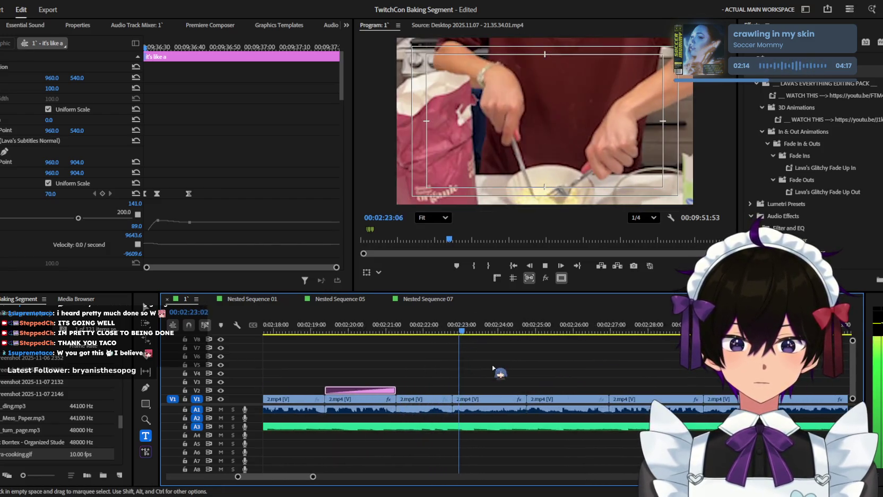
pyautogui.hotkey('ctrl', 'v')
# Step: Shorten the pasted caption, reword it to 'what is my', and move it to the playhead
pyautogui.hotkey('ctrl', 'z')
pyautogui.press('space')
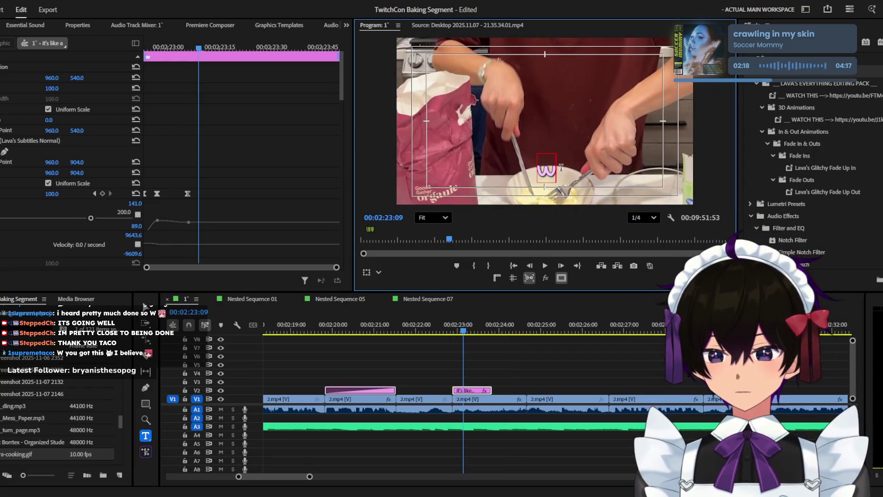
pyautogui.write('hat is my')
pyautogui.click(476, 385)
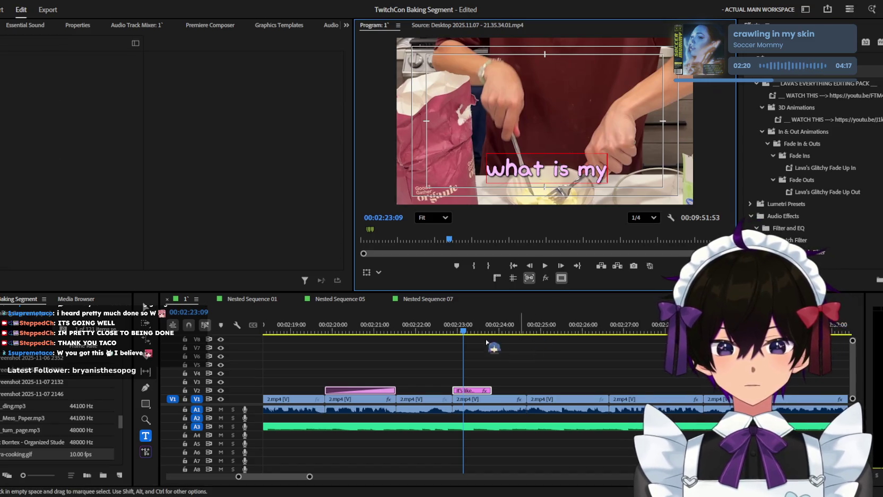
pyautogui.press('=')
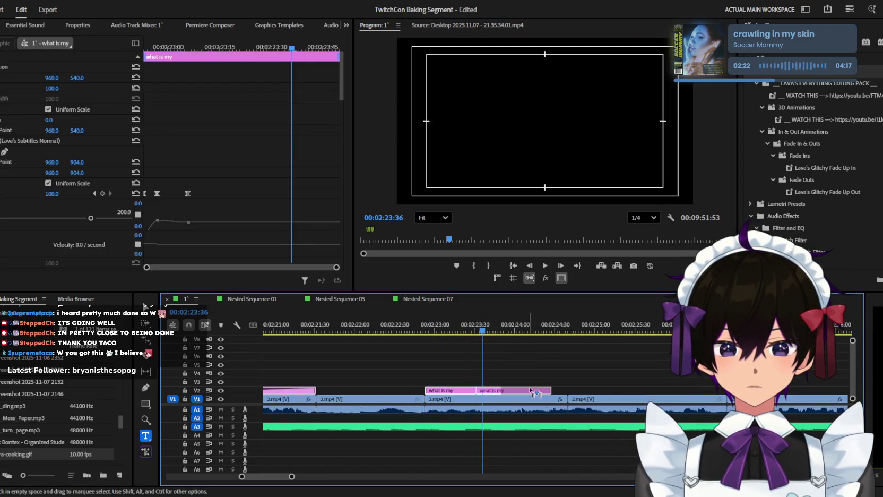
pyautogui.moveTo(484, 394); pyautogui.dragTo(545, 396)
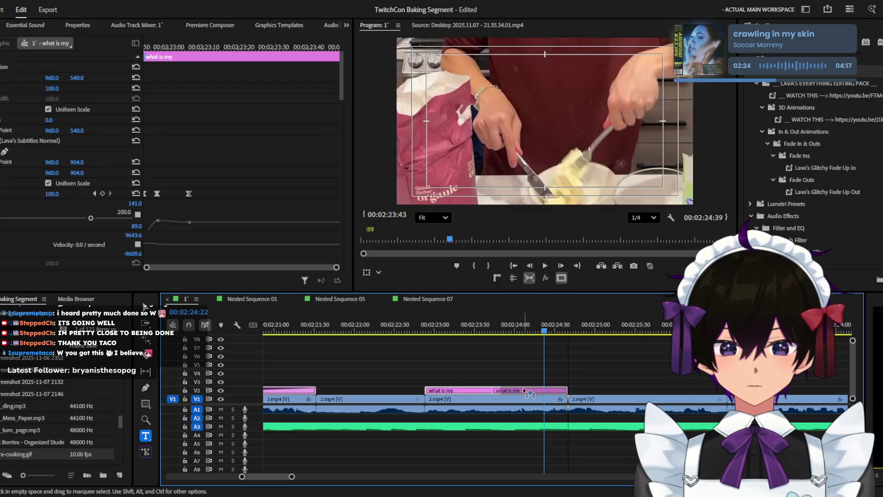
# Step: Slide the 'streamer doin' caption left to follow 'what is my' and check the timing
pyautogui.click(474, 332)
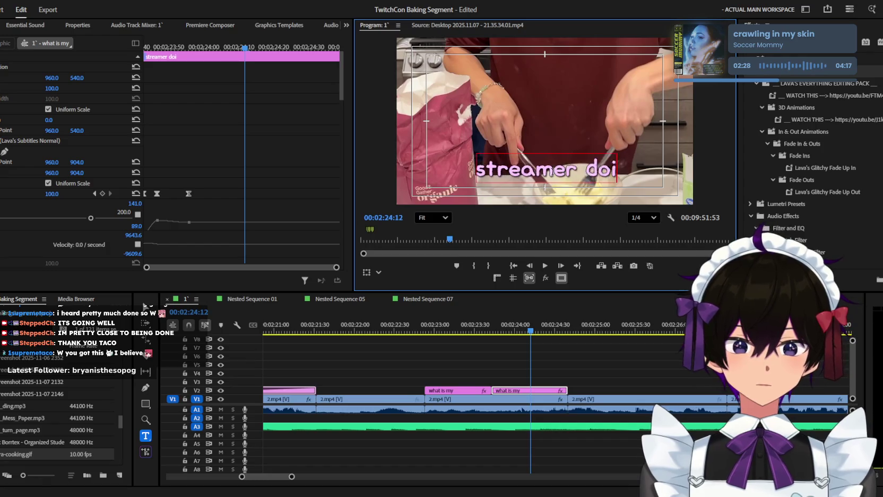
pyautogui.moveTo(466, 326); pyautogui.dragTo(405, 333)
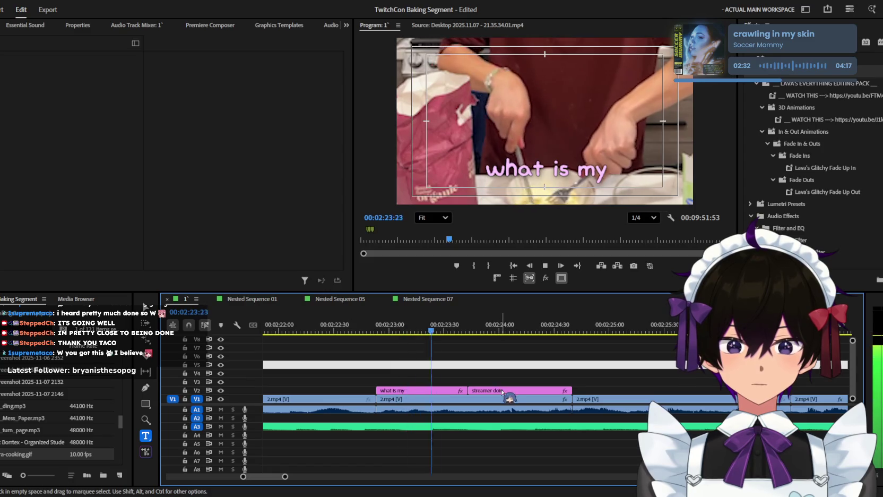
pyautogui.moveTo(507, 391); pyautogui.dragTo(484, 391)
pyautogui.press('space')
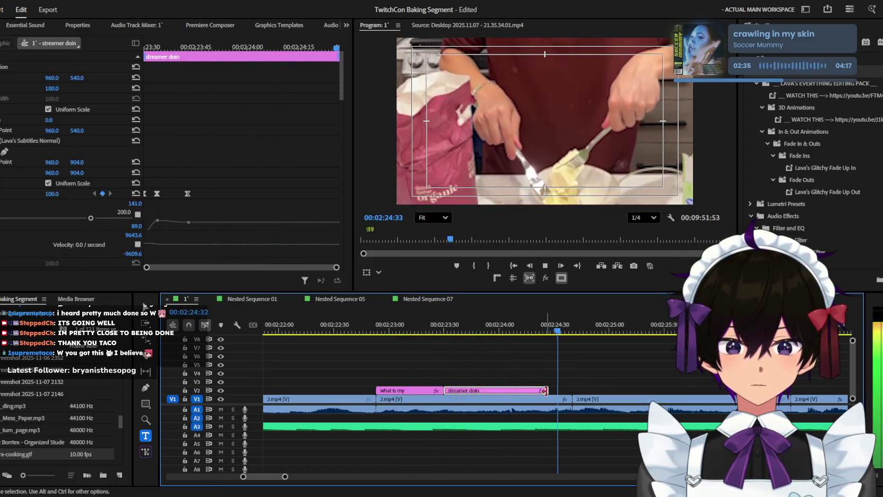
pyautogui.press('-')
pyautogui.press('-')
pyautogui.press('-')
pyautogui.press('-')
pyautogui.press('space')
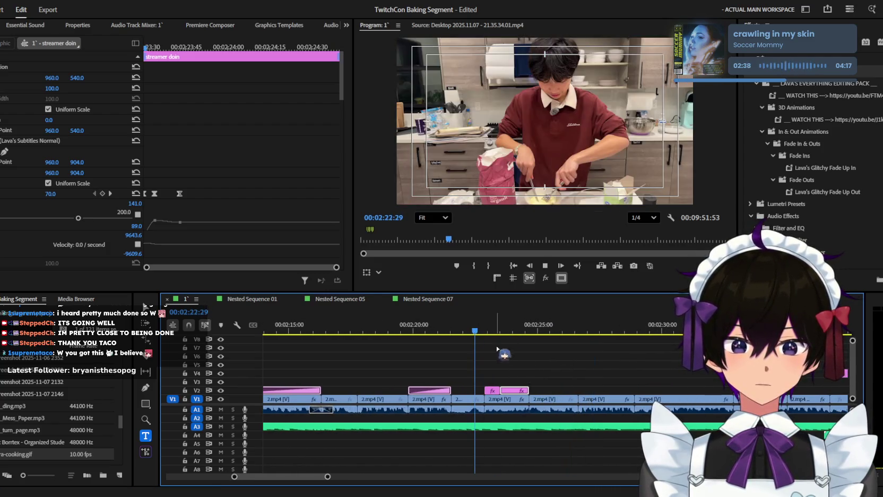
# Step: Return the playhead to 2:23:09 and select the 'what is my' caption clip
pyautogui.scroll(2, 484, 371)
pyautogui.click(469, 324)
pyautogui.click(470, 391)
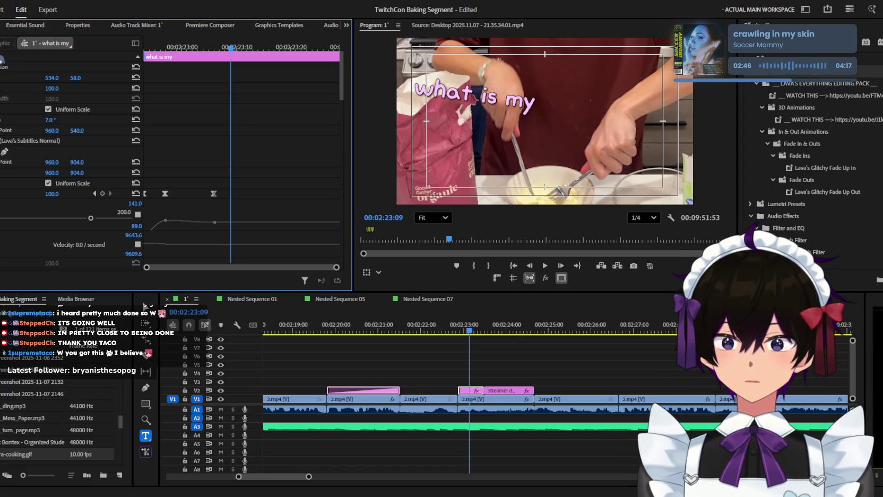
# Step: Shift the 'what is my' caption horizontally to Position X 647
pyautogui.click(510, 391)
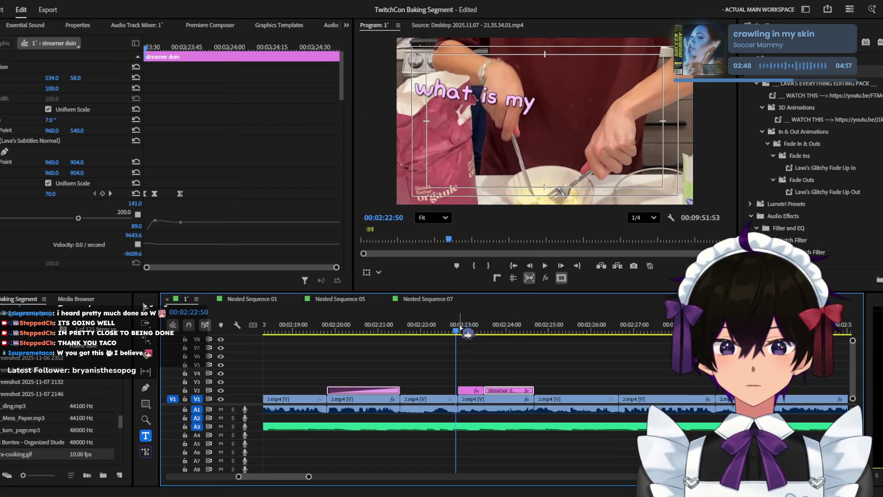
pyautogui.press('space')
pyautogui.click(528, 362)
pyautogui.press('=')
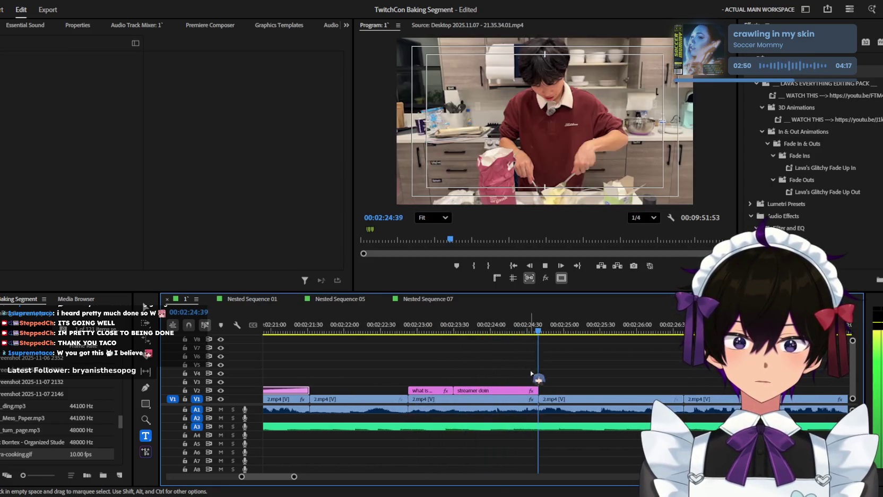
pyautogui.click(440, 327)
pyautogui.click(427, 391)
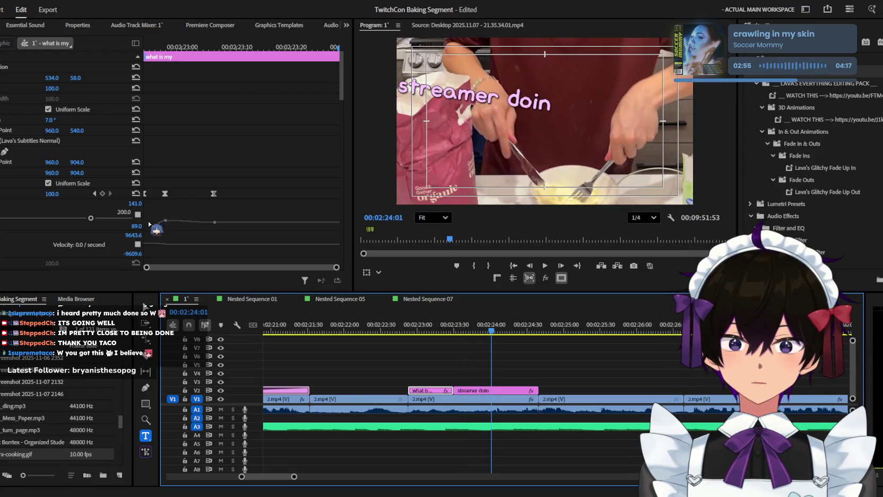
pyautogui.moveTo(48, 74); pyautogui.dragTo(49, 74)
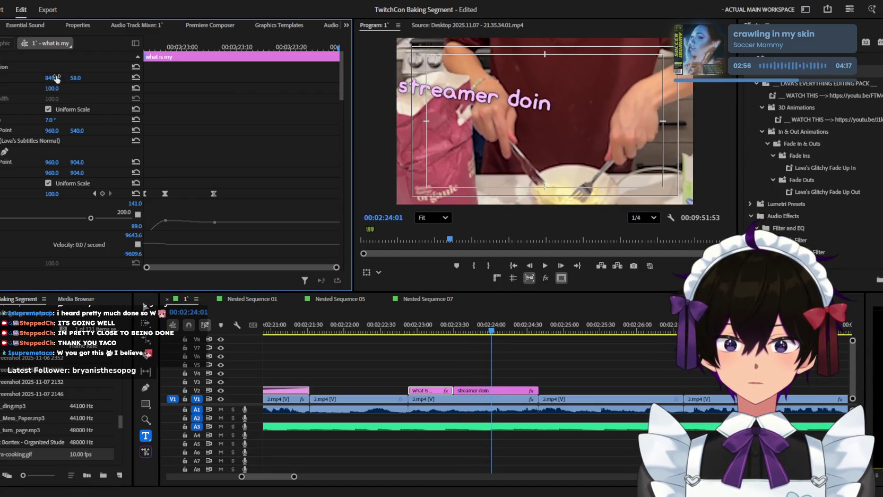
# Step: Move the 'streamer doin' caption right to Position X 792 and preview the result
pyautogui.click(489, 389)
pyautogui.moveTo(52, 81); pyautogui.dragTo(122, 80)
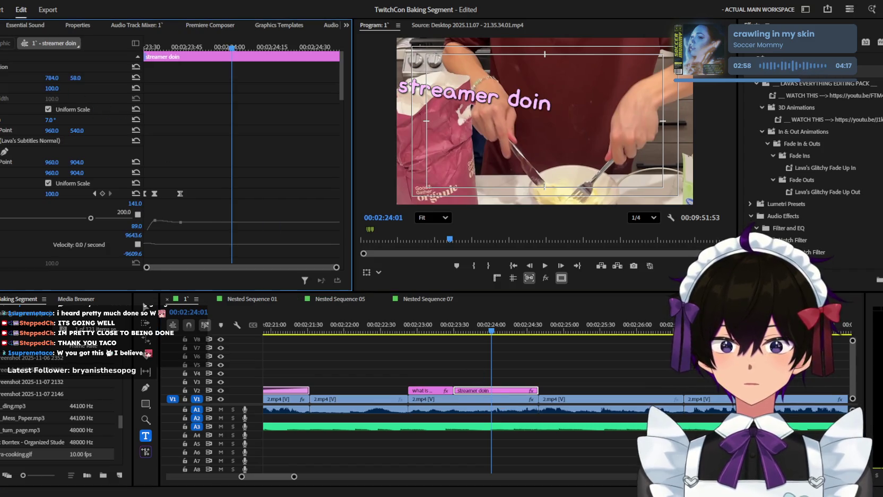
pyautogui.click(543, 386)
pyautogui.press('space')
pyautogui.press('-')
pyautogui.press('-')
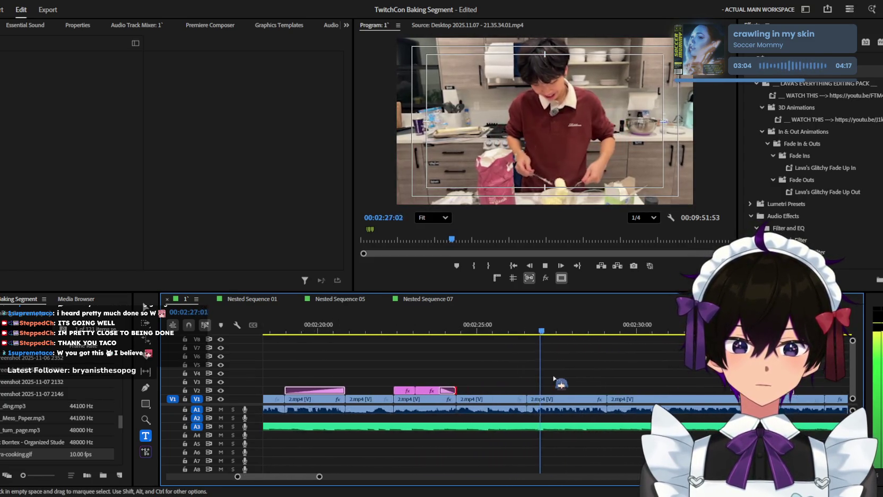
pyautogui.press('-')
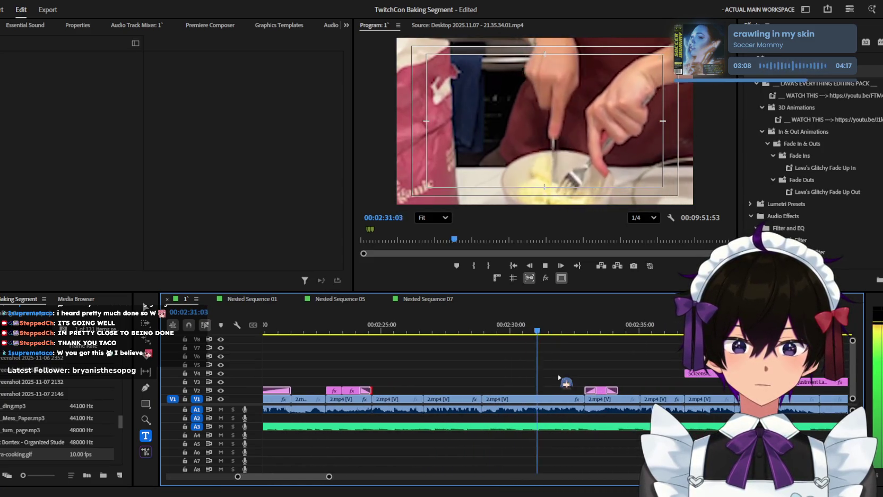
pyautogui.press('=')
pyautogui.press('-')
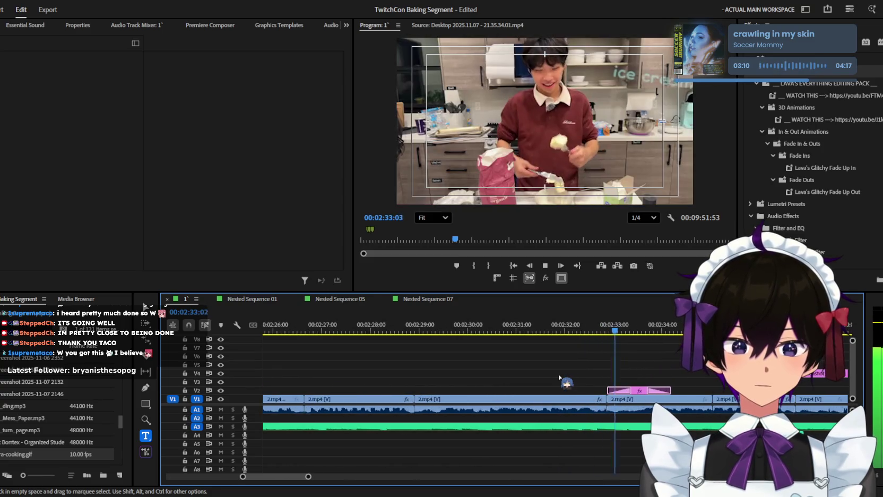
pyautogui.press('space')
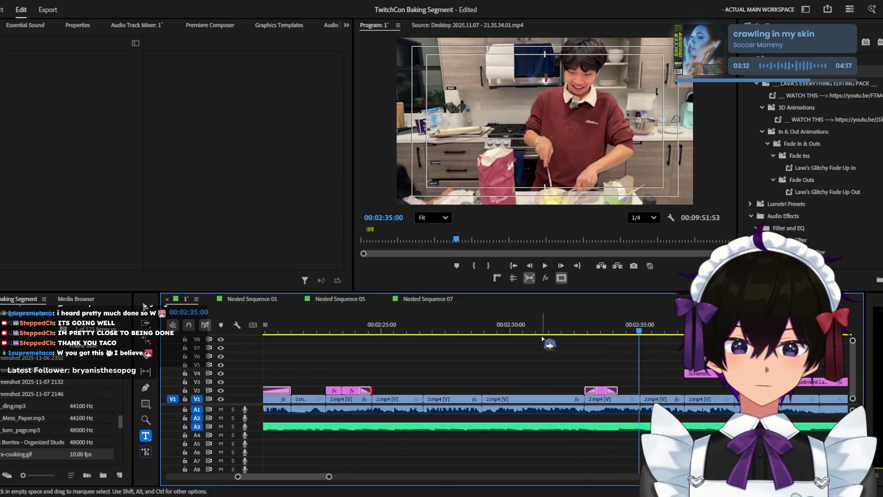
# Step: Turn on the outline stroke for the 'ice cream!' caption near 2:34
pyautogui.click(356, 333)
pyautogui.click(356, 390)
pyautogui.scroll(-5, 24, 207)
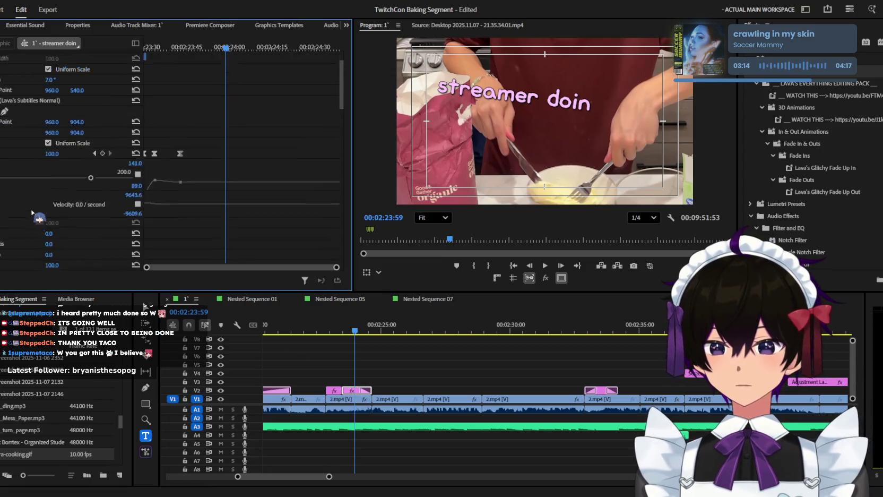
pyautogui.scroll(-3, 24, 207)
pyautogui.scroll(-2, 24, 207)
pyautogui.scroll(-1, 23, 207)
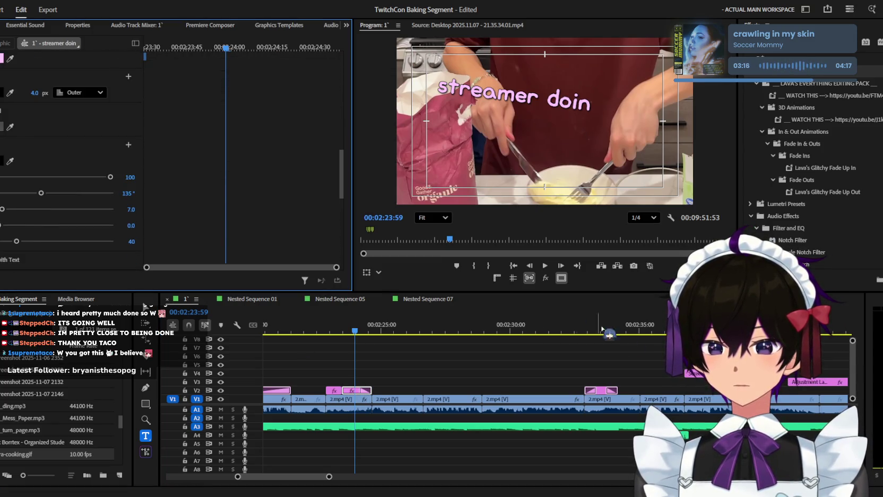
pyautogui.click(616, 332)
pyautogui.click(600, 367)
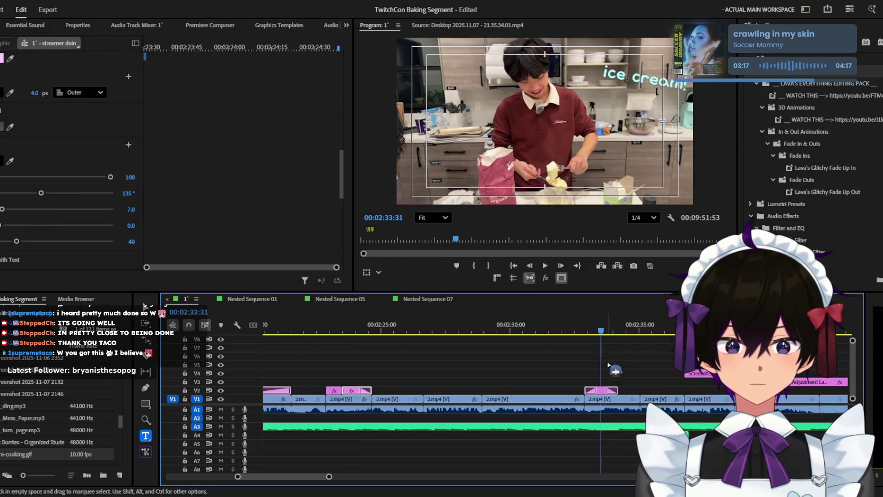
pyautogui.click(603, 391)
pyautogui.scroll(5, 69, 159)
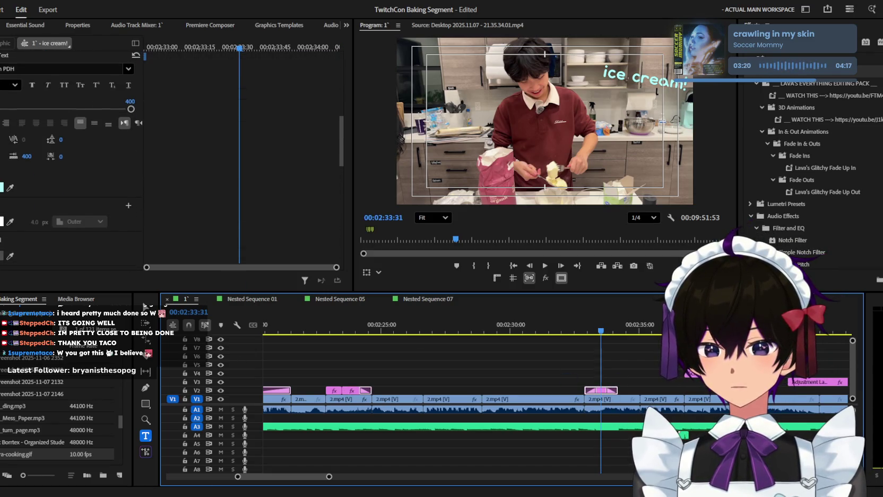
pyautogui.click(1, 221)
pyautogui.scroll(-2, 1, 231)
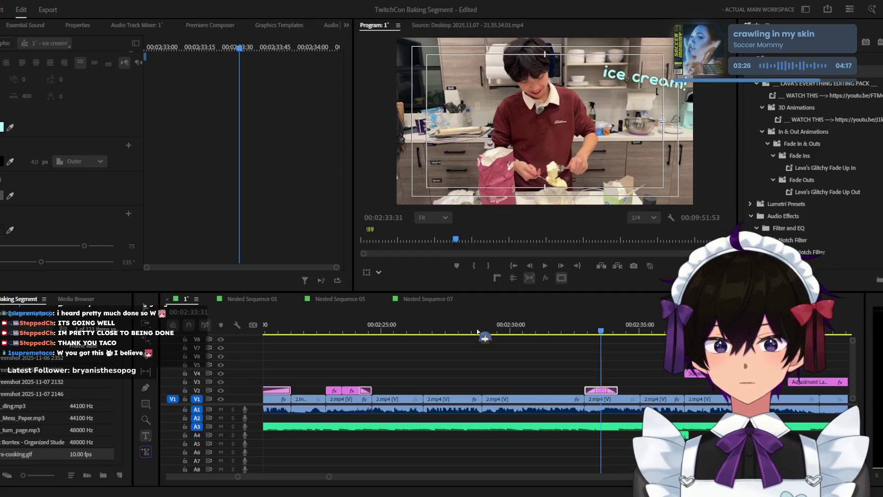
pyautogui.click(616, 345)
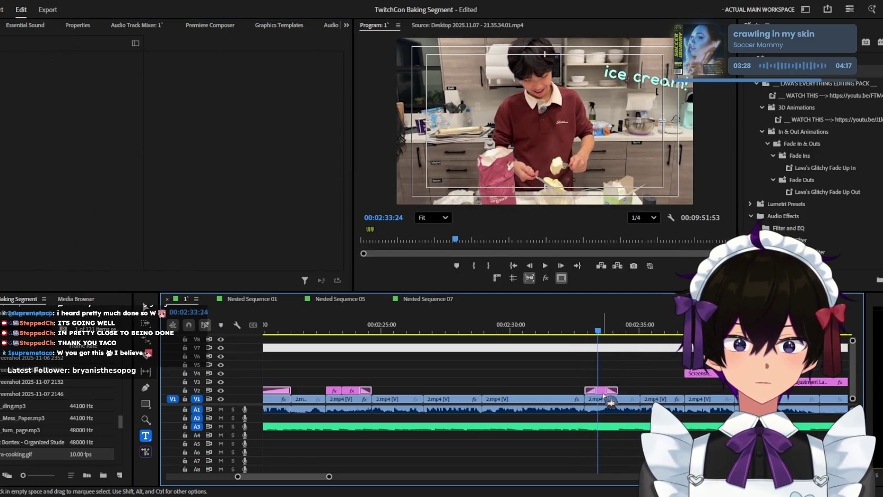
pyautogui.scroll(-3, 609, 393)
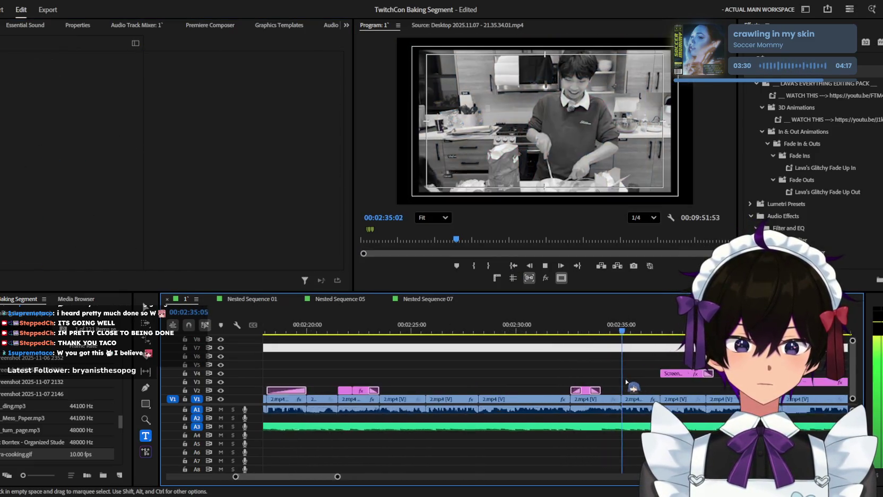
pyautogui.scroll(2, 626, 381)
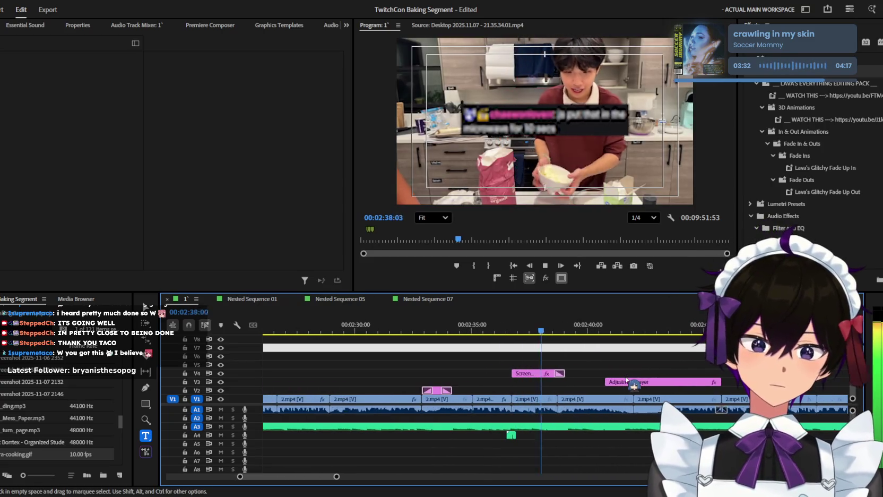
pyautogui.scroll(-2, 627, 378)
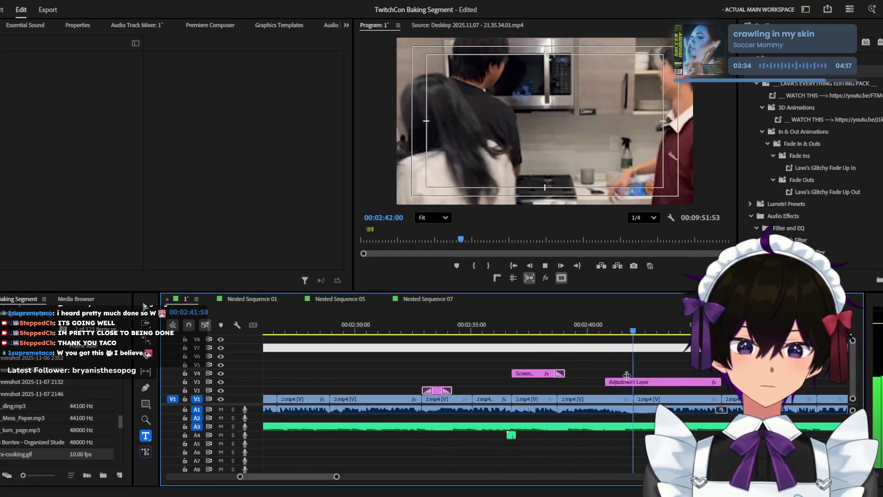
pyautogui.scroll(-1, 627, 377)
pyautogui.scroll(-1, 627, 378)
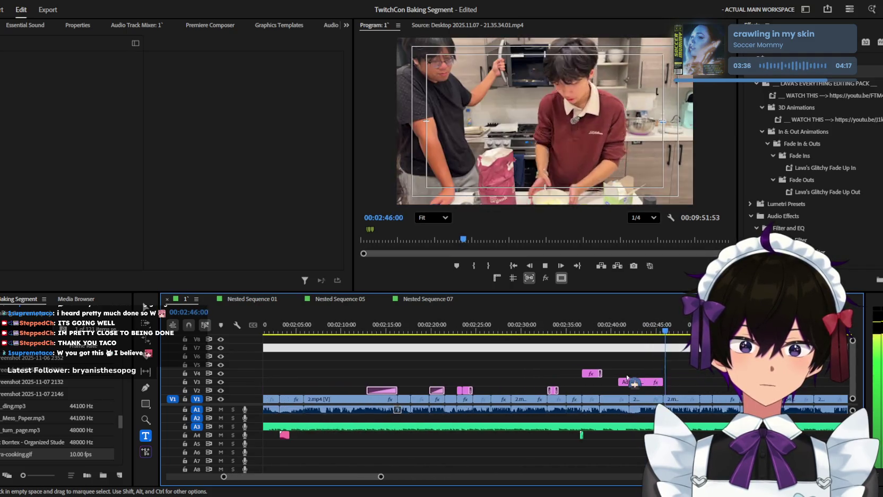
pyautogui.scroll(-1, 626, 378)
pyautogui.scroll(1, 627, 378)
pyautogui.scroll(1, 627, 378)
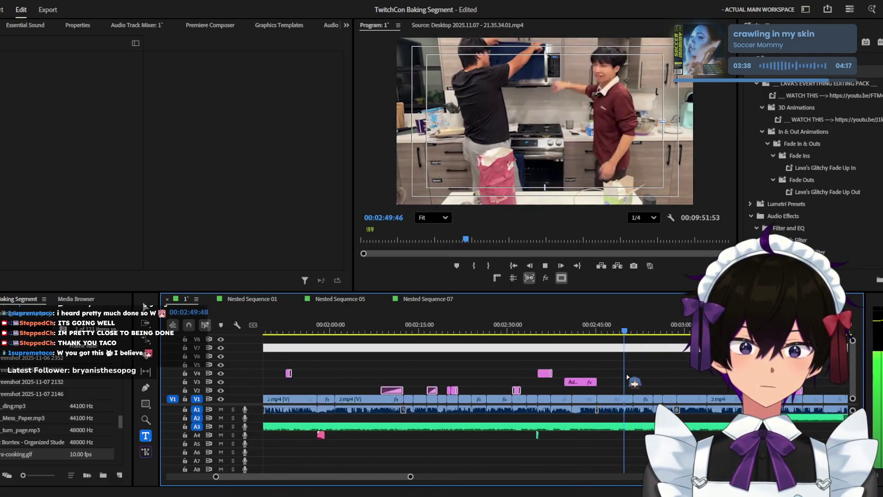
pyautogui.scroll(1, 627, 378)
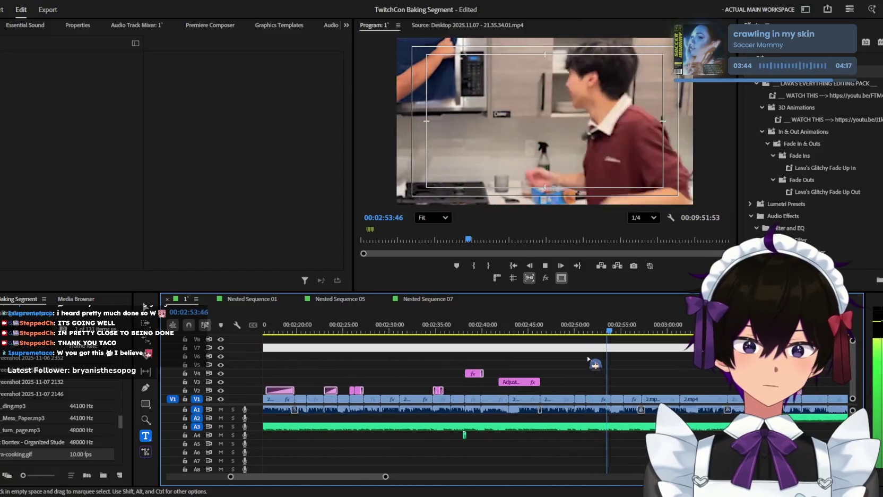
pyautogui.scroll(-2, 586, 356)
pyautogui.scroll(-2, 586, 355)
pyautogui.scroll(-1, 586, 355)
pyautogui.scroll(2, 588, 360)
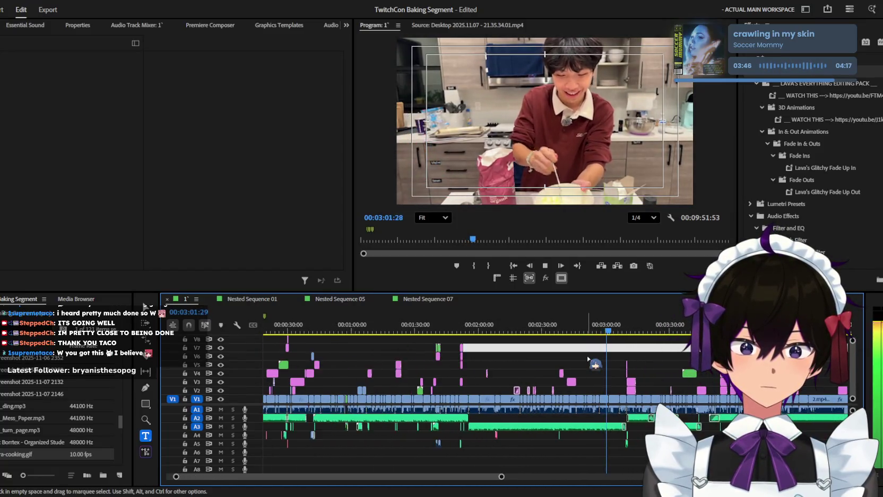
pyautogui.scroll(1, 588, 360)
pyautogui.scroll(1, 588, 360)
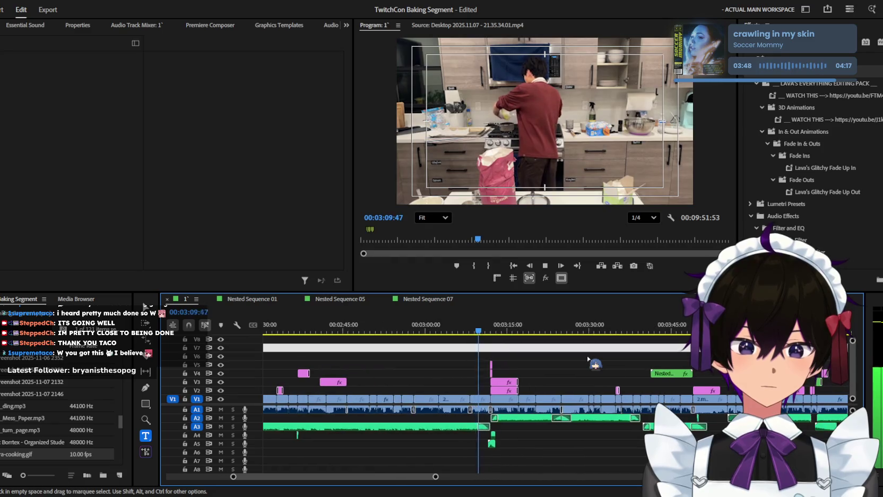
pyautogui.scroll(-1, 588, 361)
pyautogui.scroll(-1, 588, 361)
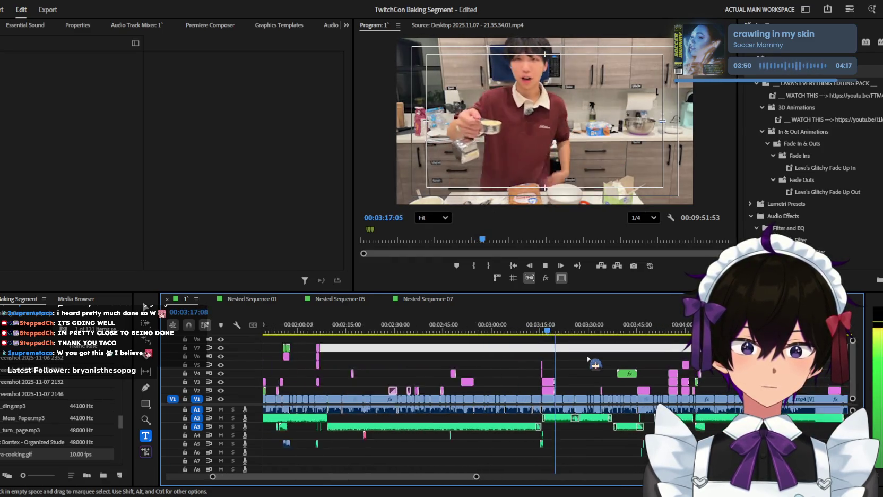
pyautogui.scroll(-1, 588, 360)
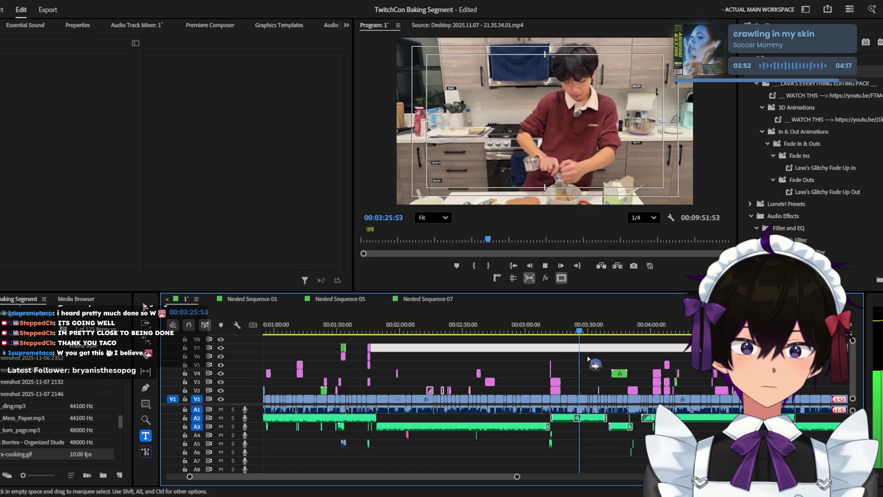
pyautogui.scroll(-1, 588, 359)
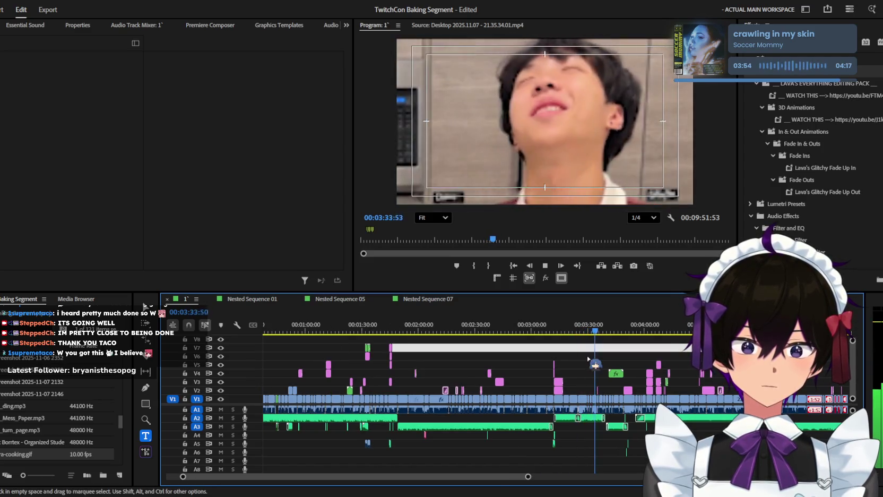
pyautogui.scroll(1, 588, 358)
pyautogui.scroll(-1, 588, 358)
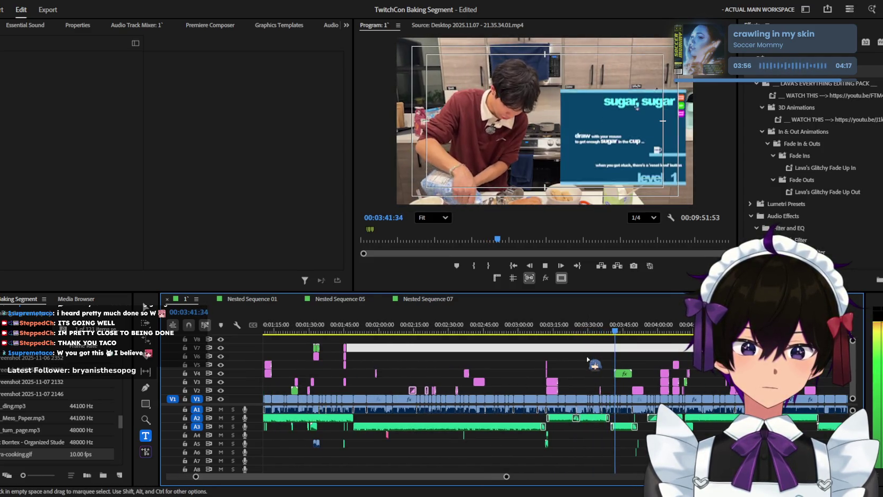
pyautogui.scroll(1, 587, 359)
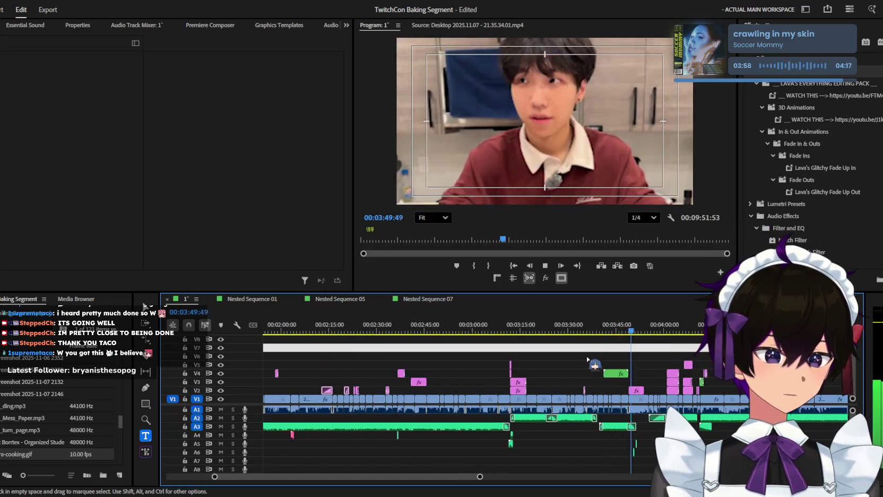
pyautogui.scroll(2, 595, 358)
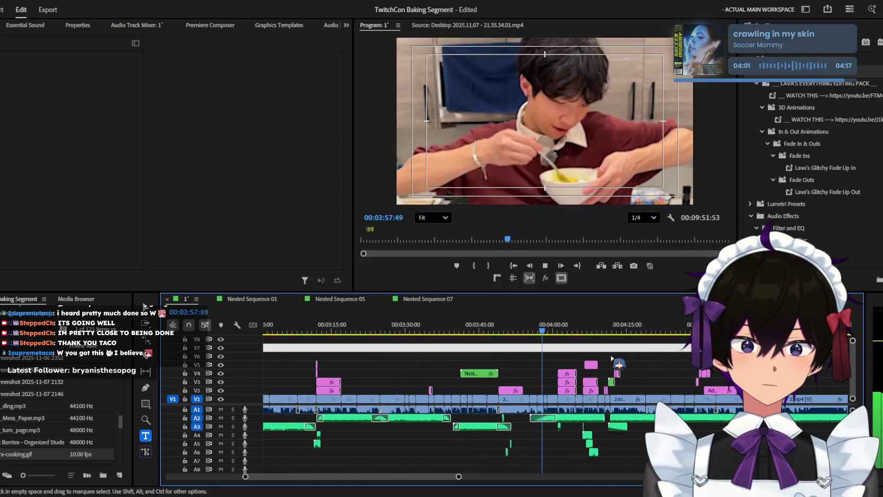
pyautogui.scroll(-1, 612, 359)
pyautogui.scroll(-1, 612, 360)
pyautogui.scroll(-1, 612, 359)
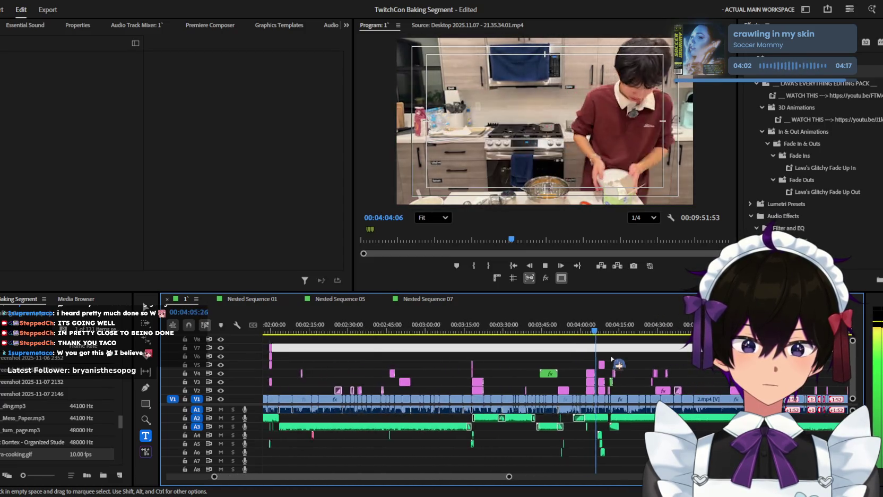
pyautogui.scroll(-1, 612, 359)
pyautogui.scroll(1, 612, 359)
pyautogui.scroll(1, 610, 359)
pyautogui.scroll(1, 609, 359)
pyautogui.scroll(1, 607, 360)
pyautogui.scroll(1, 606, 358)
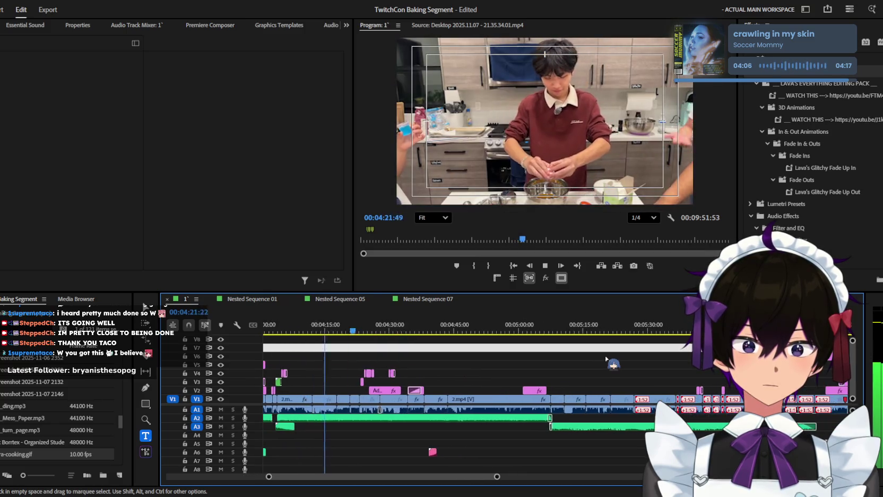
pyautogui.scroll(1, 607, 359)
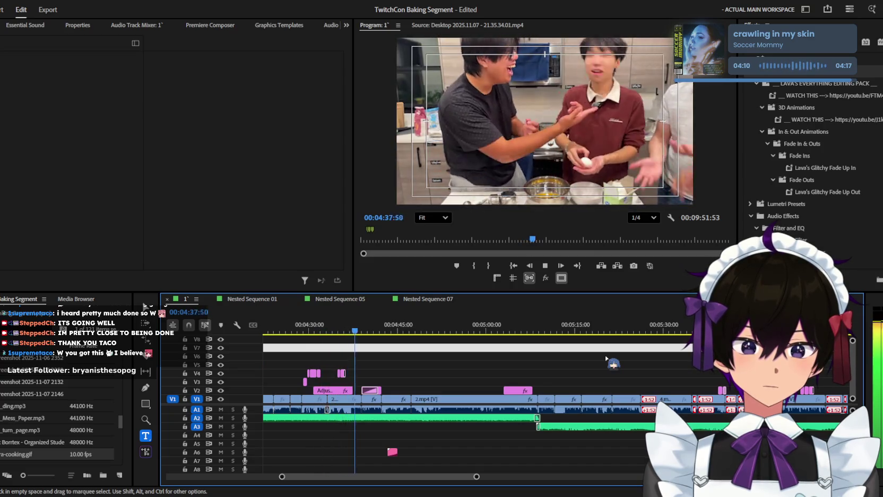
pyautogui.scroll(-1, 606, 359)
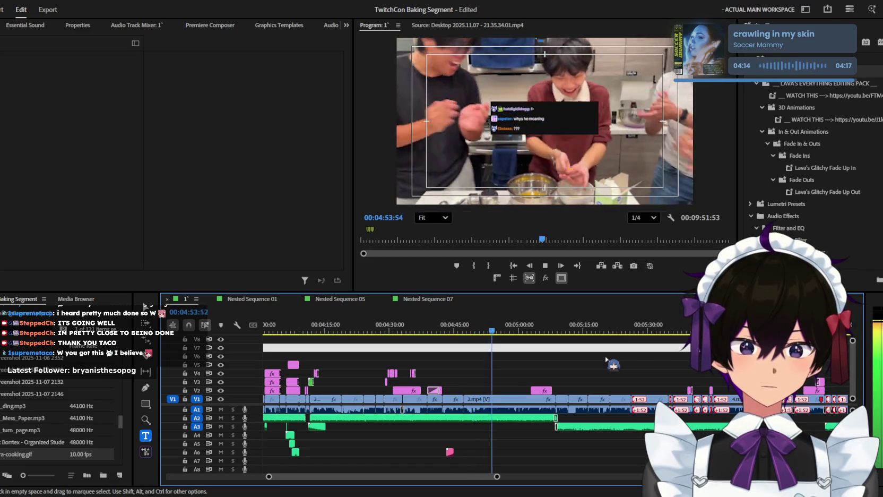
pyautogui.moveTo(574, 367); pyautogui.dragTo(495, 342)
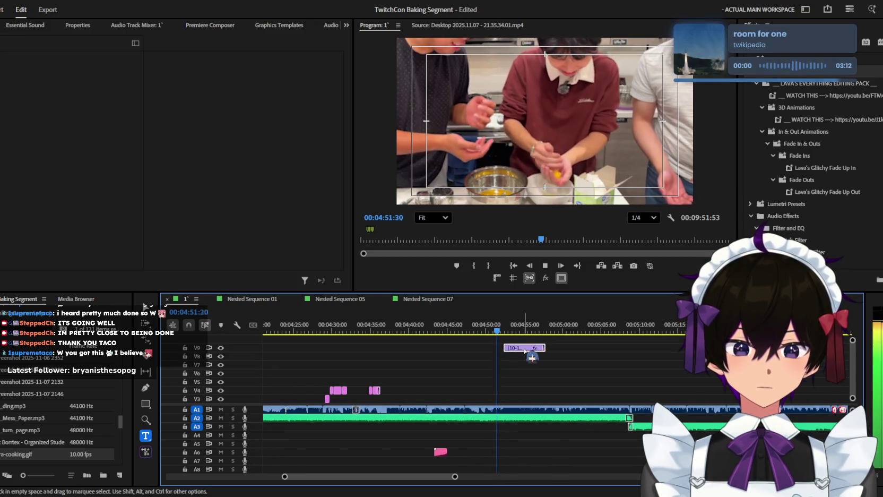
pyautogui.scroll(3, 532, 356)
pyautogui.scroll(1, 533, 357)
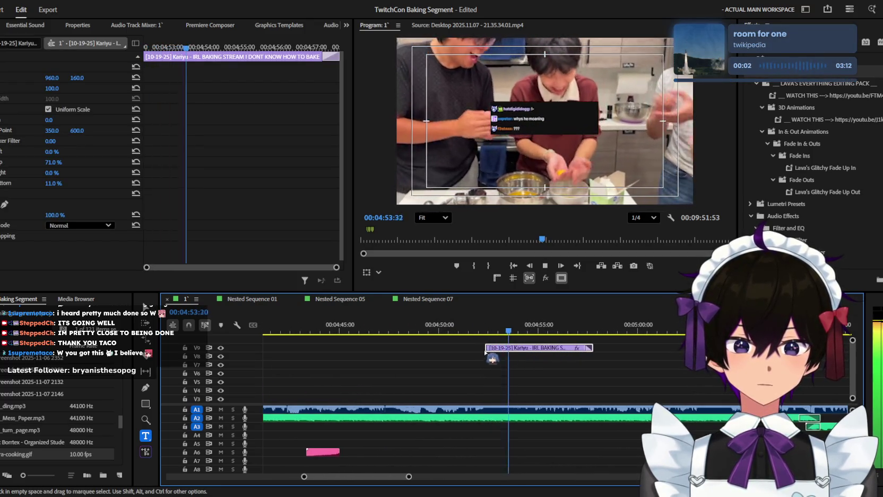
pyautogui.click(491, 327)
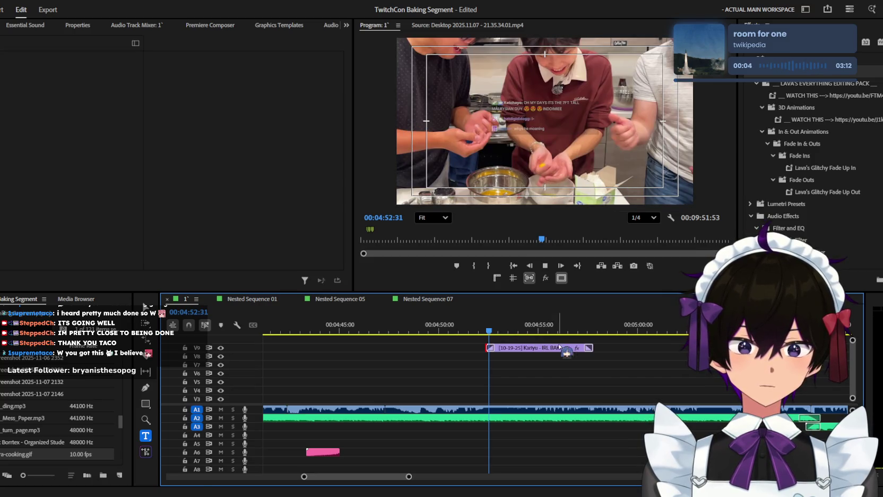
pyautogui.scroll(-1, 648, 361)
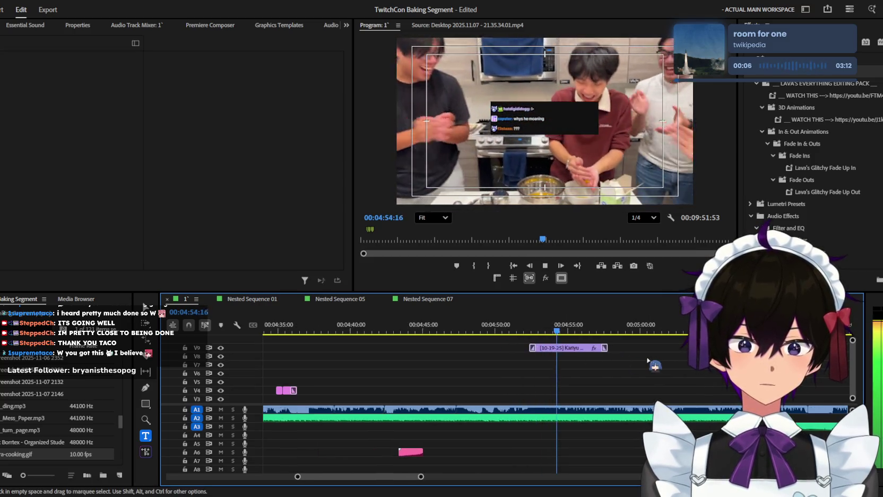
pyautogui.scroll(-1, 648, 360)
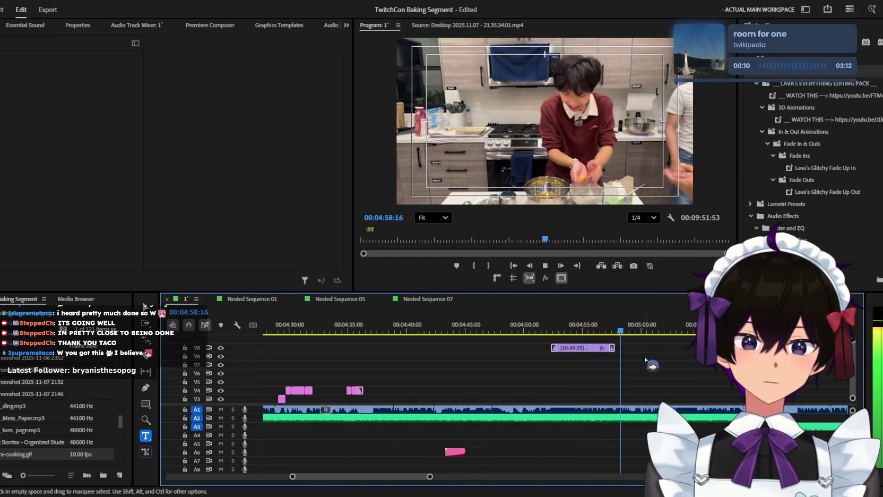
pyautogui.scroll(-1, 646, 359)
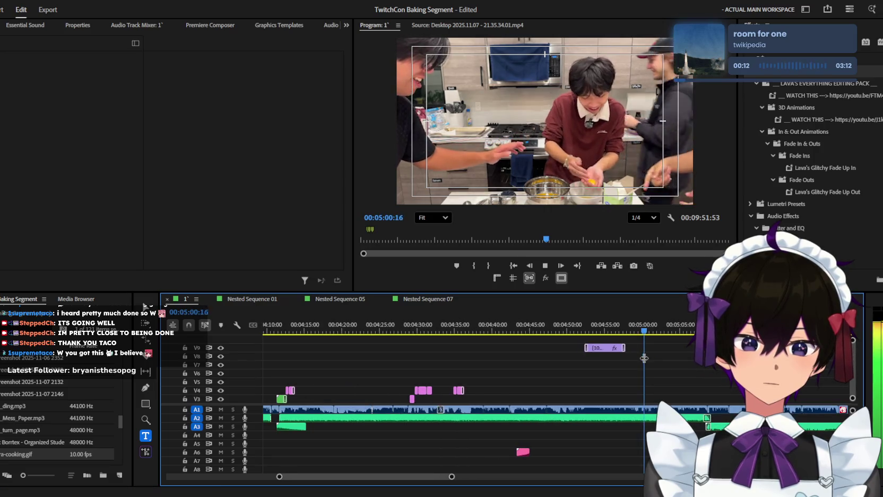
pyautogui.scroll(-1, 644, 361)
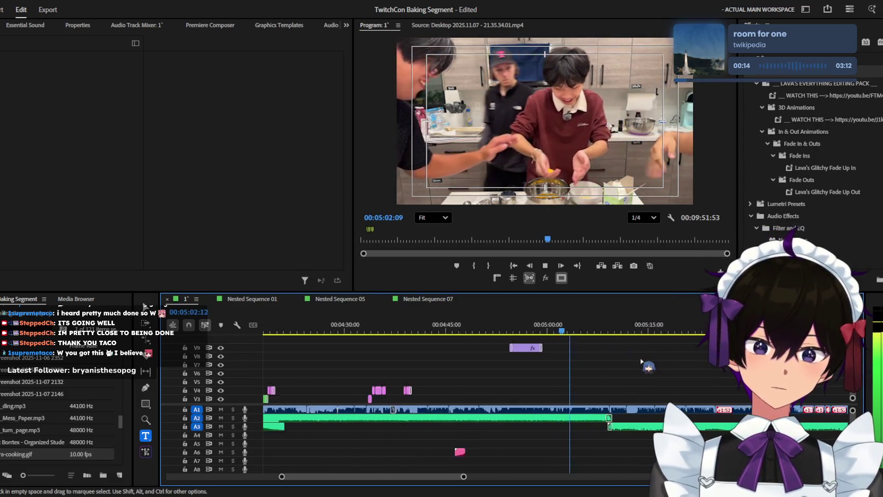
pyautogui.scroll(-1, 643, 362)
pyautogui.scroll(-1, 642, 361)
pyautogui.scroll(-1, 641, 362)
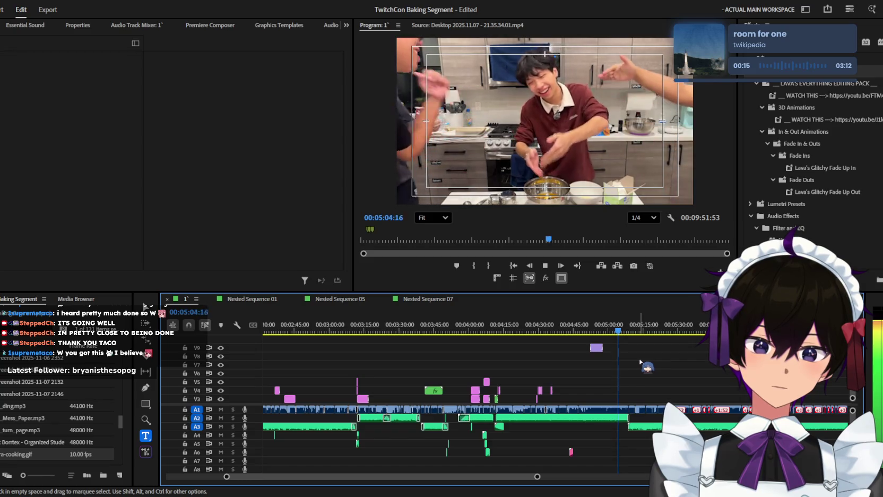
pyautogui.scroll(2, 641, 363)
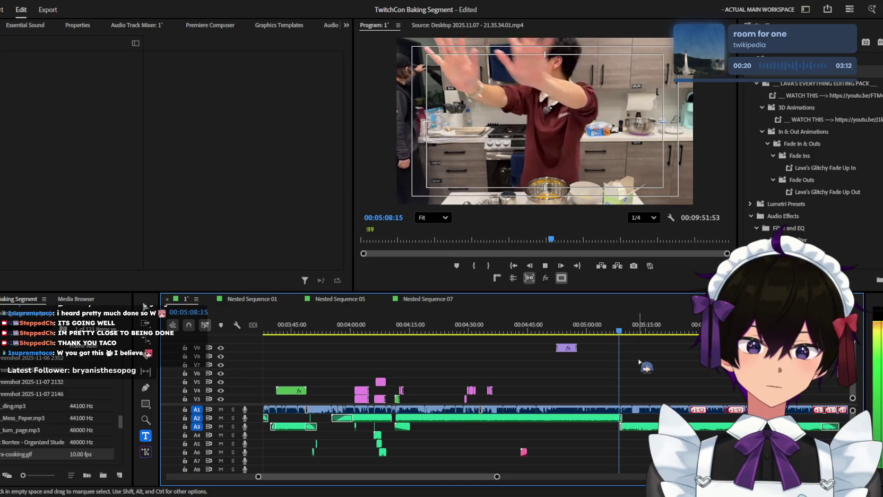
pyautogui.scroll(-1, 640, 362)
pyautogui.scroll(-1, 639, 362)
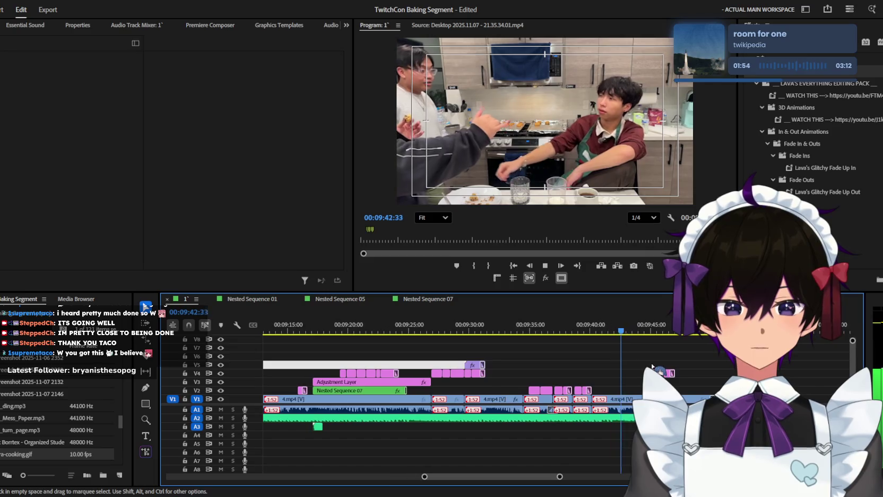
# Step: Scrub back from the sequence end, play in reverse, then return to the very start
pyautogui.scroll(-1, 651, 366)
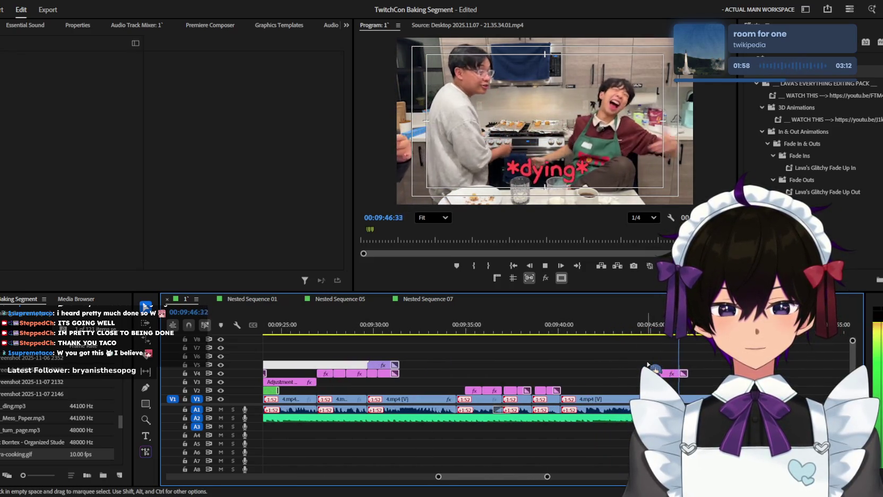
pyautogui.scroll(-1, 648, 366)
pyautogui.scroll(-1, 649, 367)
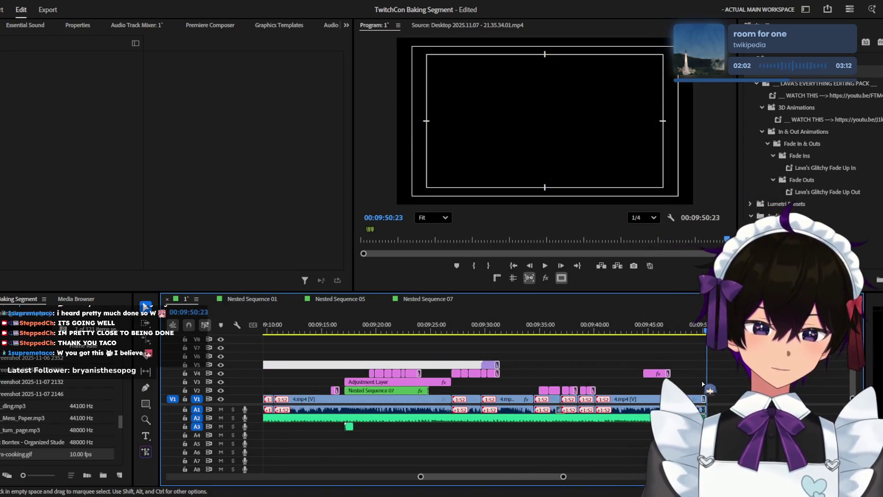
pyautogui.moveTo(690, 324); pyautogui.dragTo(287, 329)
pyautogui.scroll(-3, 287, 329)
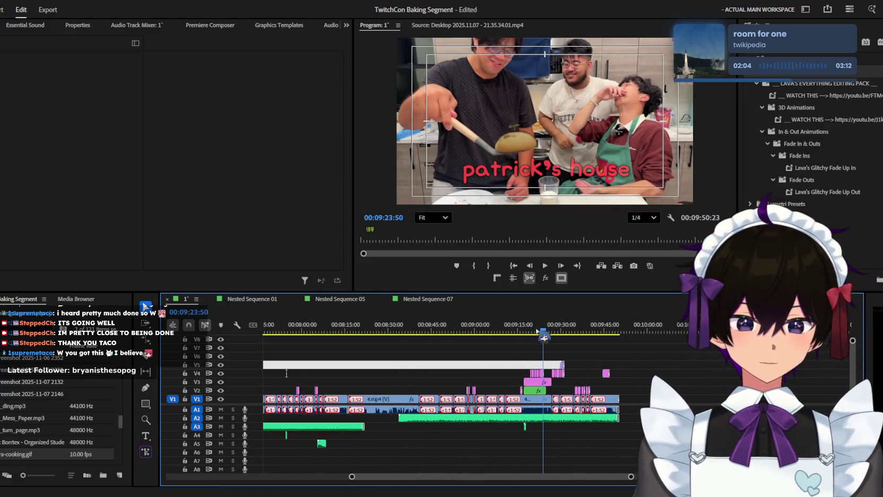
pyautogui.press('j')
pyautogui.press('j')
pyautogui.scroll(-2, 667, 340)
pyautogui.scroll(-3, 667, 340)
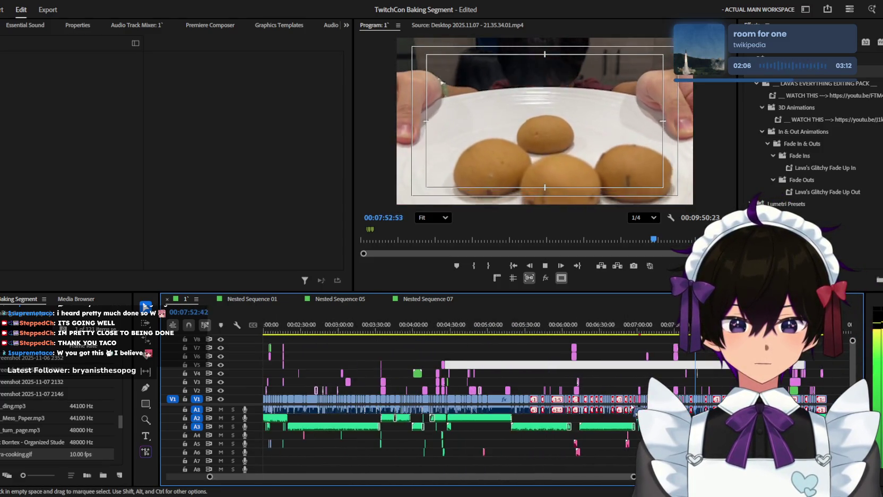
pyautogui.moveTo(667, 340); pyautogui.dragTo(448, 312)
pyautogui.press('Home')
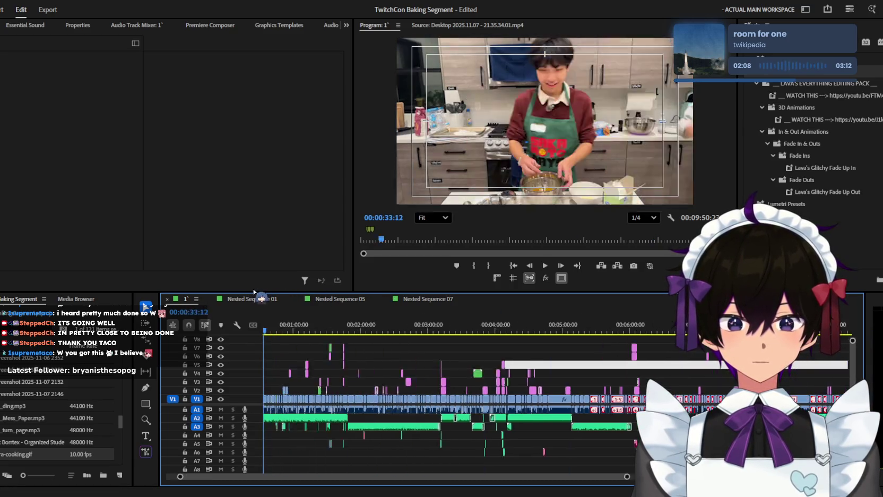
# Step: Play the edited sequence from the beginning to review it
pyautogui.press('space')
pyautogui.scroll(2, 424, 351)
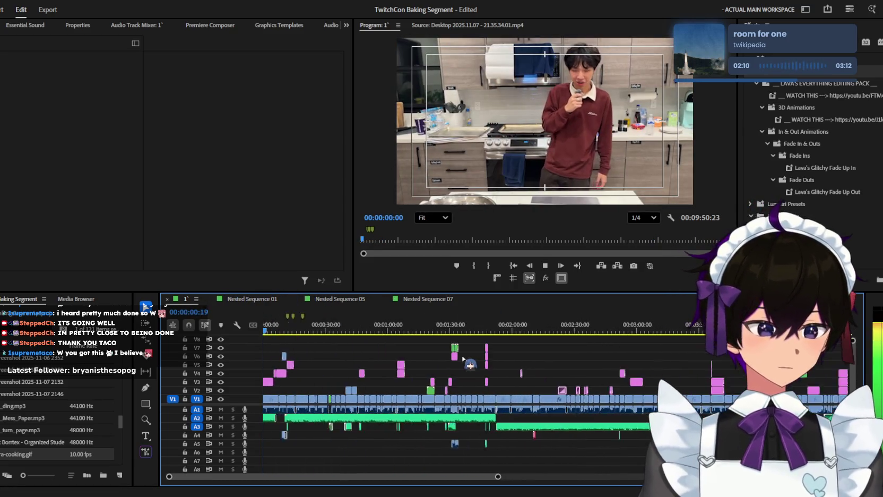
pyautogui.scroll(2, 451, 356)
pyautogui.scroll(2, 473, 363)
pyautogui.scroll(2, 478, 364)
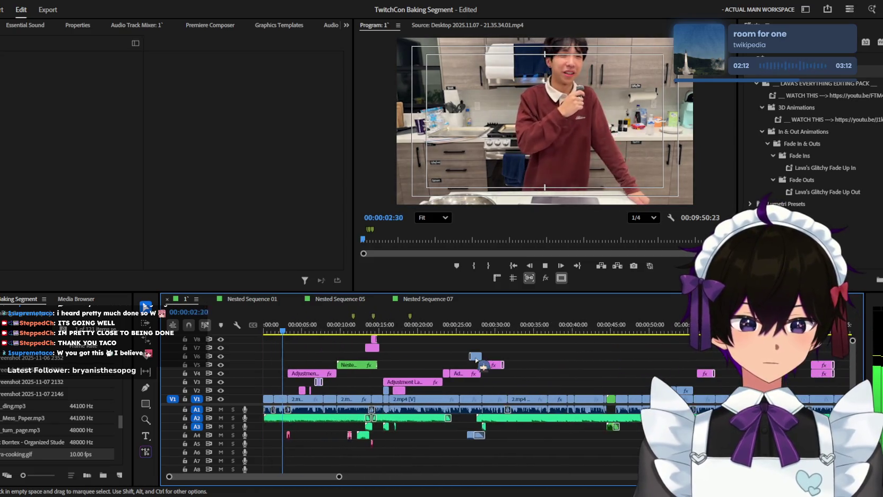
pyautogui.scroll(1, 478, 361)
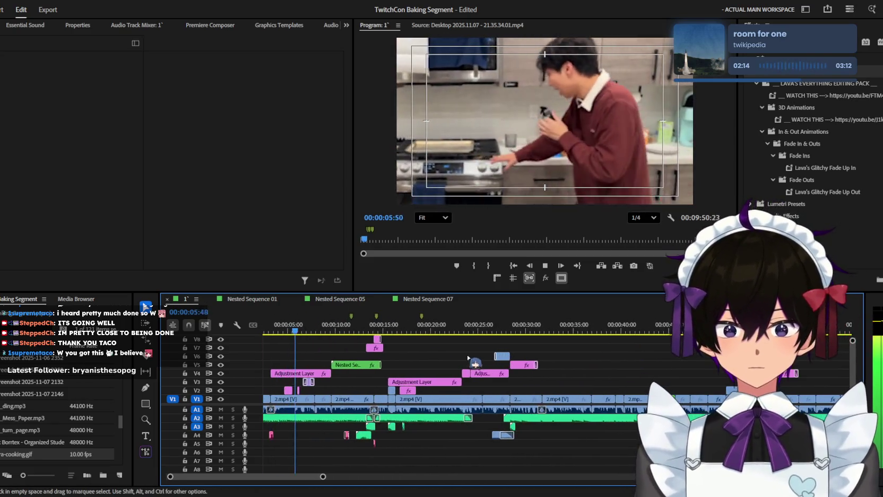
pyautogui.scroll(1, 465, 361)
pyautogui.scroll(-1, 461, 358)
pyautogui.scroll(-1, 462, 358)
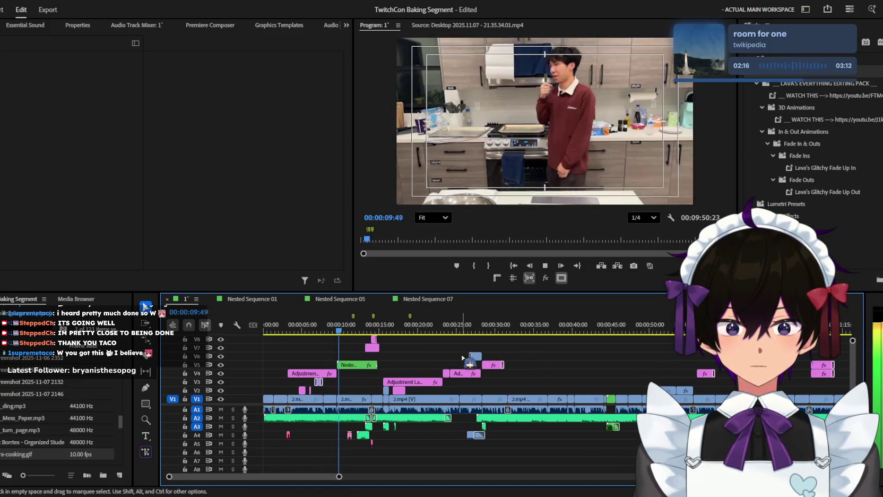
pyautogui.scroll(1, 463, 357)
pyautogui.scroll(1, 462, 357)
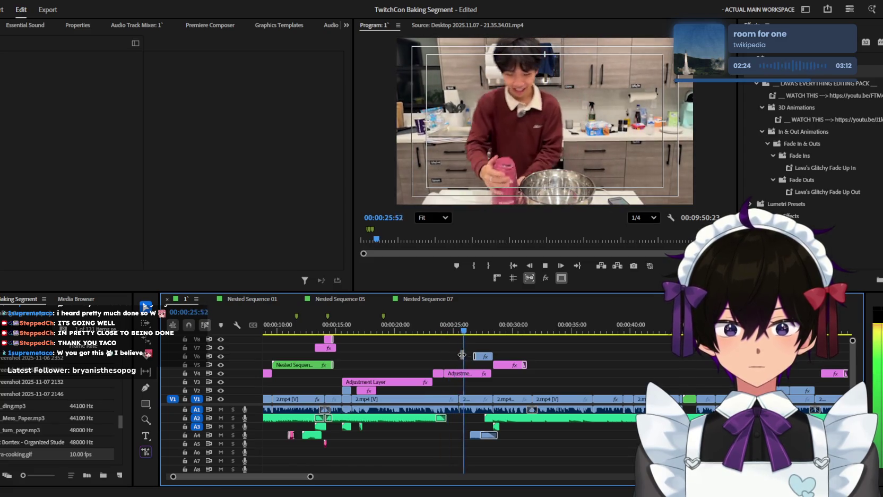
pyautogui.scroll(-2, 462, 355)
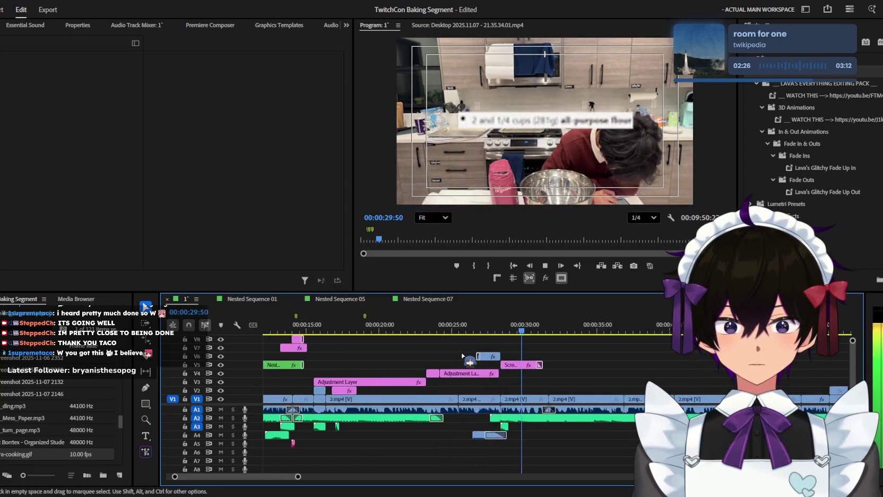
pyautogui.scroll(-2, 460, 353)
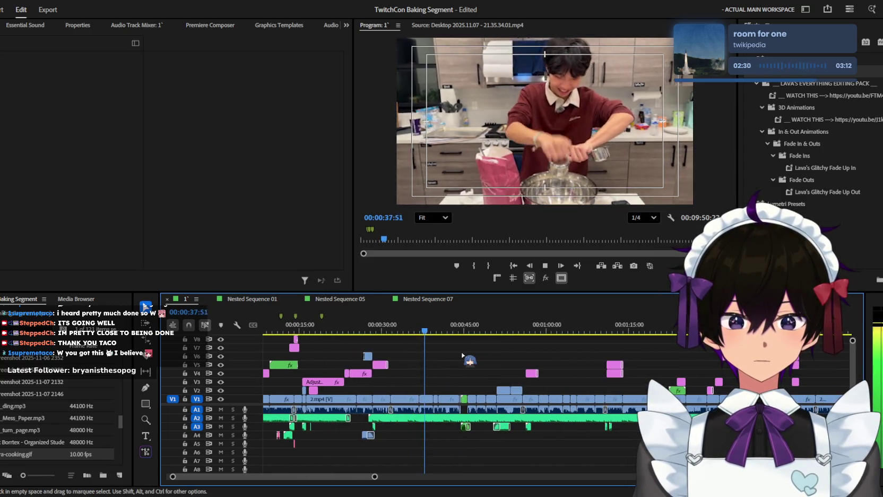
pyautogui.scroll(-1, 462, 354)
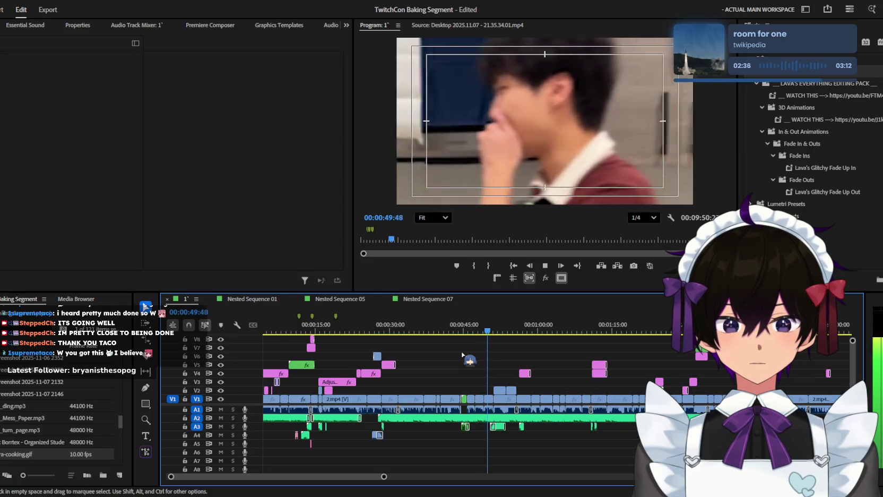
pyautogui.scroll(-1, 462, 354)
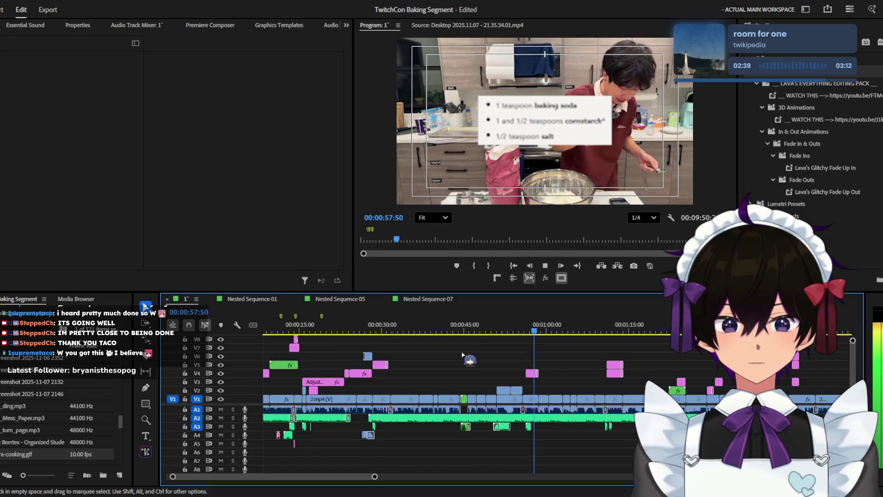
pyautogui.scroll(2, 462, 354)
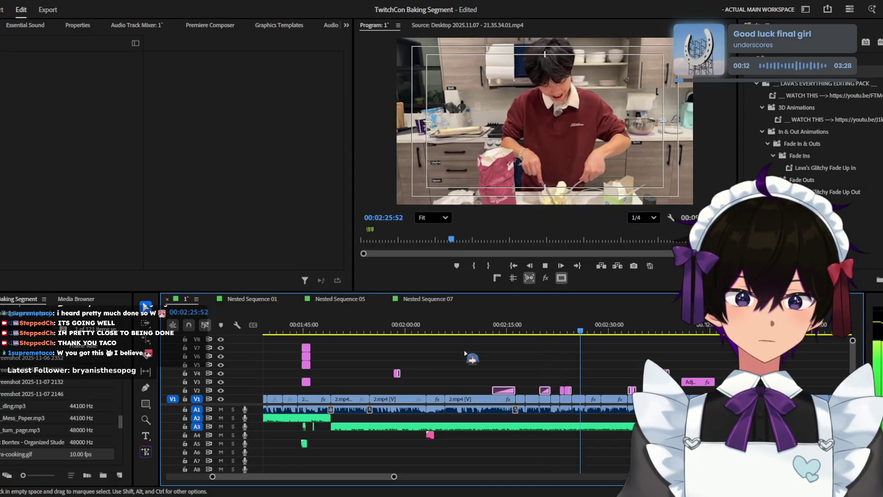
# Step: Step through the butter-mashing shots and park the playhead at 00:02:32:28
pyautogui.press('=')
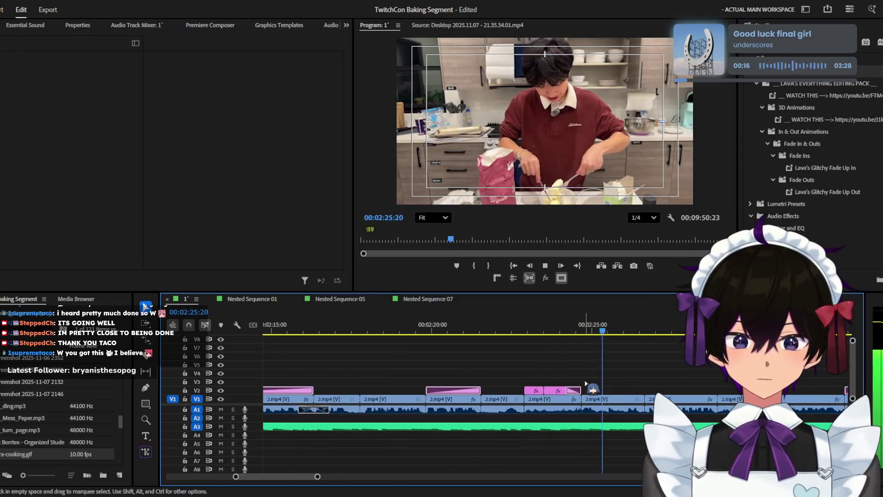
pyautogui.press('-')
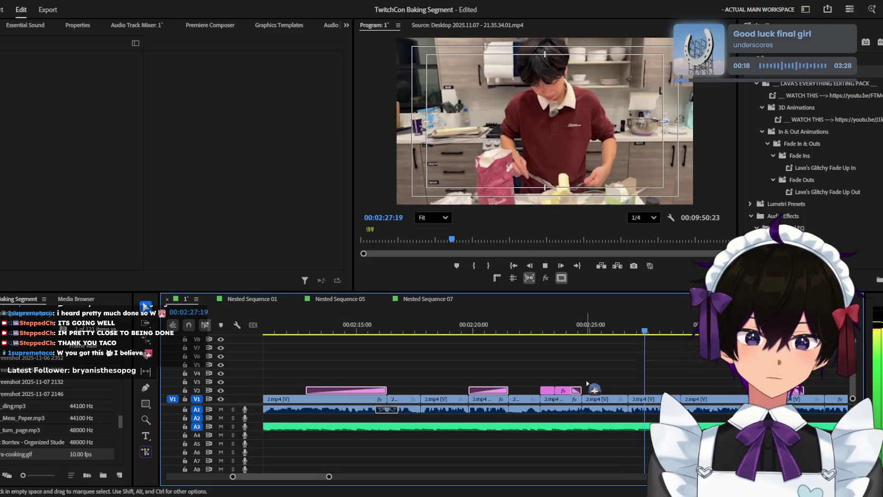
pyautogui.press('-')
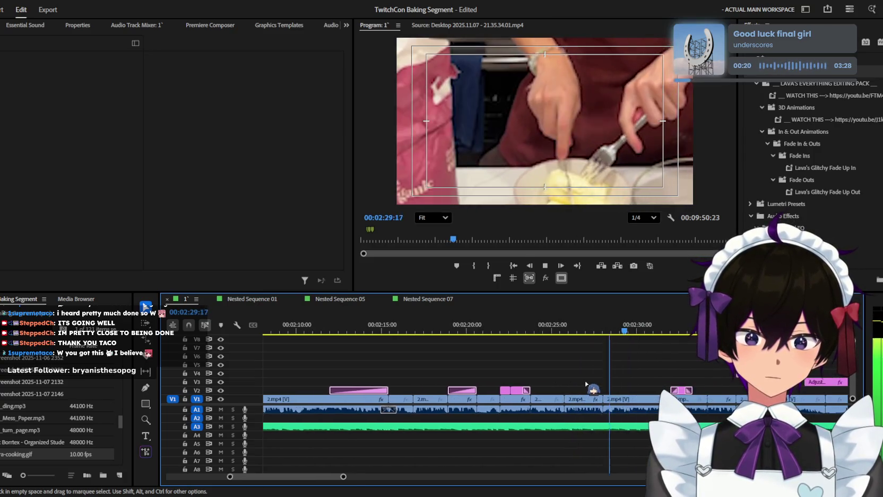
pyautogui.press('=')
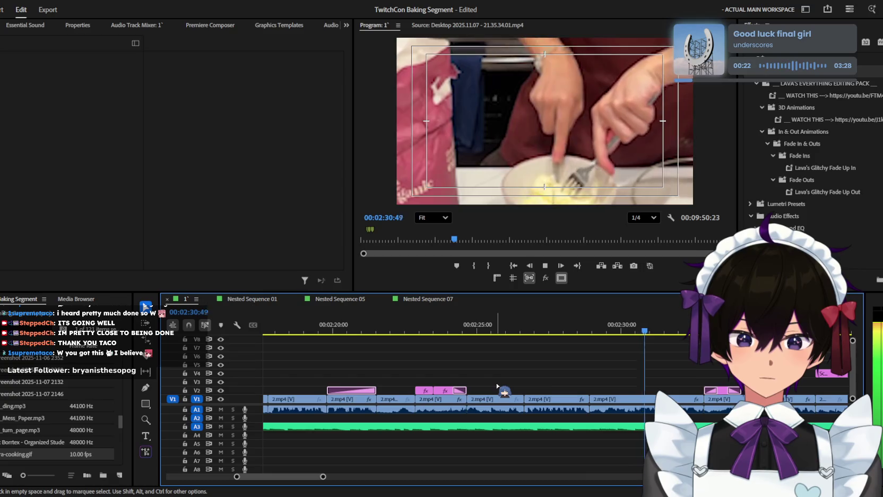
pyautogui.press('-')
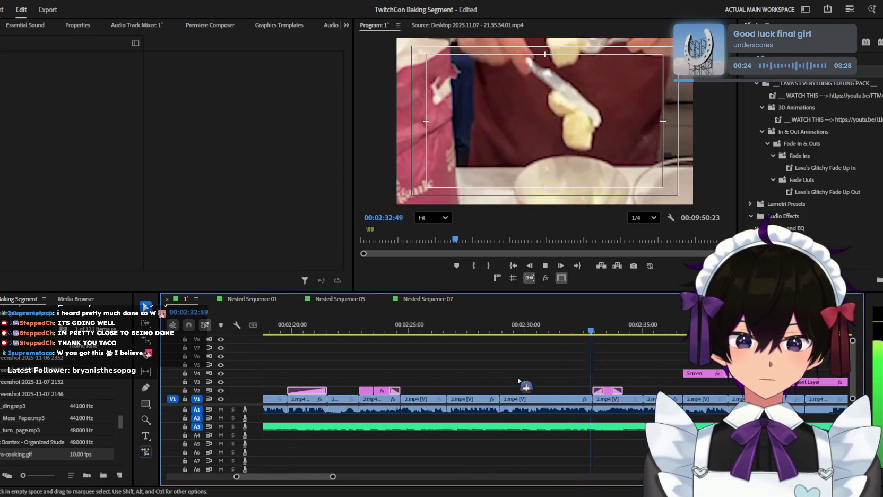
pyautogui.press('-')
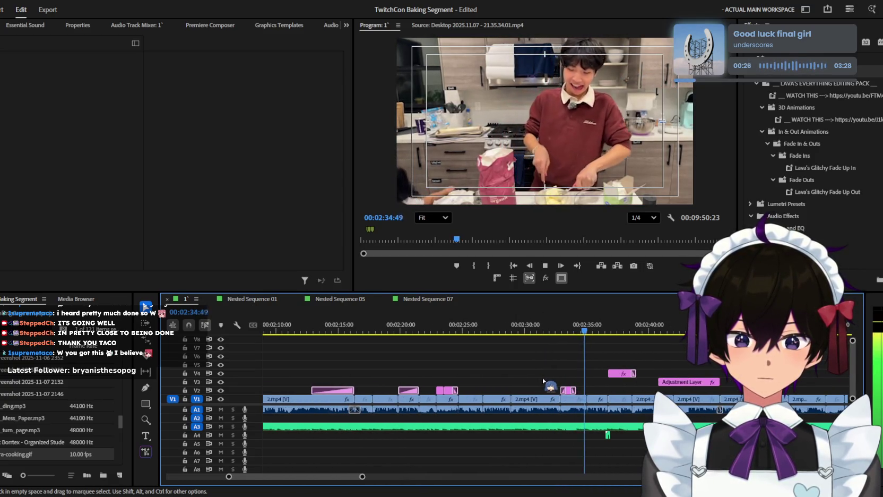
pyautogui.click(556, 326)
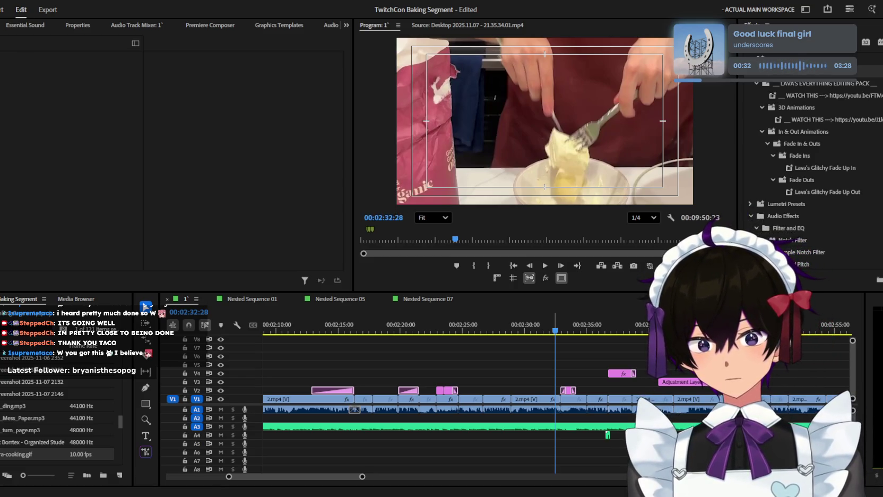
pyautogui.click(63, 393)
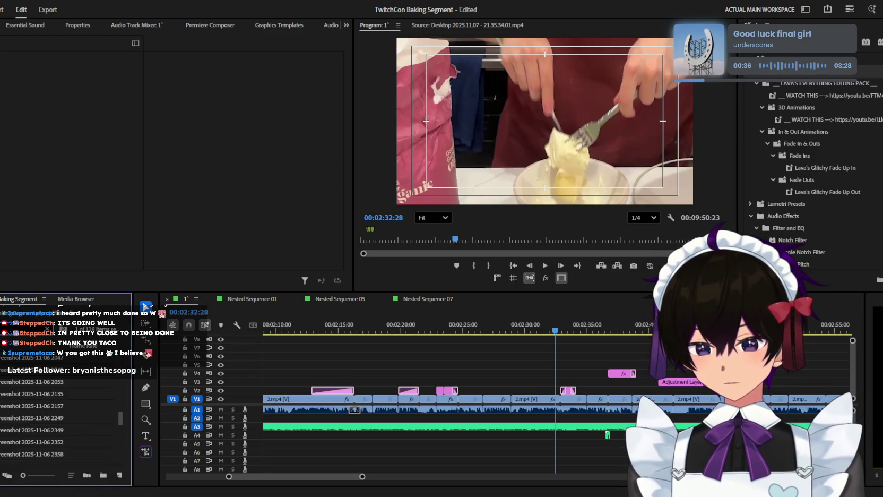
# Step: Start the 'Stone sliding #3' effect on A2 at 00:02:32:28 and lower it to -11.2 dB
pyautogui.moveTo(21, 381); pyautogui.dragTo(585, 424)
pyautogui.click(622, 419)
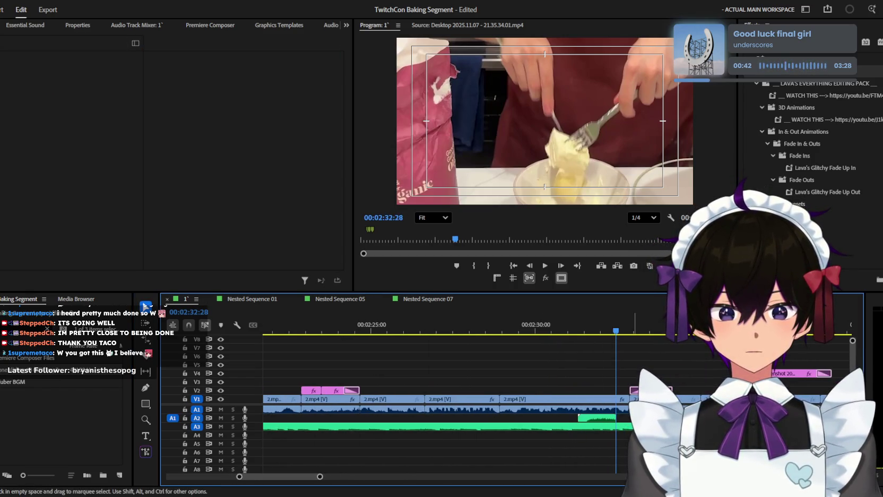
pyautogui.scroll(3, 610, 422)
pyautogui.moveTo(599, 421); pyautogui.dragTo(673, 420)
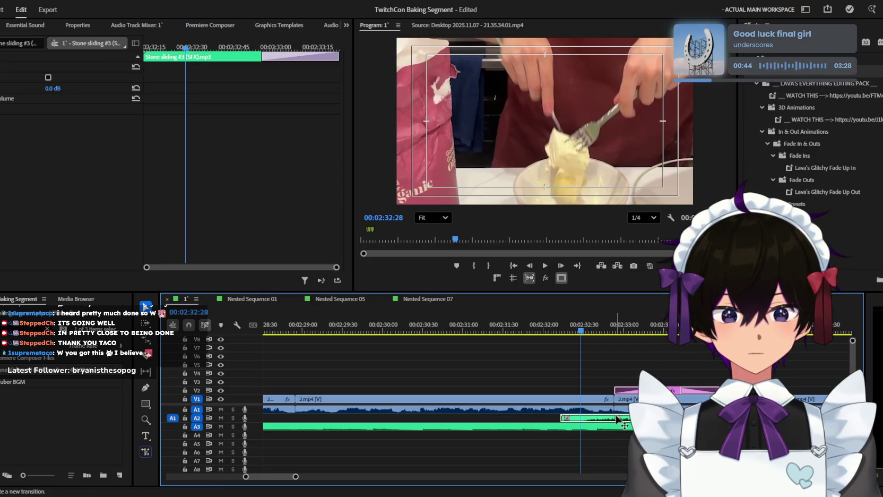
pyautogui.moveTo(617, 422); pyautogui.dragTo(637, 422)
pyautogui.moveTo(53, 89); pyautogui.dragTo(32, 88)
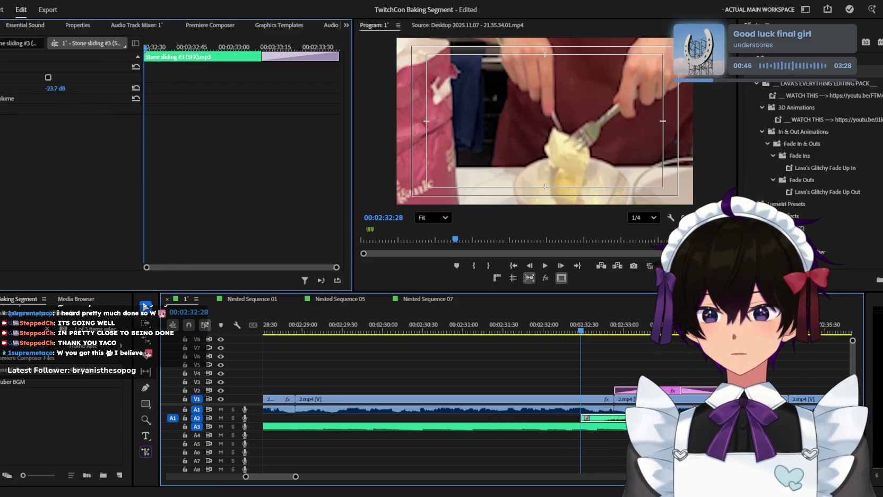
pyautogui.press('space')
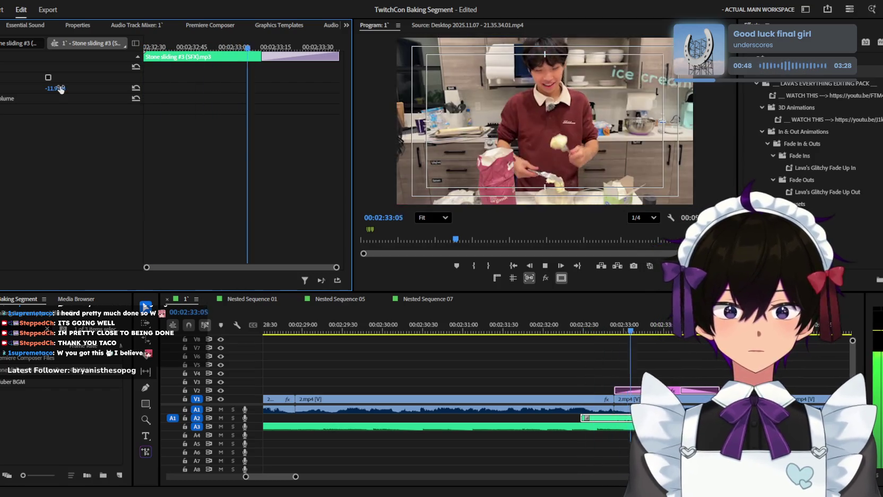
pyautogui.click(668, 354)
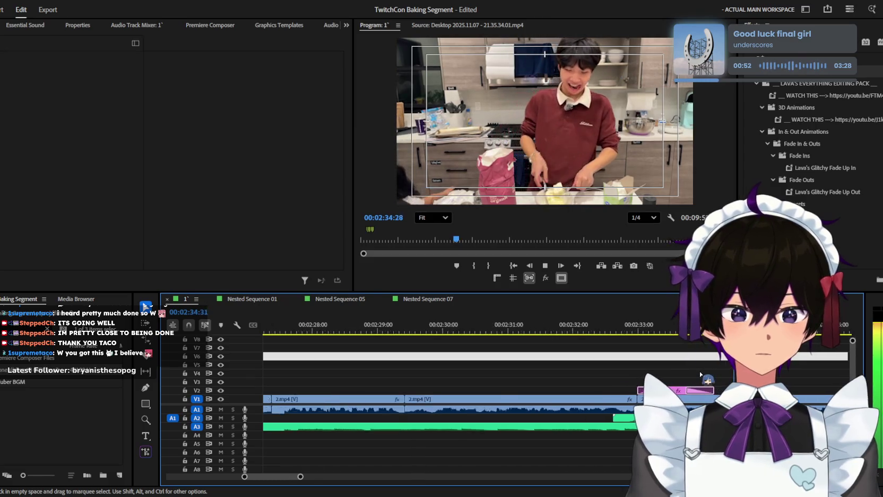
pyautogui.press('-')
pyautogui.press('-')
pyautogui.press('=')
pyautogui.press('=')
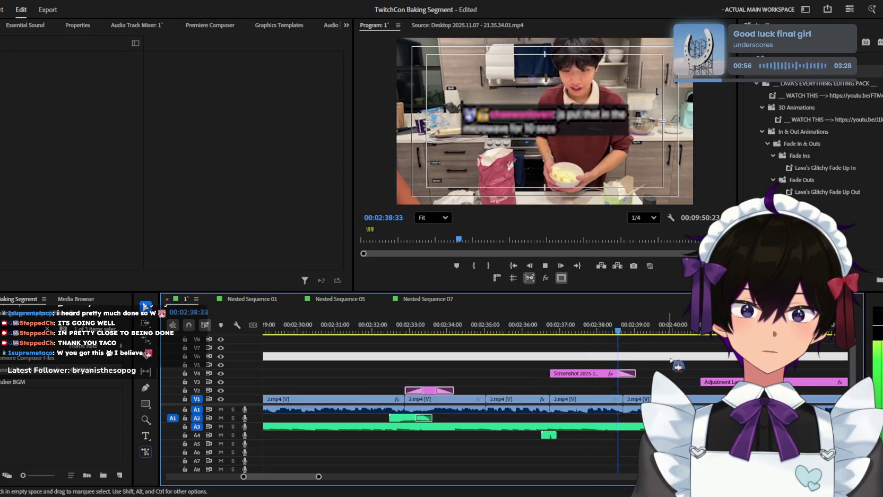
pyautogui.press('-')
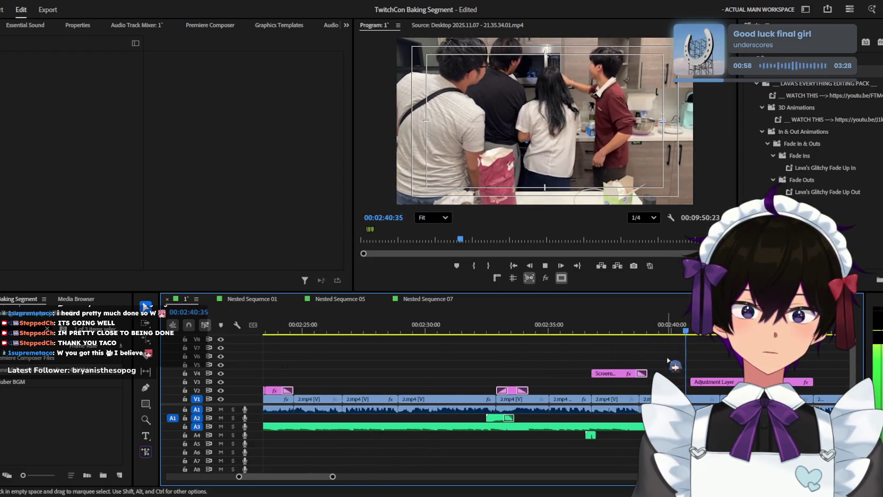
pyautogui.press('-')
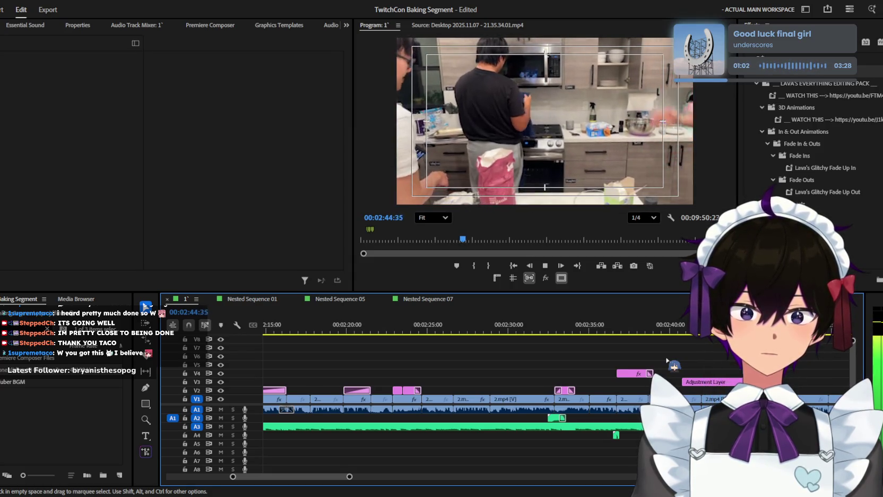
pyautogui.press('-')
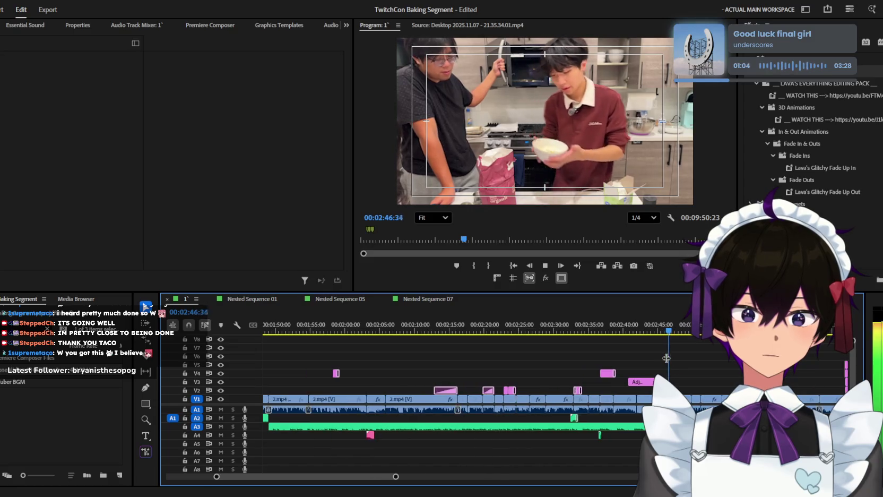
pyautogui.press('=')
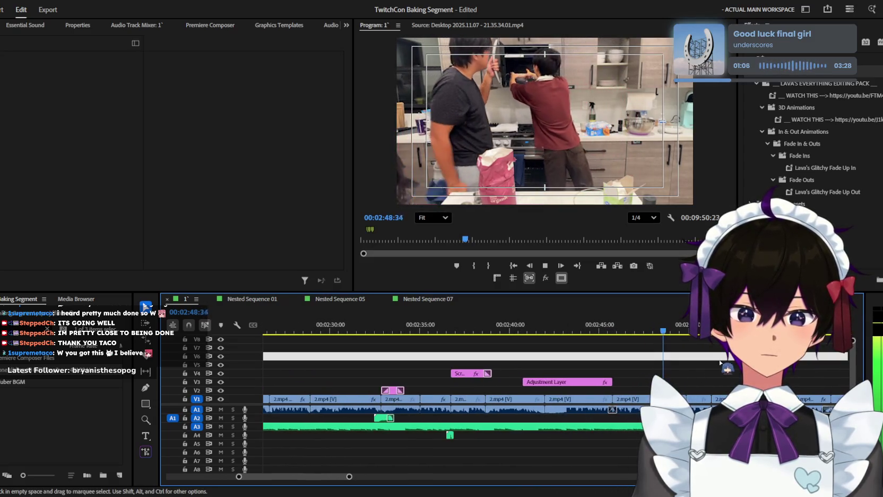
pyautogui.press('space')
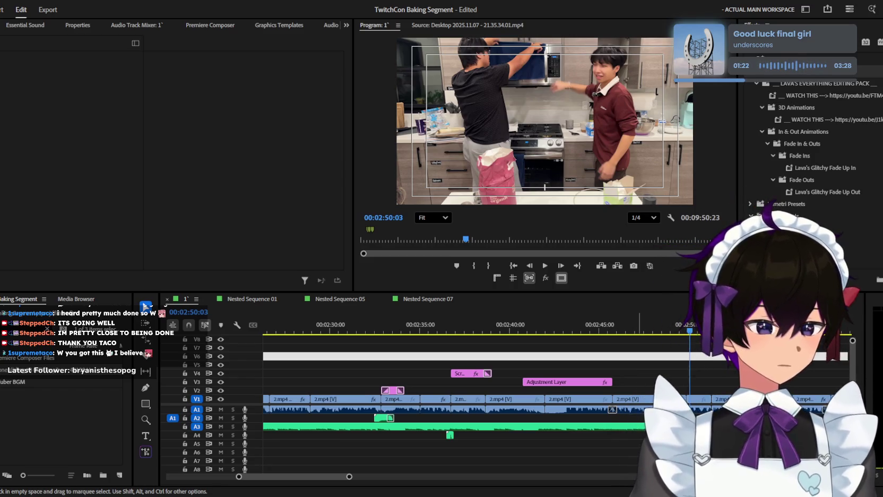
# Step: Move to 2:47:11 and check the clip's matching source frame before returning to the sequence
pyautogui.click(697, 395)
pyautogui.moveTo(689, 330); pyautogui.dragTo(638, 331)
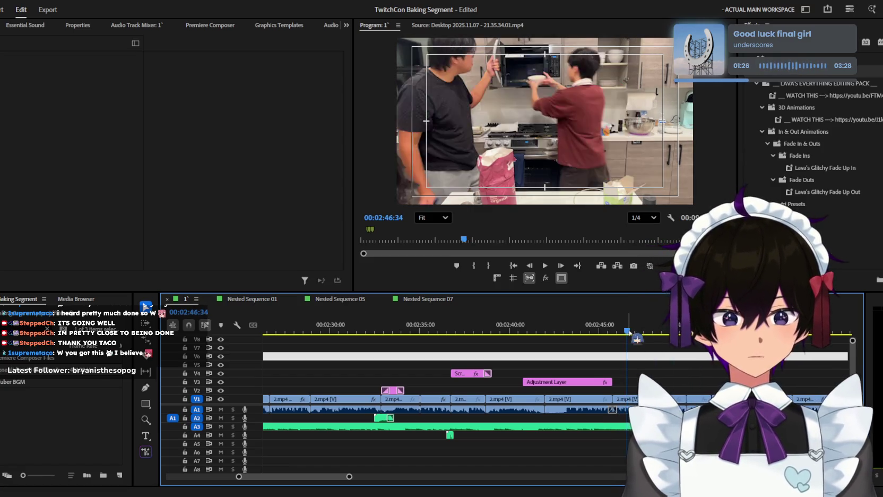
pyautogui.press('f')
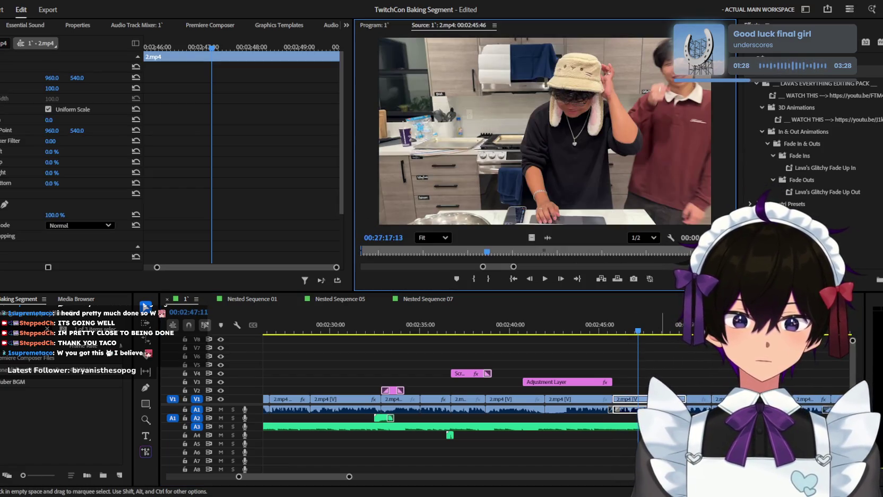
pyautogui.click(373, 25)
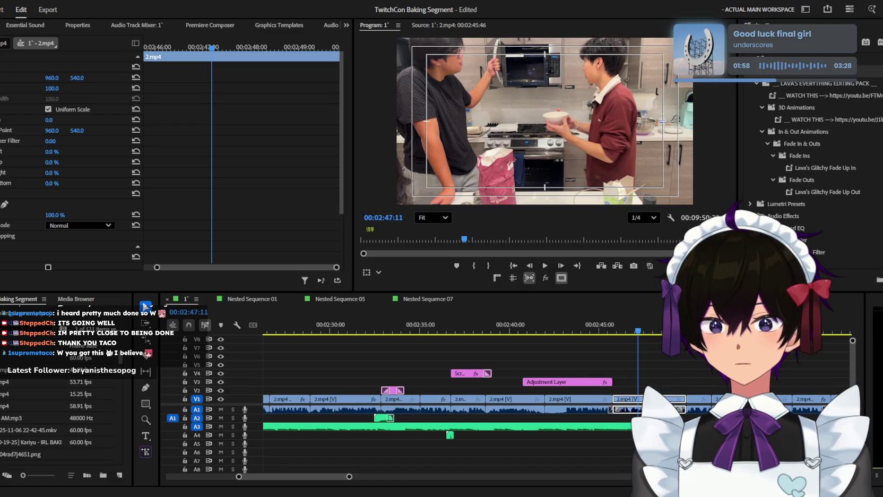
# Step: Place Screenshot 2025-11-07 231219.png on V5 near 2:45, apply Lava's Normal Pop In, and enlarge it
pyautogui.click(53, 454)
pyautogui.moveTo(53, 454); pyautogui.dragTo(635, 365)
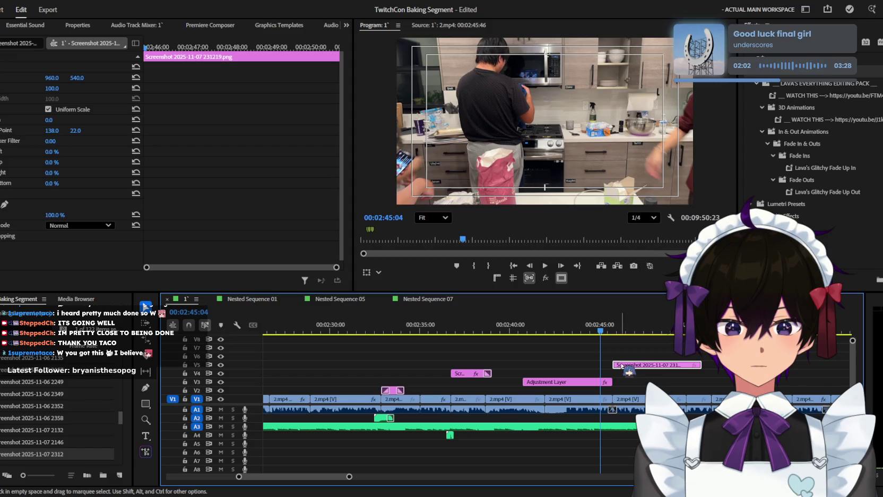
pyautogui.scroll(-5, 807, 160)
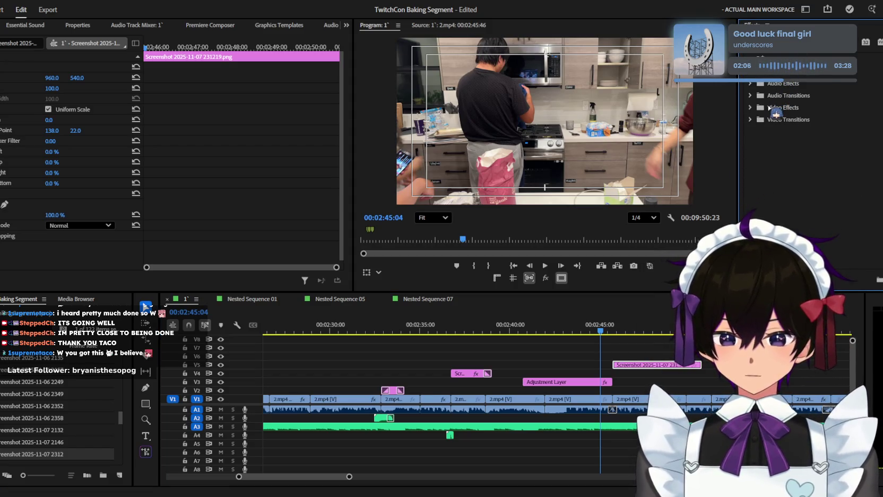
pyautogui.scroll(5, 841, 159)
pyautogui.click(835, 192)
pyautogui.moveTo(656, 365); pyautogui.dragTo(656, 366)
pyautogui.moveTo(51, 88); pyautogui.dragTo(71, 88)
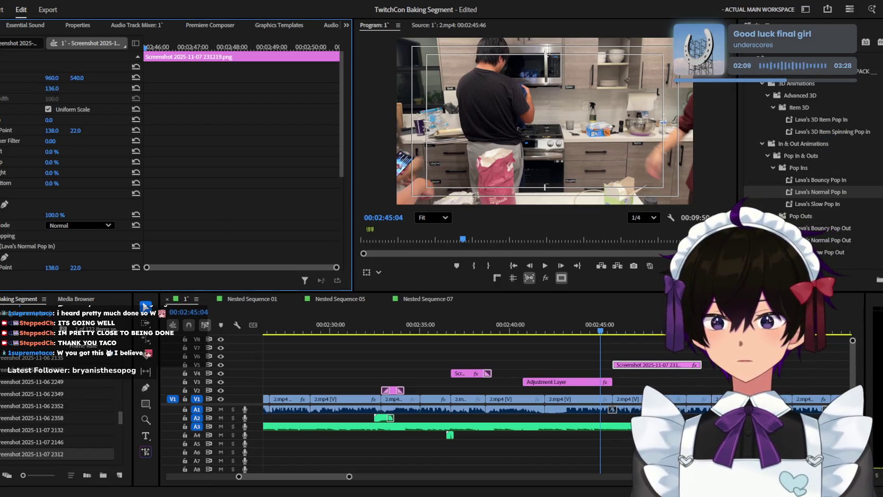
pyautogui.click(630, 340)
pyautogui.press('=')
pyautogui.press('space')
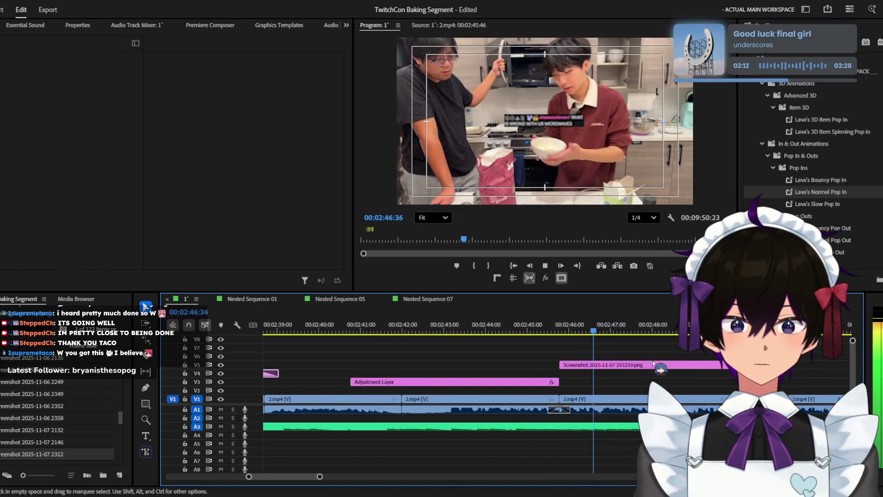
# Step: Trim the chat screenshot overlay to end at 2:47:09 and replay the section
pyautogui.press('space')
pyautogui.press('w')
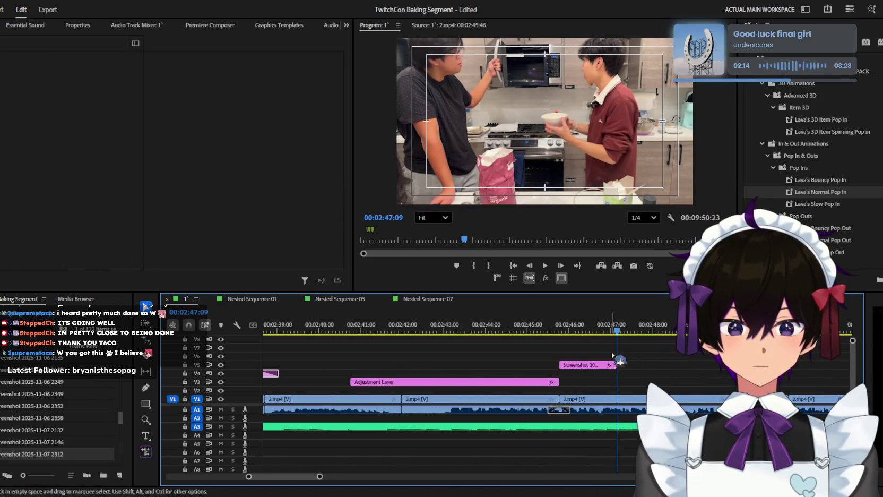
pyautogui.press('-')
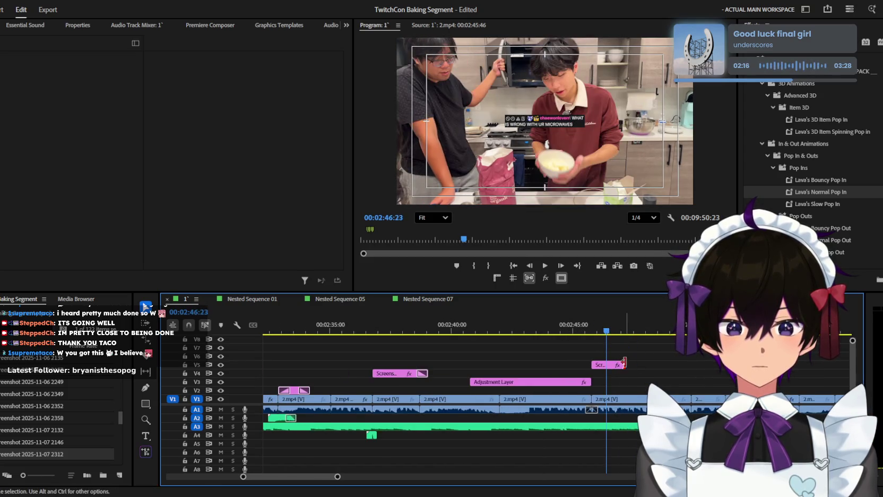
pyautogui.press('space')
# Step: Select Hollow Pop 06.wav in the Project panel and replay from about 2:46
pyautogui.scroll(-5, 59, 414)
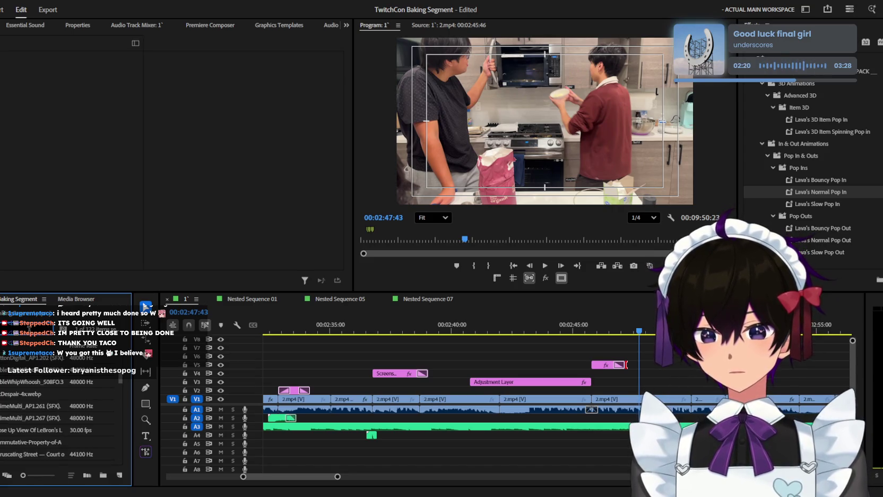
pyautogui.scroll(-3, 59, 397)
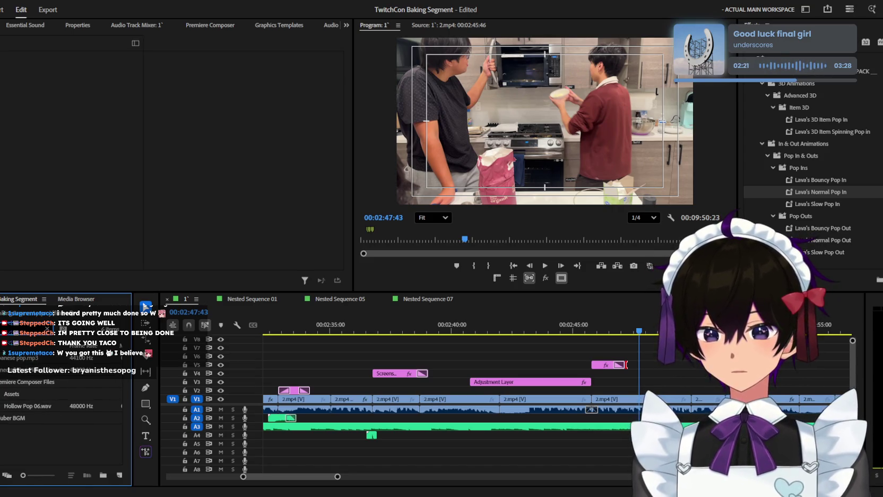
pyautogui.click(59, 405)
pyautogui.scroll(3, 615, 394)
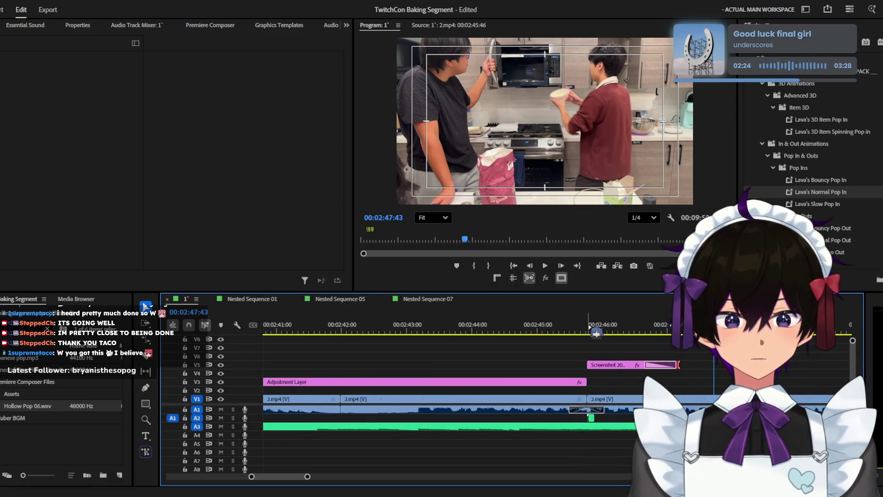
pyautogui.click(590, 326)
pyautogui.press('space')
pyautogui.press('space')
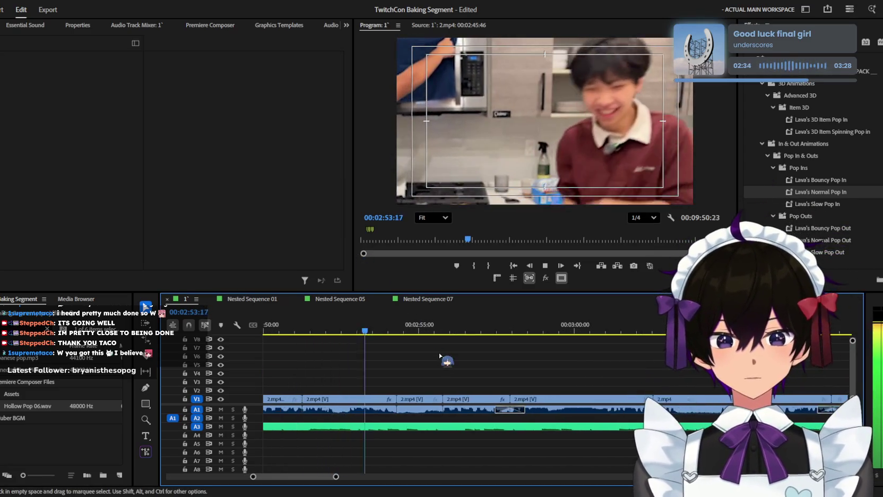
# Step: Review the sequence playback while zooming the timeline in and out, then stop
pyautogui.press('-')
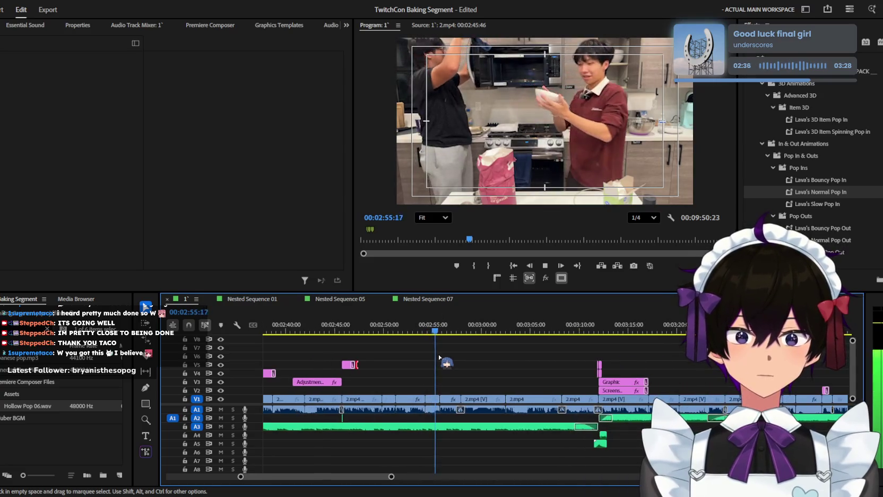
pyautogui.press('=')
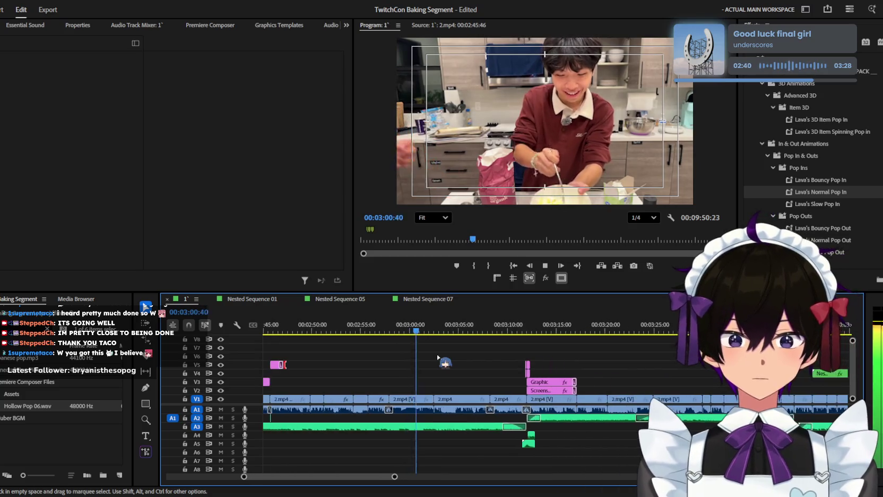
pyautogui.press('-')
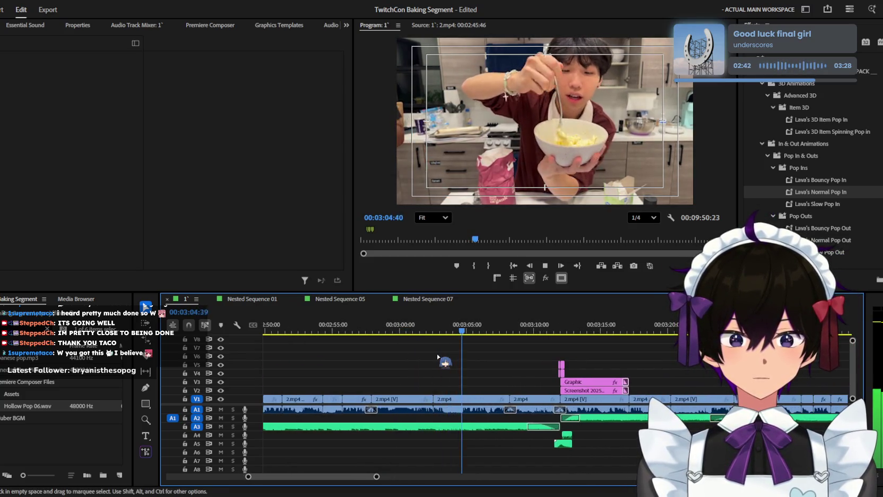
pyautogui.press('=')
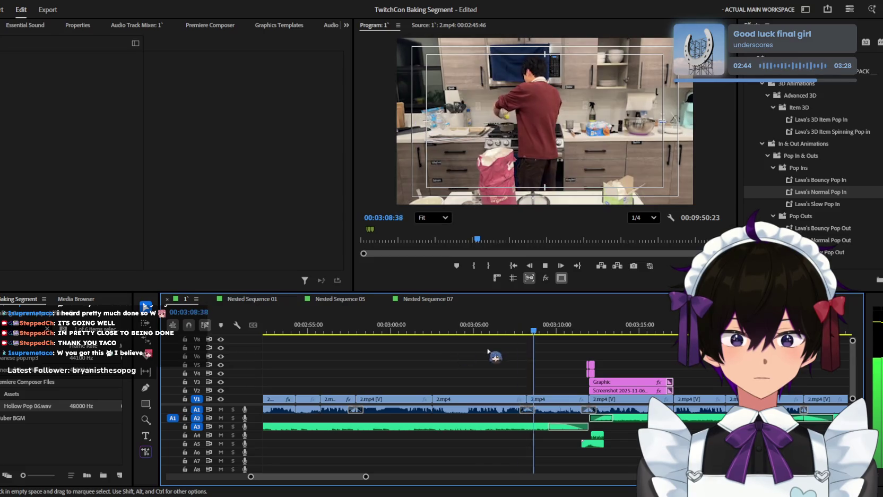
pyautogui.press('space')
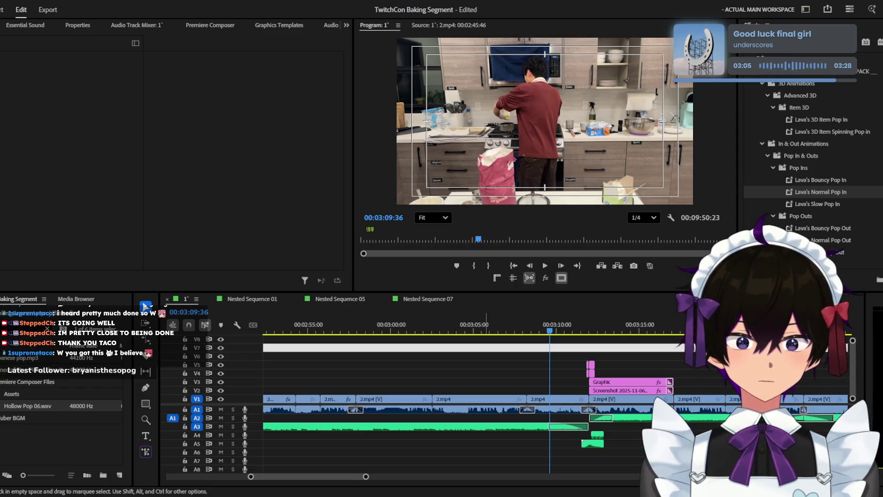
# Step: Move the white clip from V7 down to V6 and preview the result
pyautogui.moveTo(565, 348); pyautogui.dragTo(564, 357)
pyautogui.press('space')
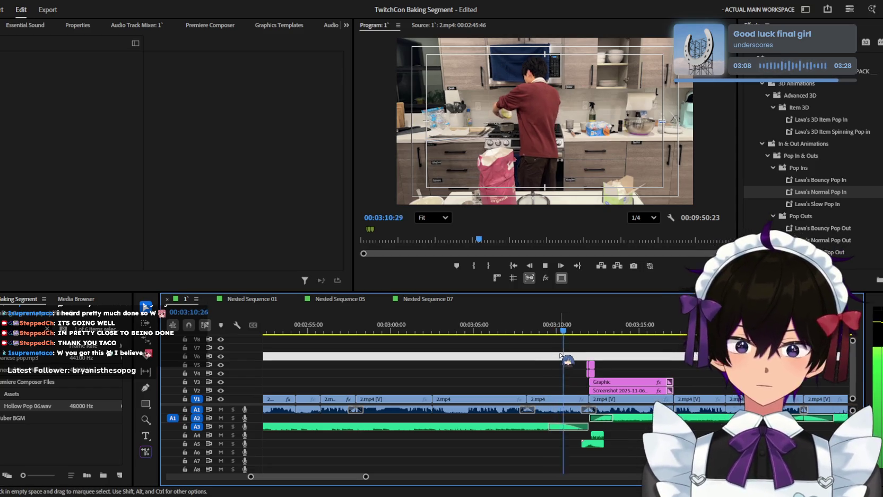
pyautogui.press('-')
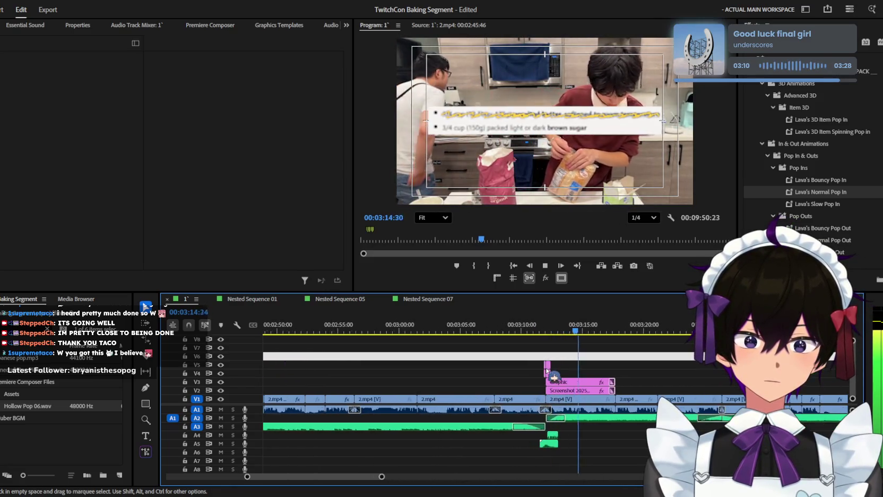
pyautogui.press('-')
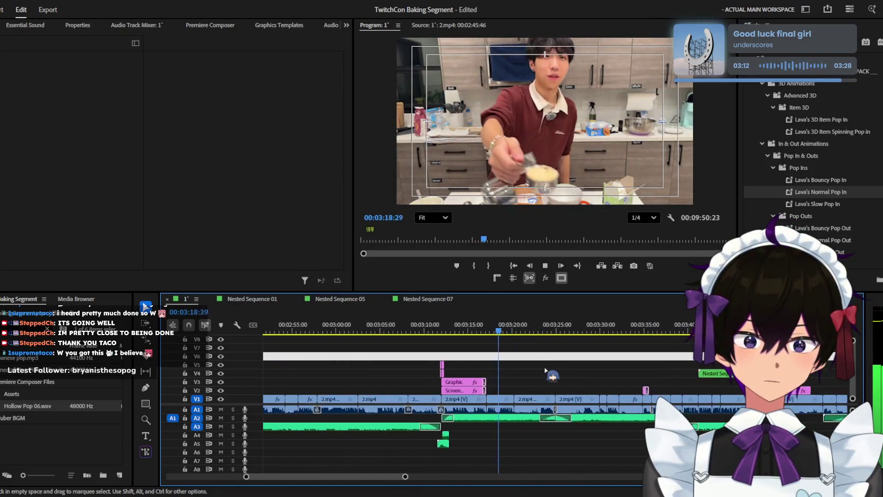
pyautogui.press('=')
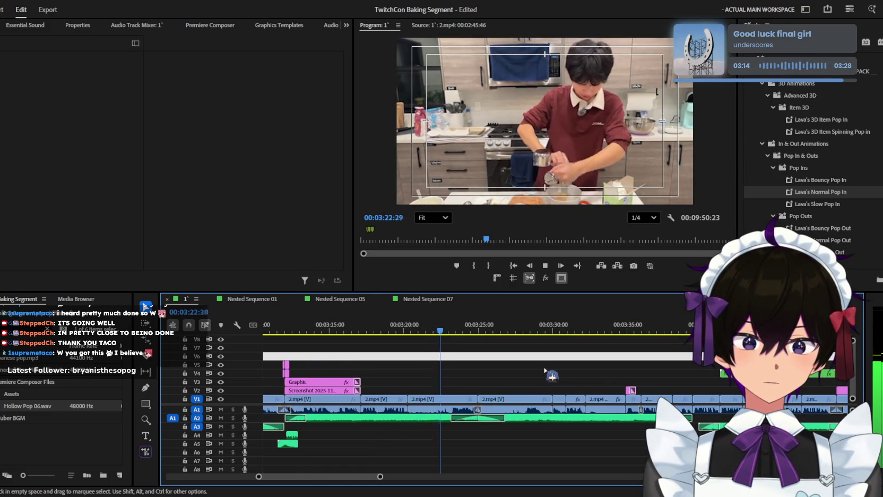
pyautogui.press('-')
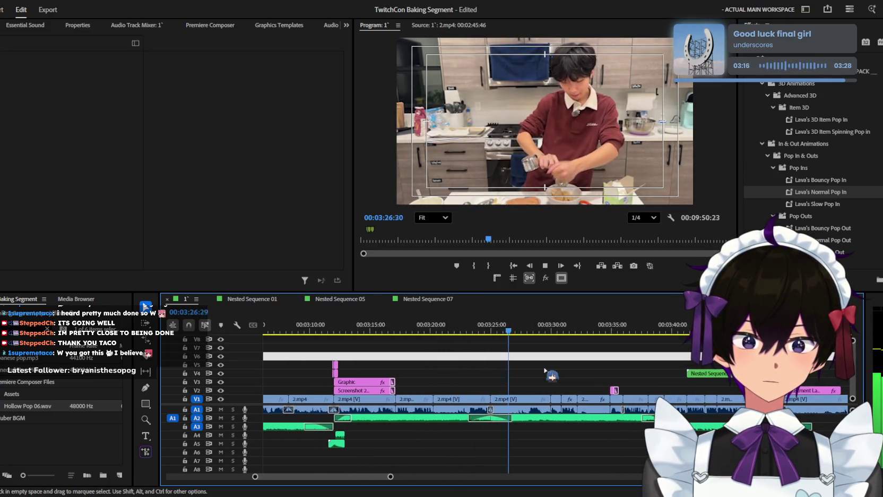
pyautogui.press('-')
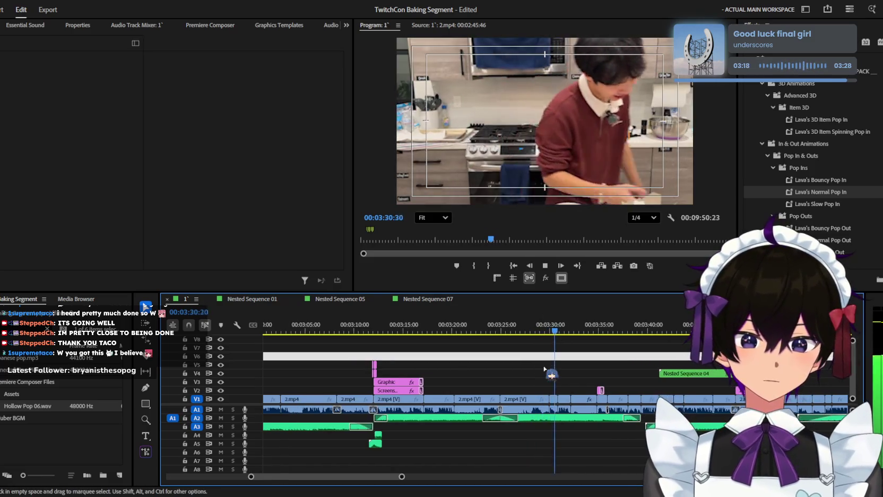
pyautogui.press('-')
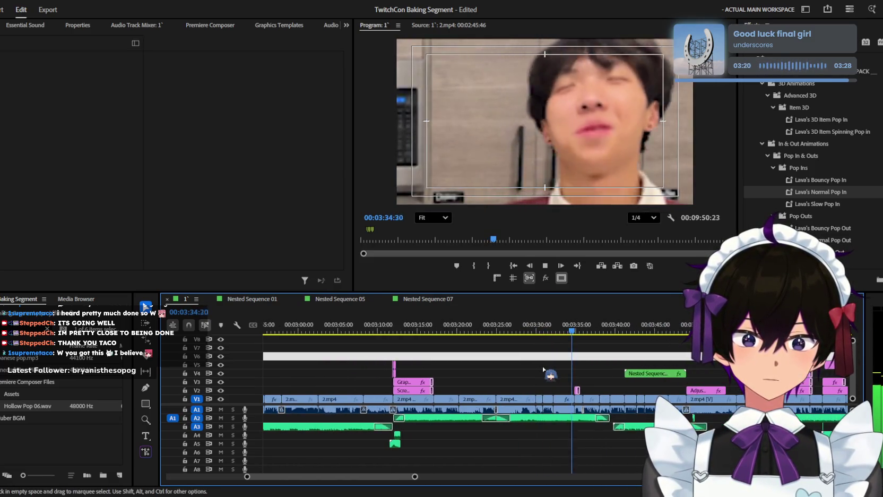
pyautogui.press('=')
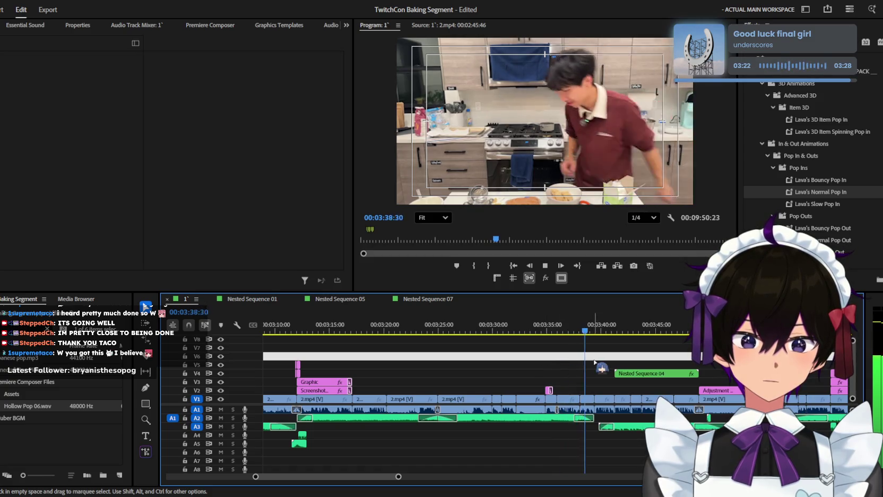
pyautogui.press('-')
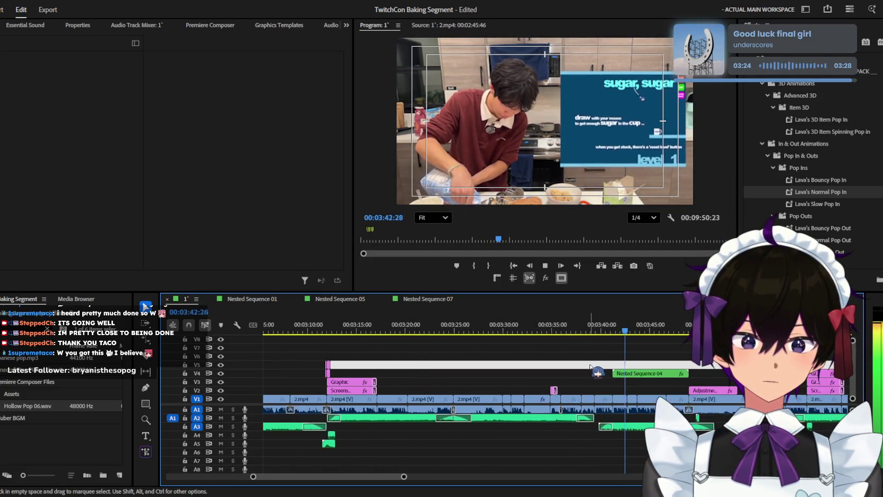
pyautogui.press('=')
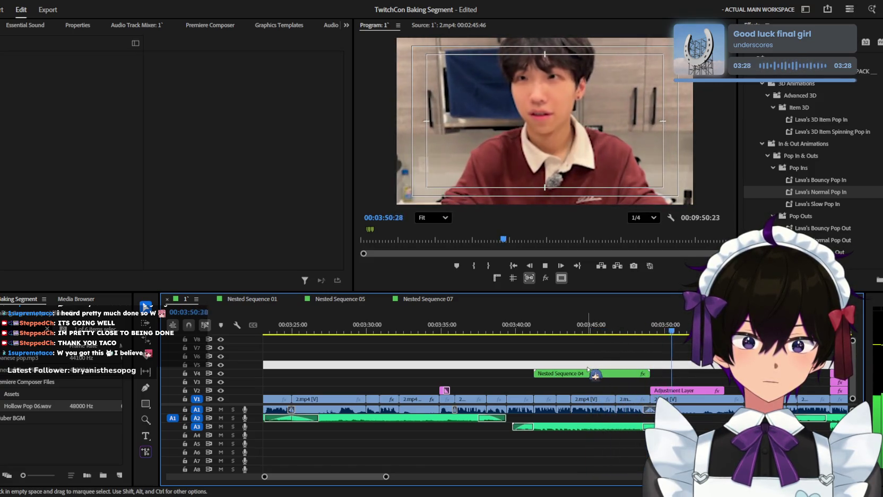
pyautogui.press('=')
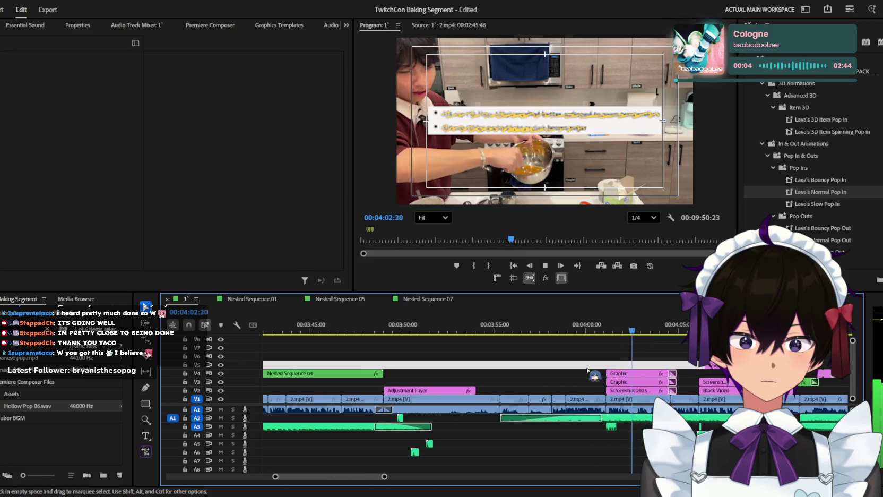
pyautogui.press('space')
# Step: Replay the sequence from around the 4:00 mark
pyautogui.click(575, 336)
pyautogui.press('space')
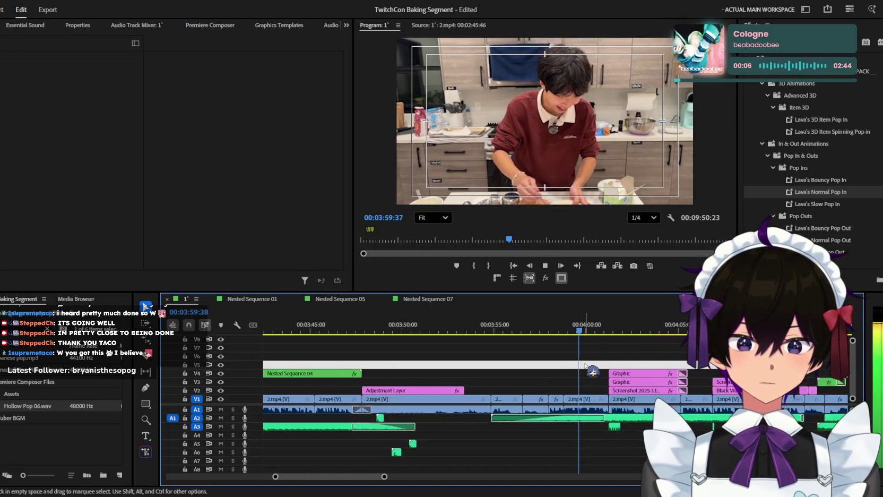
pyautogui.press('-')
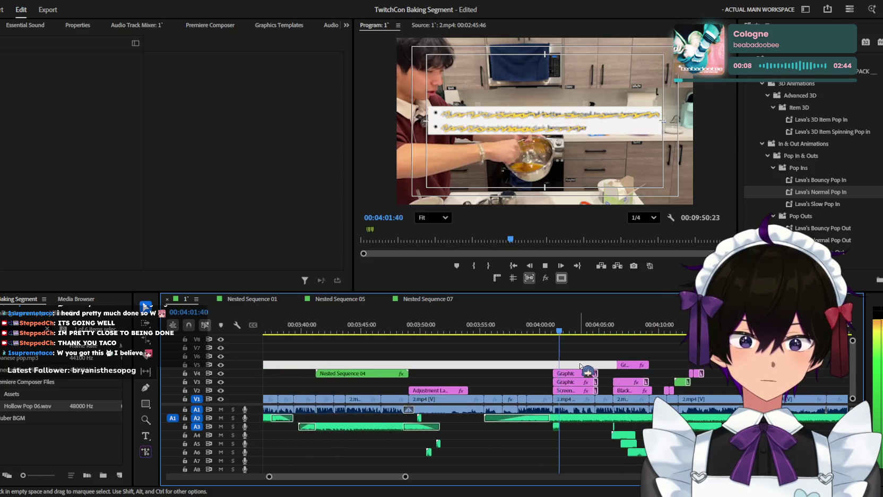
pyautogui.press('=')
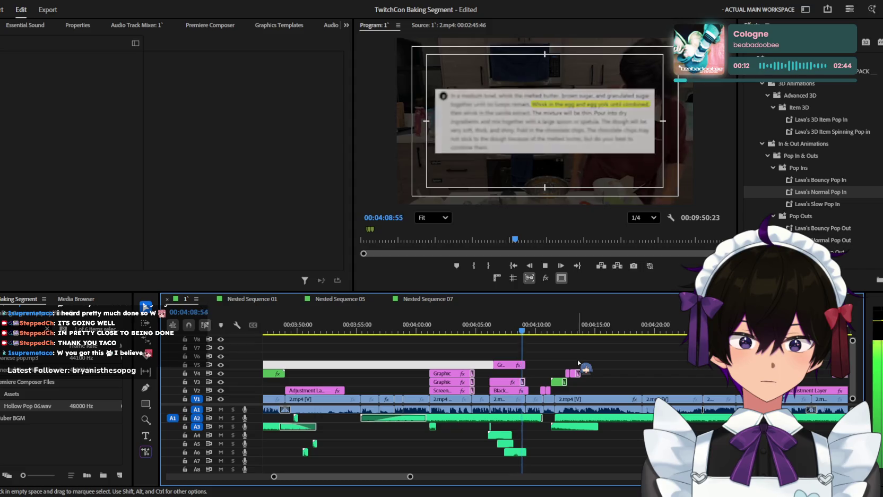
pyautogui.press('=')
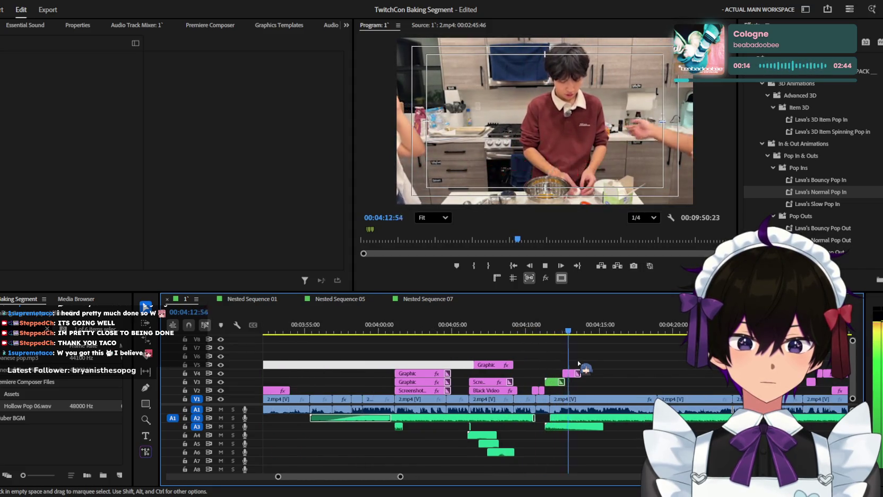
pyautogui.press('-')
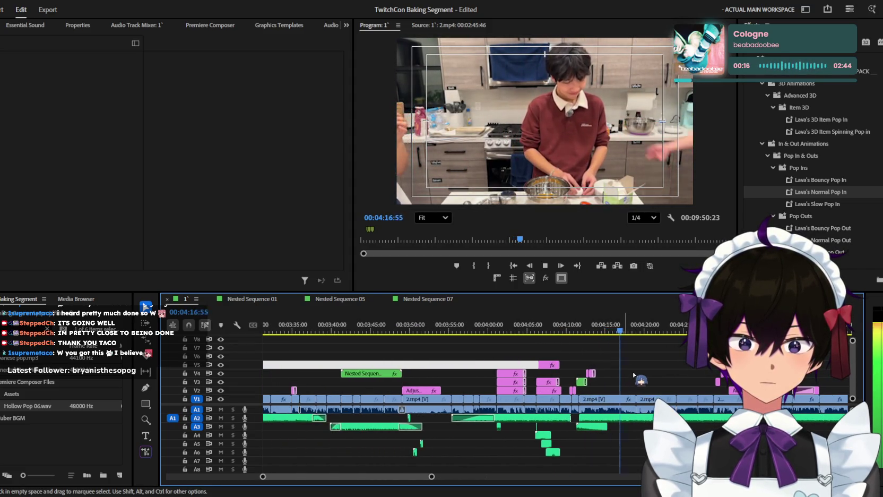
pyautogui.press('-')
pyautogui.press('=')
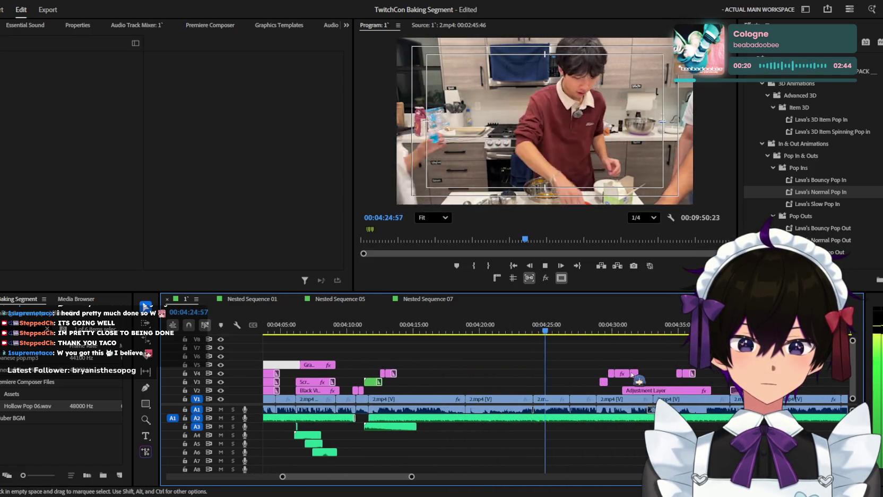
pyautogui.scroll(2, 637, 366)
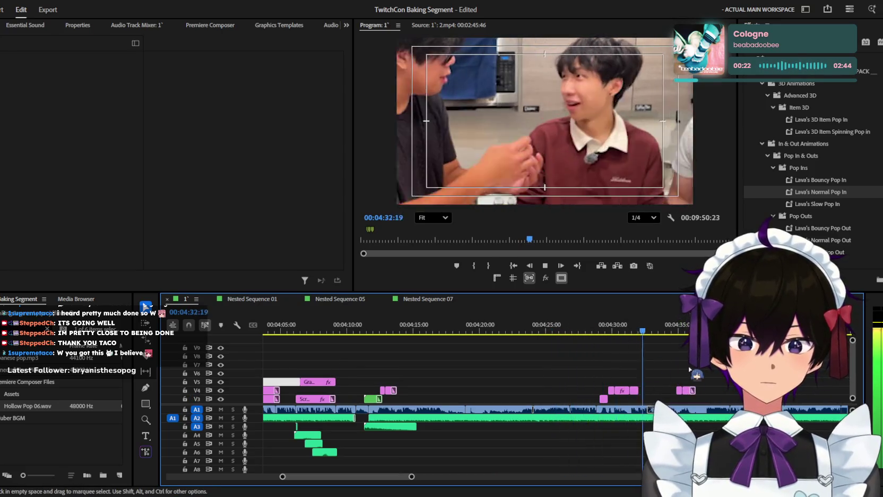
# Step: Stop playback near 5:49 and load the 4.mp4 clip into the Source monitor
pyautogui.press('-')
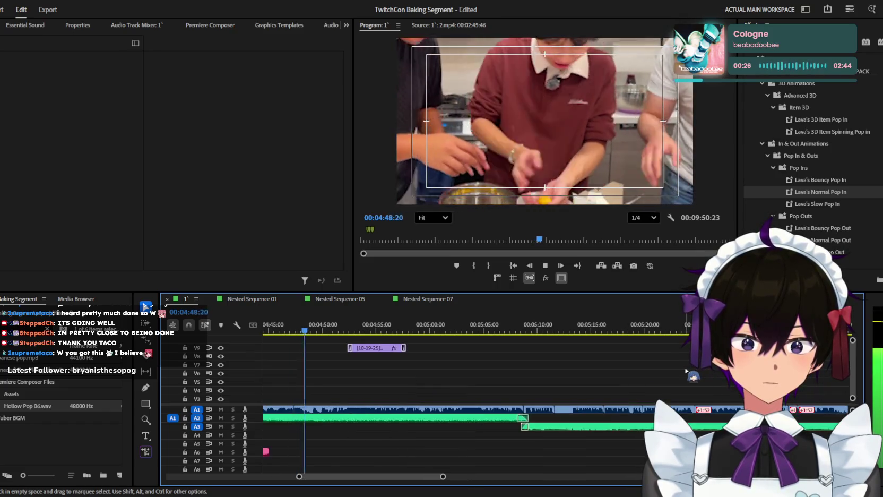
pyautogui.press('=')
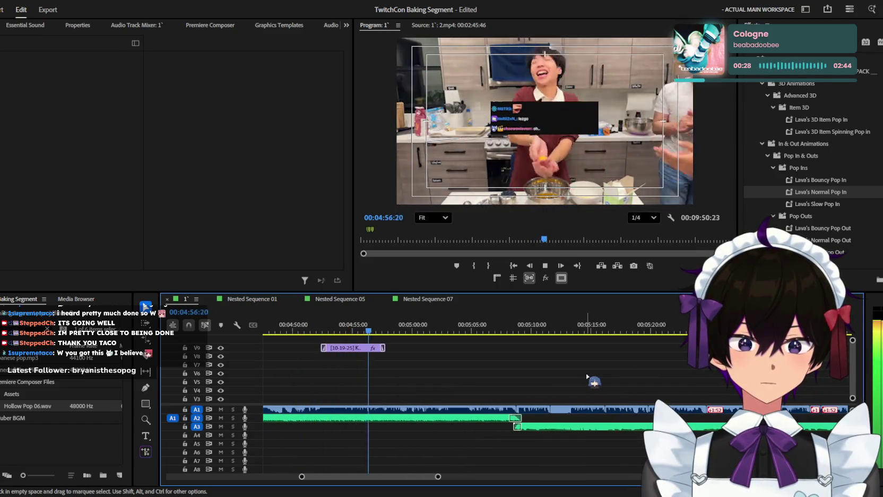
pyautogui.press('-')
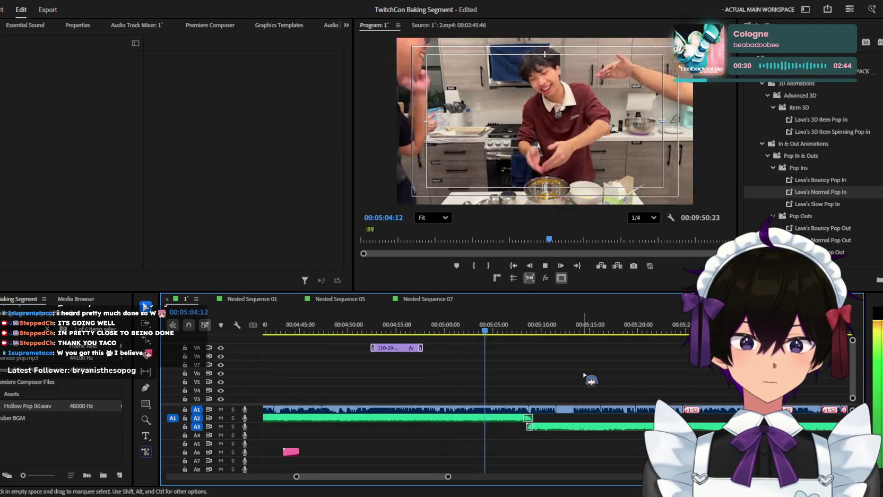
pyautogui.press('-')
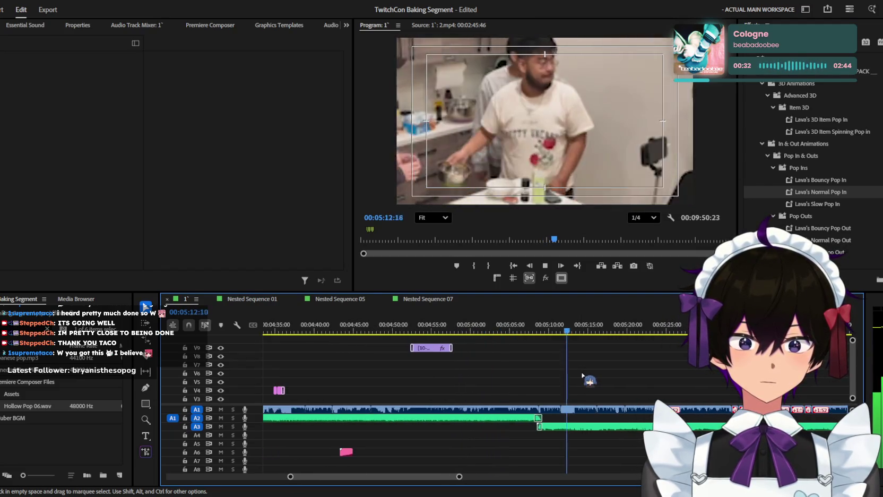
pyautogui.press('-')
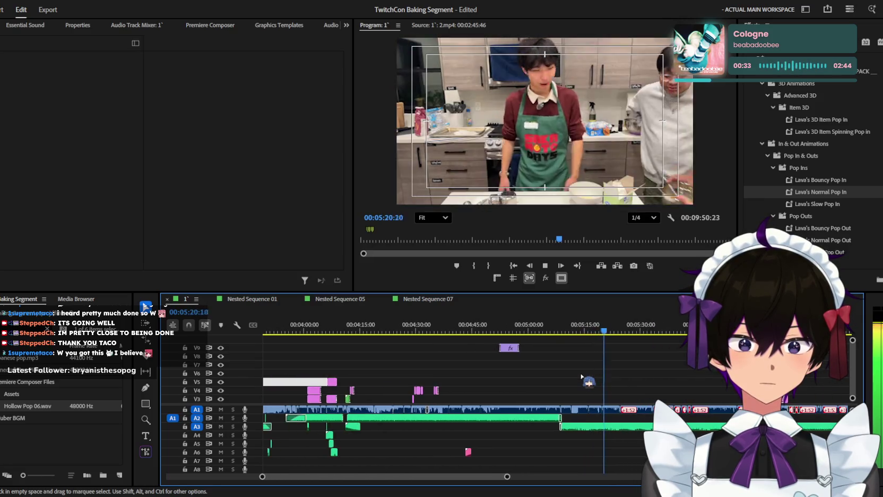
pyautogui.scroll(-2, 589, 377)
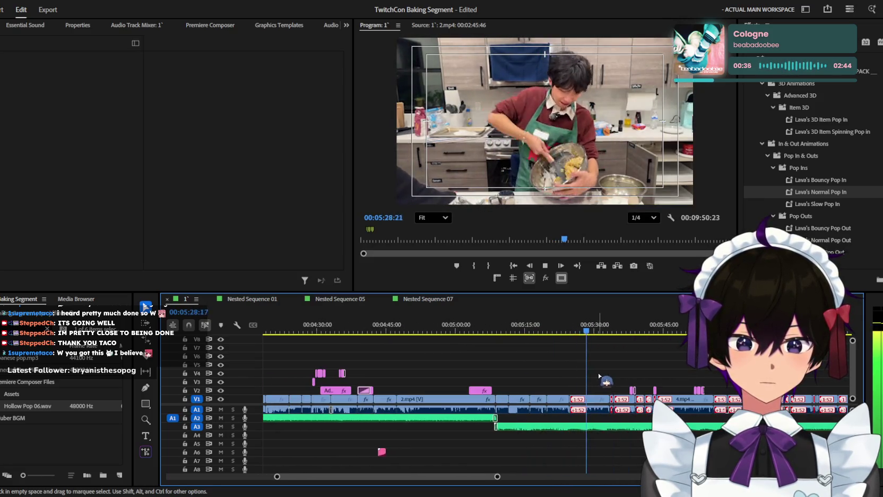
pyautogui.press('=')
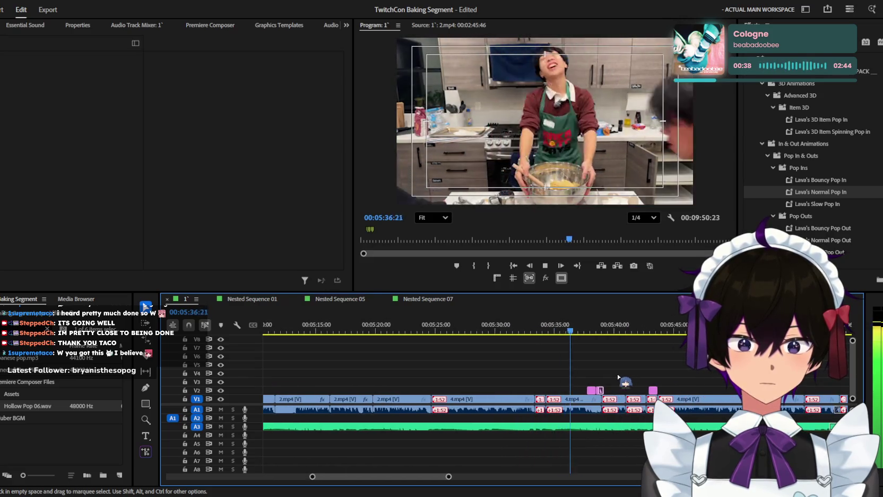
pyautogui.press('space')
pyautogui.press('space')
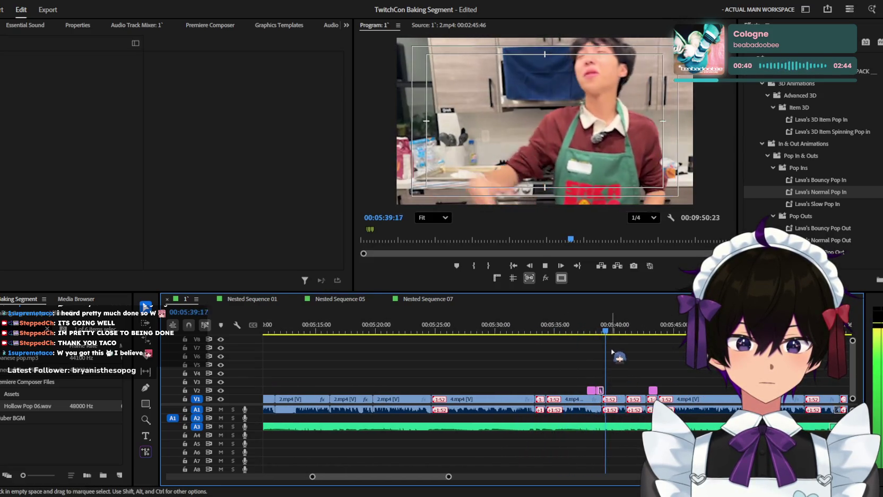
pyautogui.press('-')
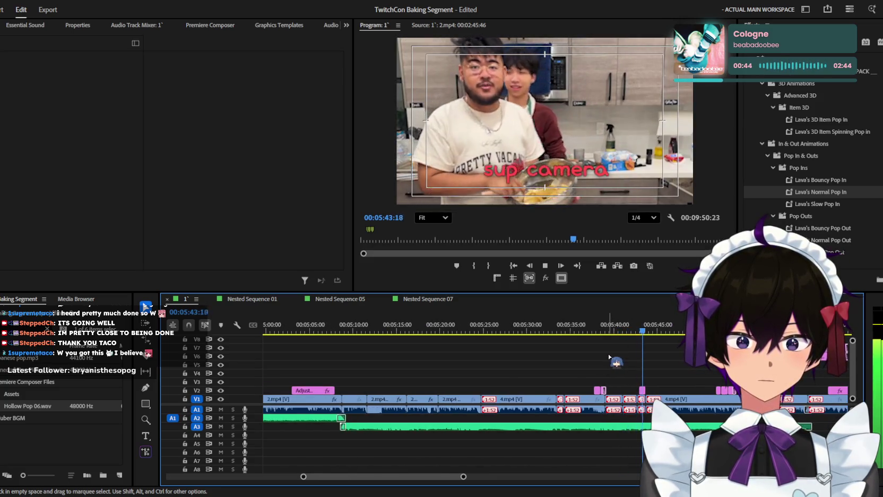
pyautogui.press('=')
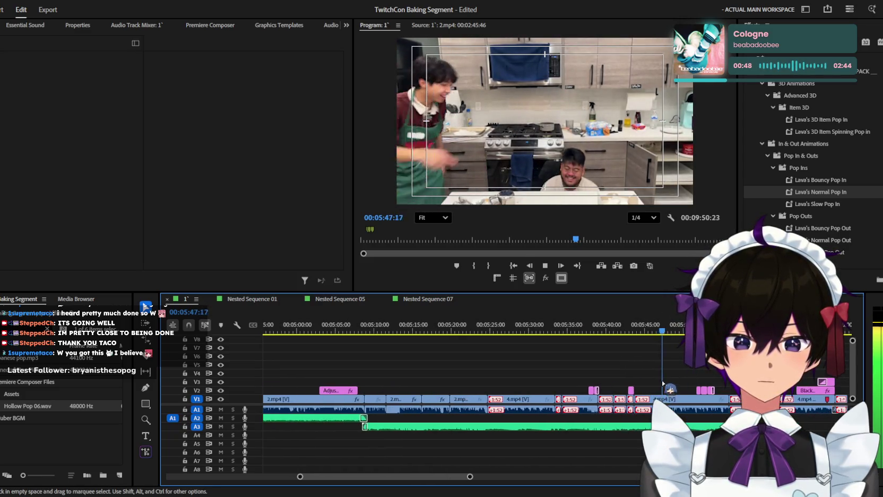
pyautogui.press('-')
pyautogui.press('-')
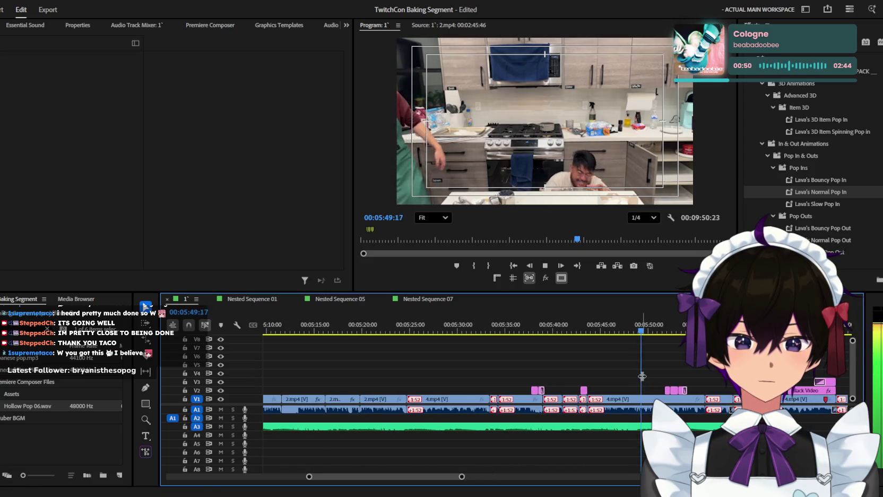
pyautogui.doubleClick(633, 401)
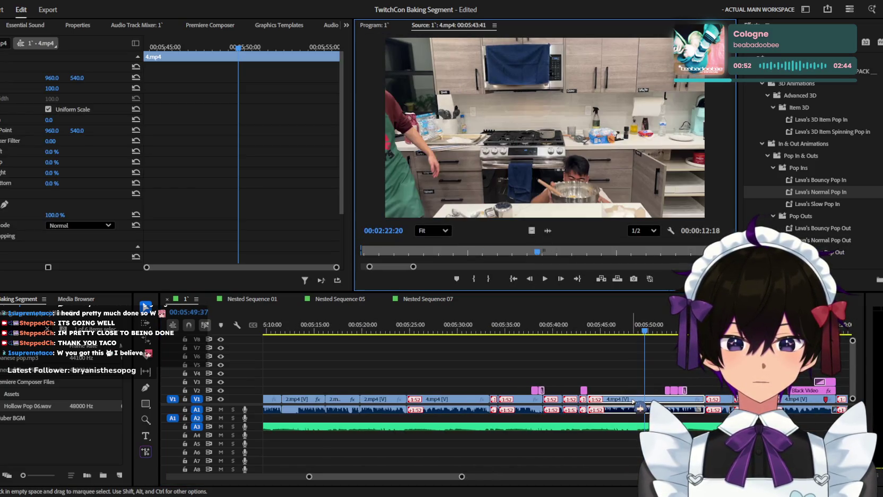
# Step: Switch between the sequence output and the 4.mp4 clip, then briefly play the sequence
pyautogui.click(380, 24)
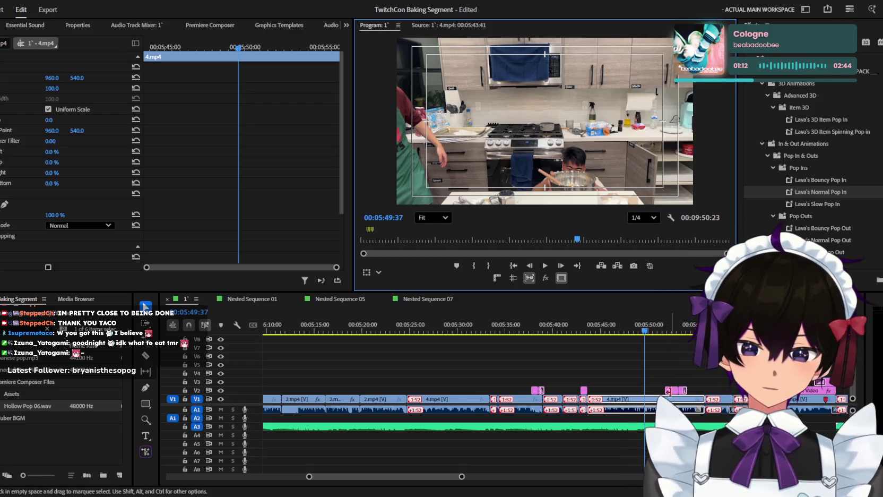
pyautogui.click(688, 370)
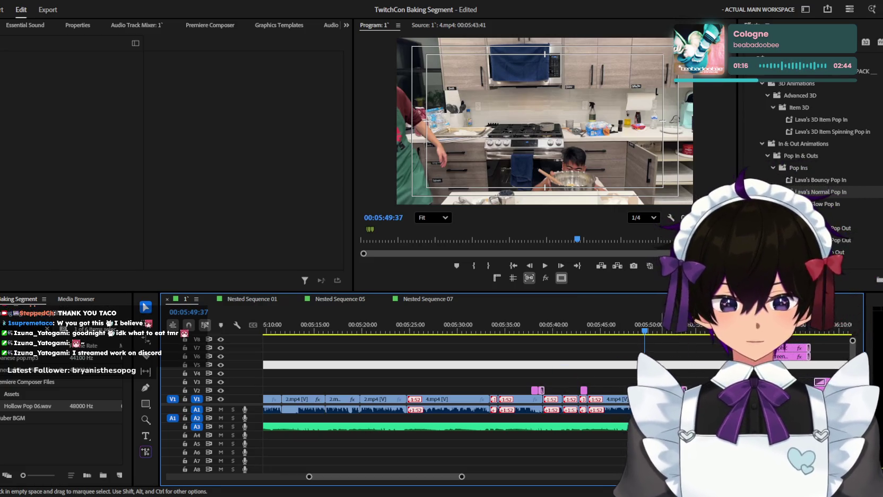
pyautogui.doubleClick(589, 398)
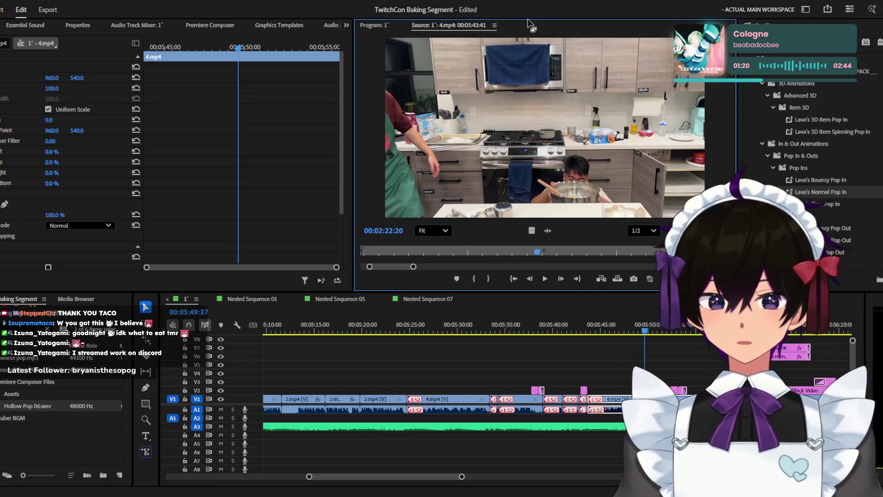
pyautogui.hotkey('shift', '4')
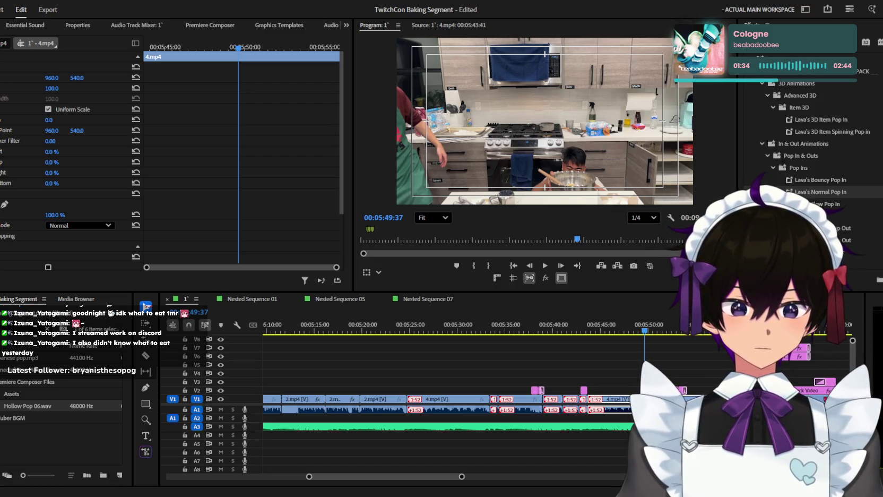
pyautogui.click(528, 278)
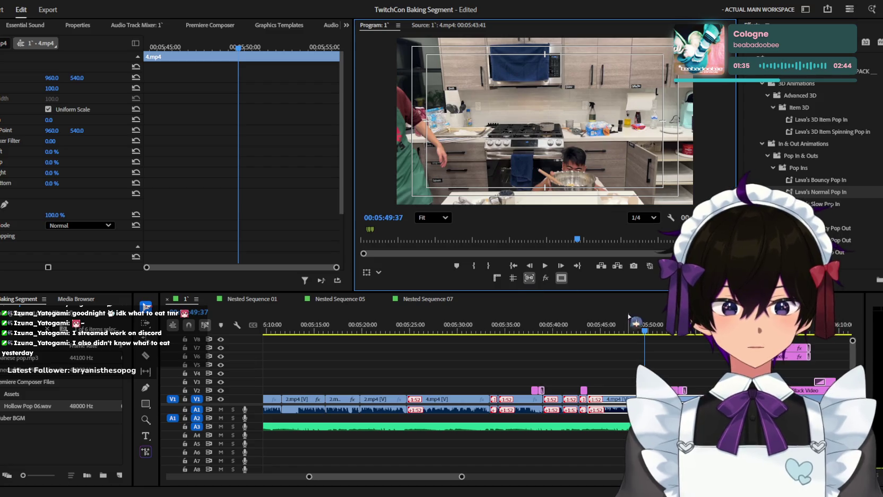
pyautogui.press('space')
# Step: Briefly play the 4.mp4 source clip, then deselect it in the timeline
pyautogui.click(665, 352)
pyautogui.hotkey('shift', '2')
pyautogui.press('space')
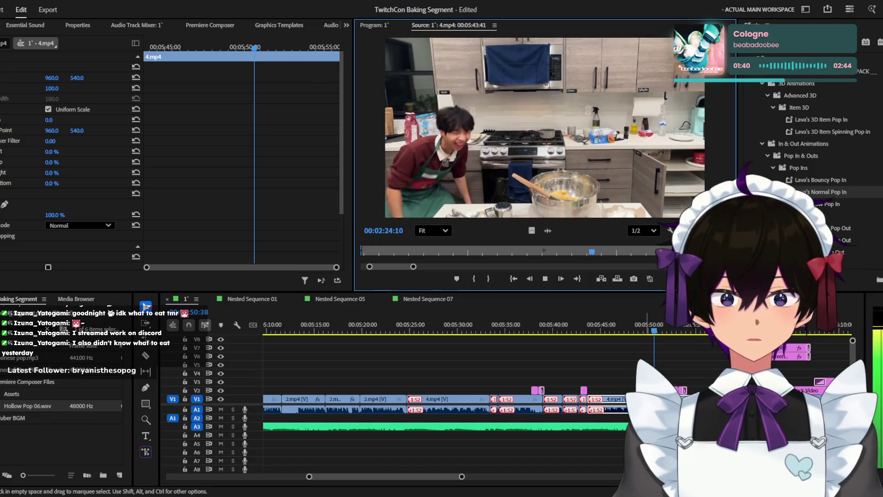
pyautogui.press('space')
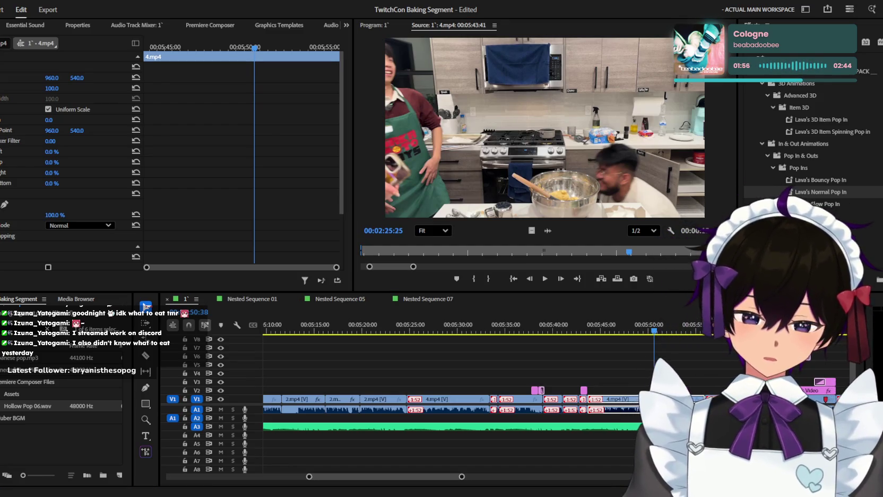
pyautogui.click(634, 355)
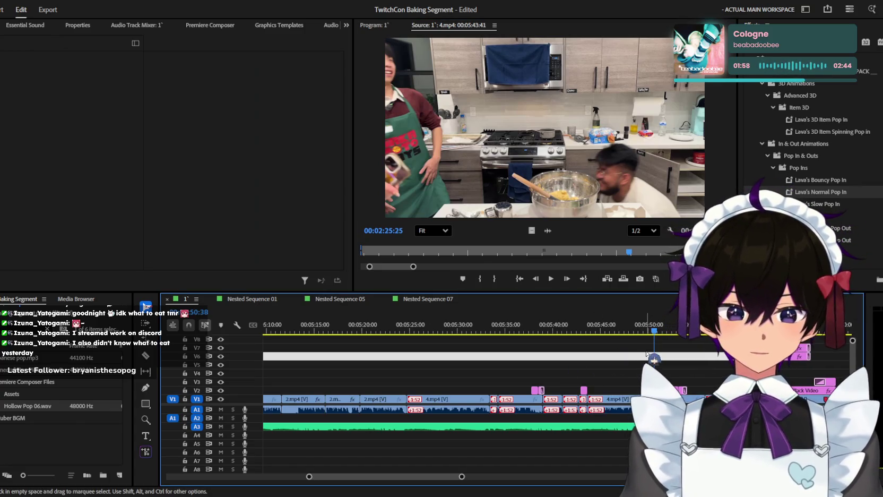
pyautogui.scroll(2, 706, 370)
# Step: Play the sequence, zooming the timeline to follow the playhead
pyautogui.press('space')
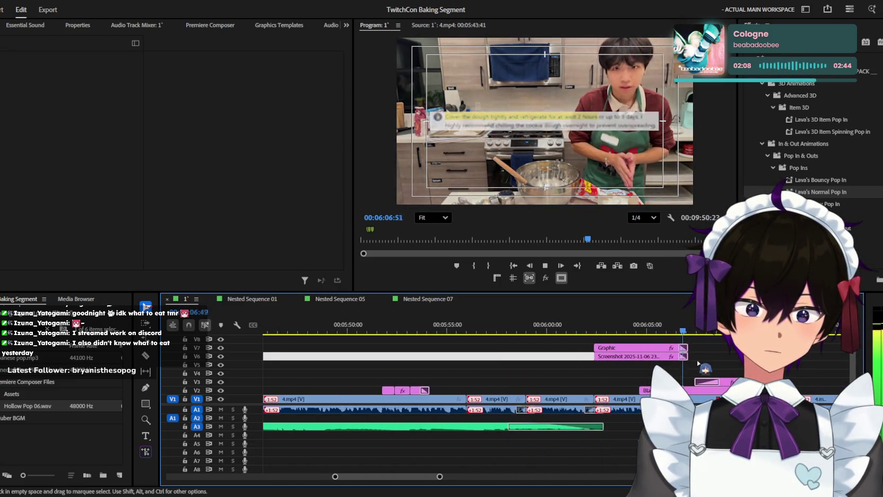
pyautogui.scroll(-2, 697, 360)
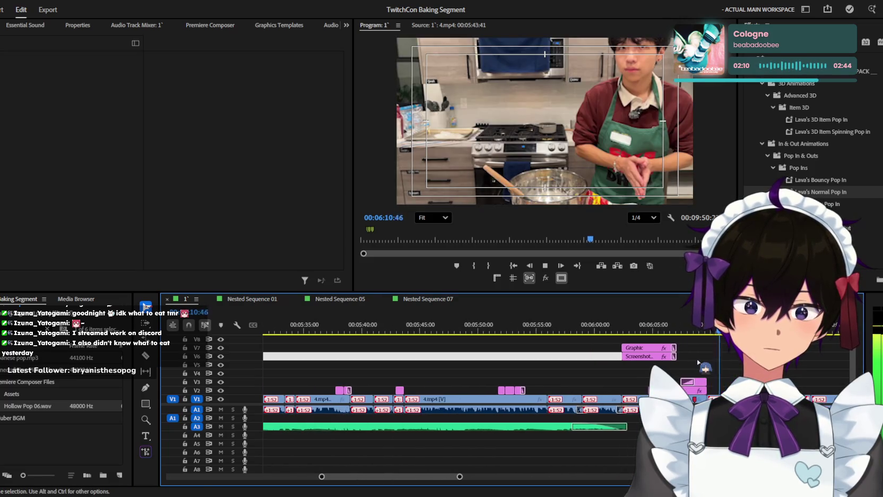
pyautogui.scroll(-1, 698, 362)
pyautogui.scroll(-2, 699, 362)
pyautogui.scroll(-1, 698, 362)
pyautogui.scroll(-1, 697, 362)
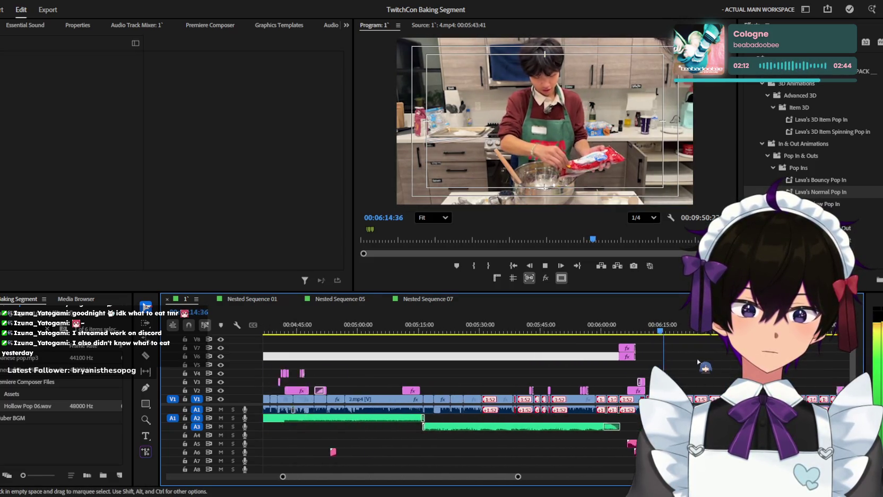
pyautogui.scroll(-2, 698, 362)
pyautogui.scroll(-1, 698, 363)
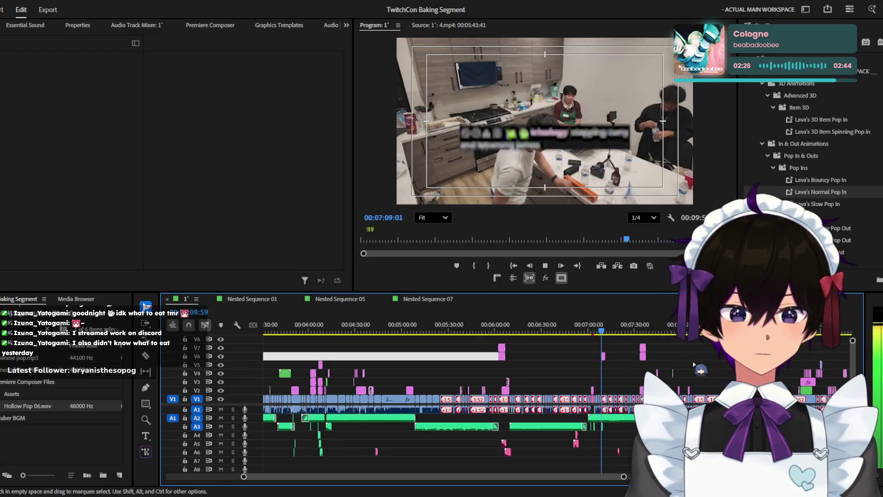
# Step: Open the laughing group scene's 4.mp4 clip in the Source monitor, then return to the sequence
pyautogui.scroll(3, 694, 364)
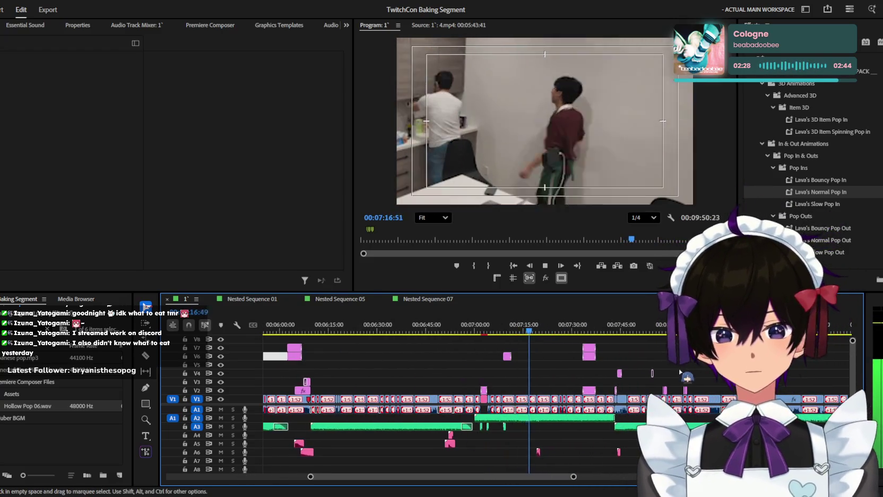
pyautogui.scroll(2, 689, 371)
pyautogui.scroll(1, 674, 378)
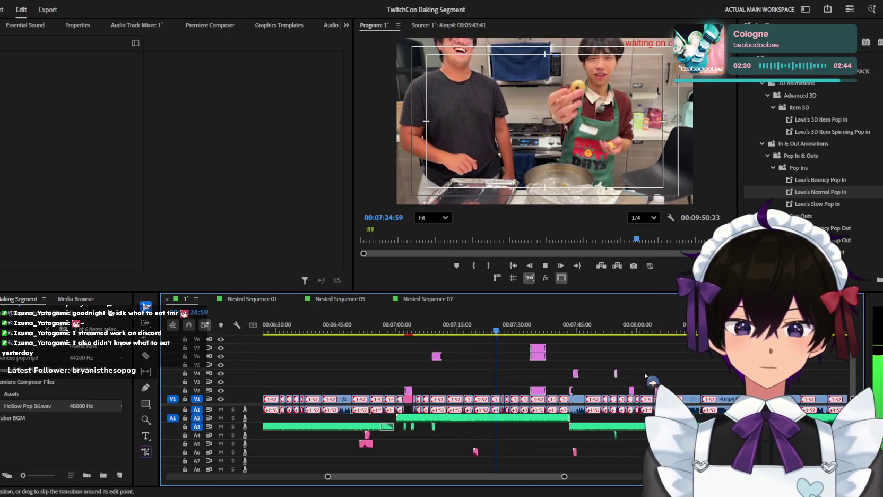
pyautogui.scroll(-2, 646, 374)
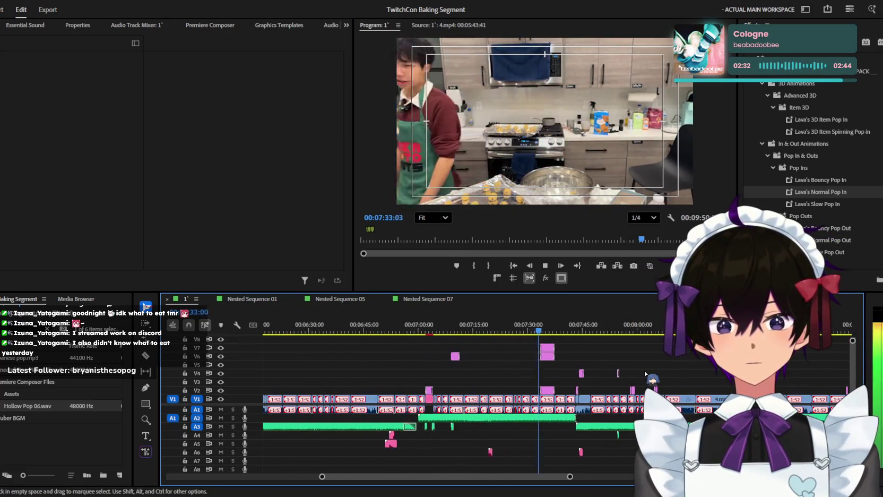
pyautogui.scroll(2, 646, 373)
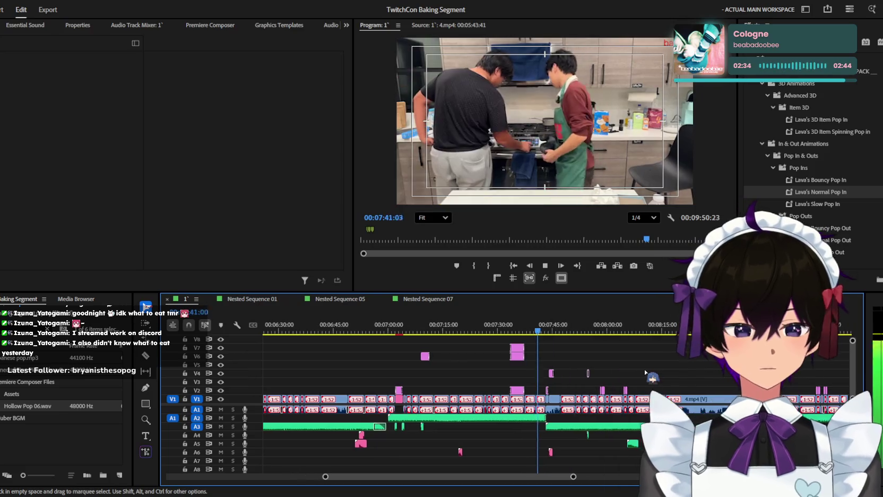
pyautogui.scroll(2, 645, 372)
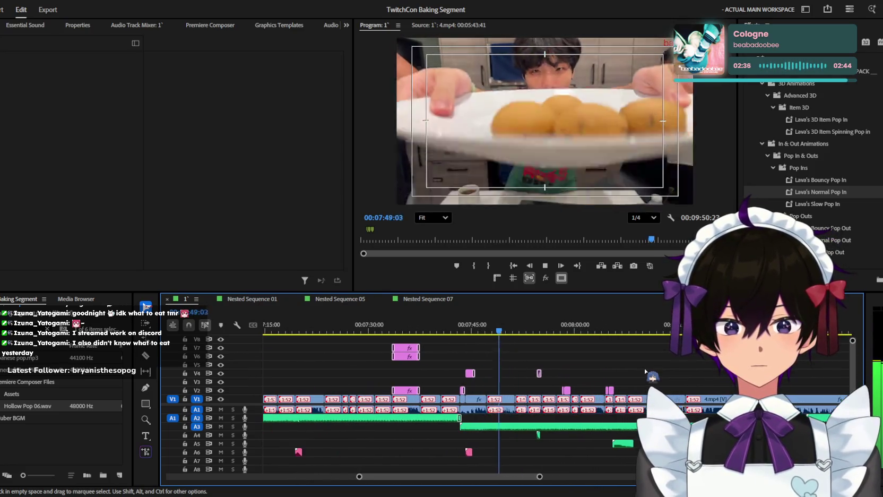
pyautogui.scroll(-2, 645, 372)
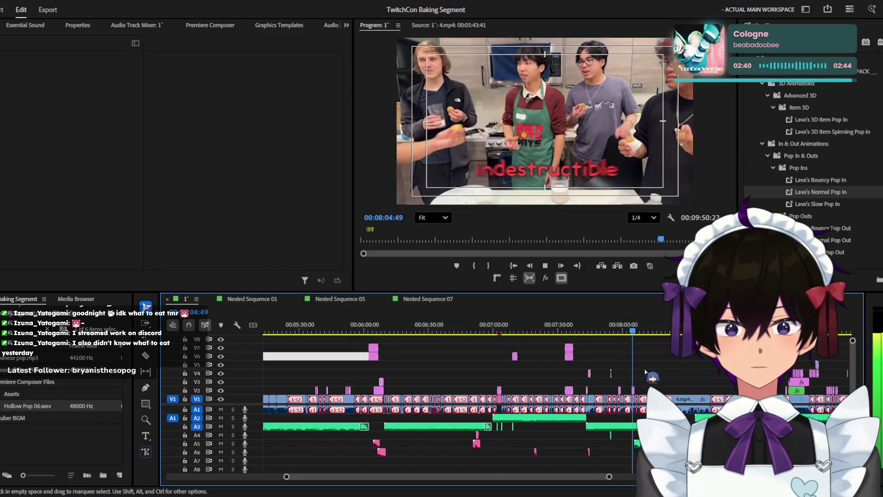
pyautogui.scroll(-2, 645, 372)
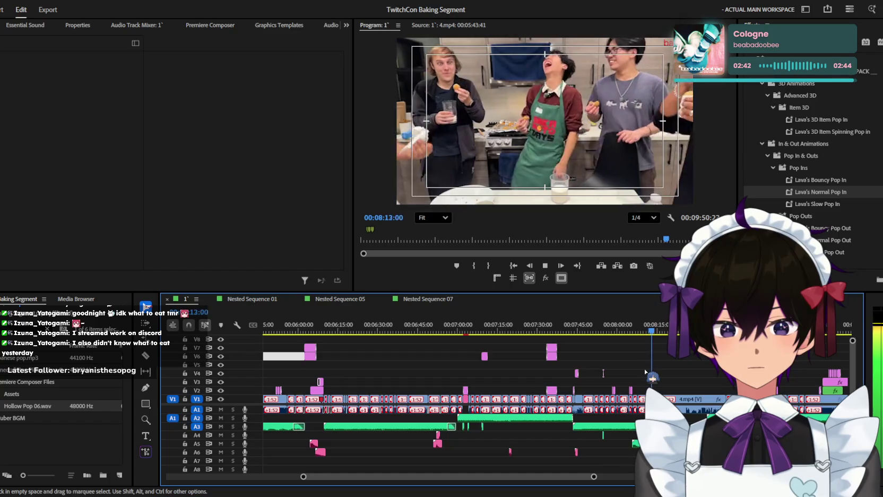
pyautogui.scroll(2, 645, 372)
pyautogui.scroll(2, 645, 372)
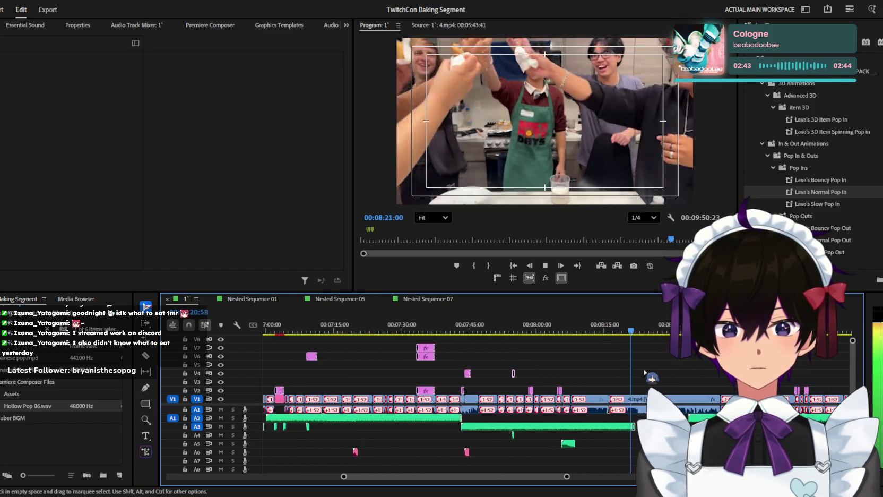
pyautogui.doubleClick(590, 399)
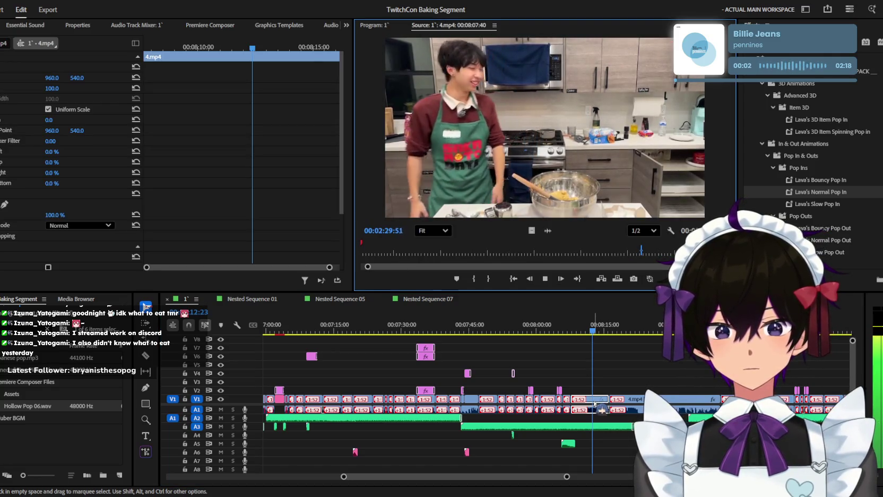
pyautogui.click(383, 24)
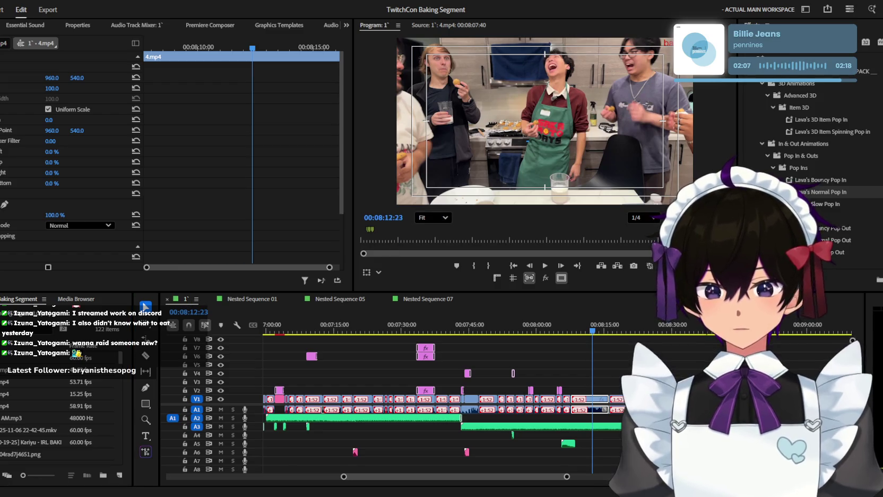
# Step: Drag the otherchat ending clip onto an upper video track at the playhead near 08:13
pyautogui.moveTo(690, 347)
pyautogui.mouseDown()
pyautogui.moveTo(593, 349)
pyautogui.moveTo(637, 341)
pyautogui.mouseUp()
# Step: Preview the otherchat ending chat overlay playing over the laughing scene
pyautogui.press('space')
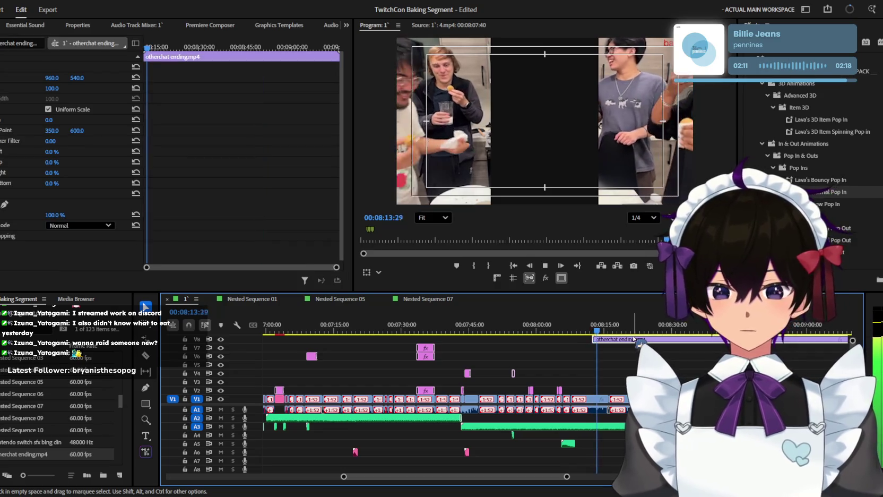
pyautogui.click(668, 287)
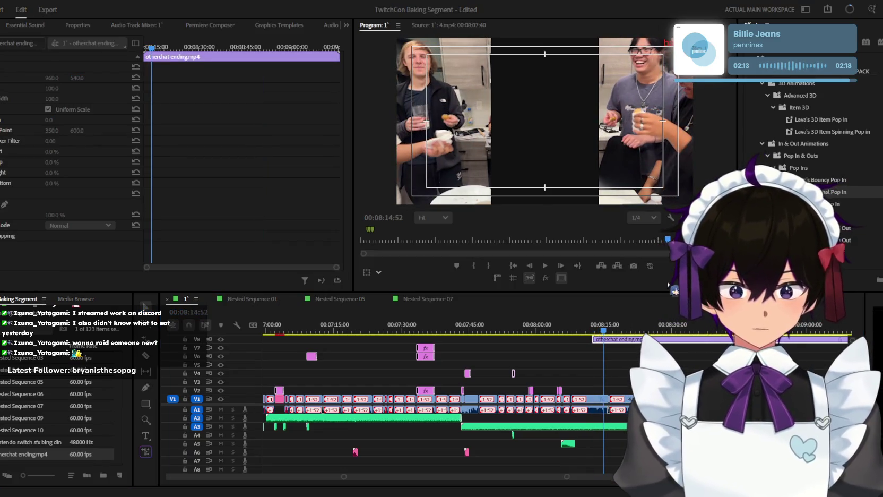
pyautogui.click(670, 295)
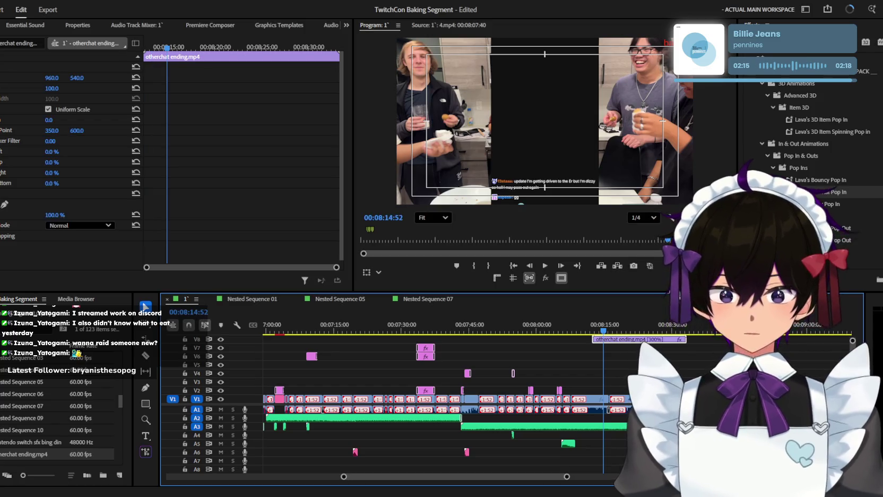
pyautogui.press('space')
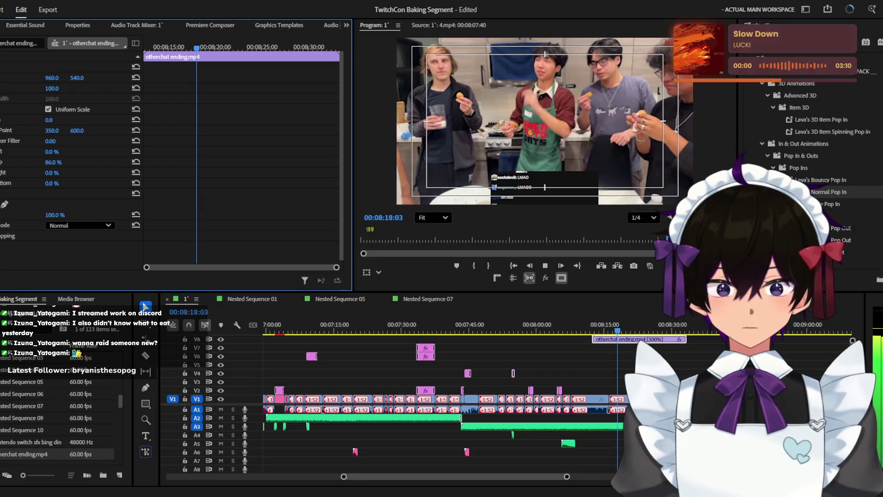
pyautogui.press('space')
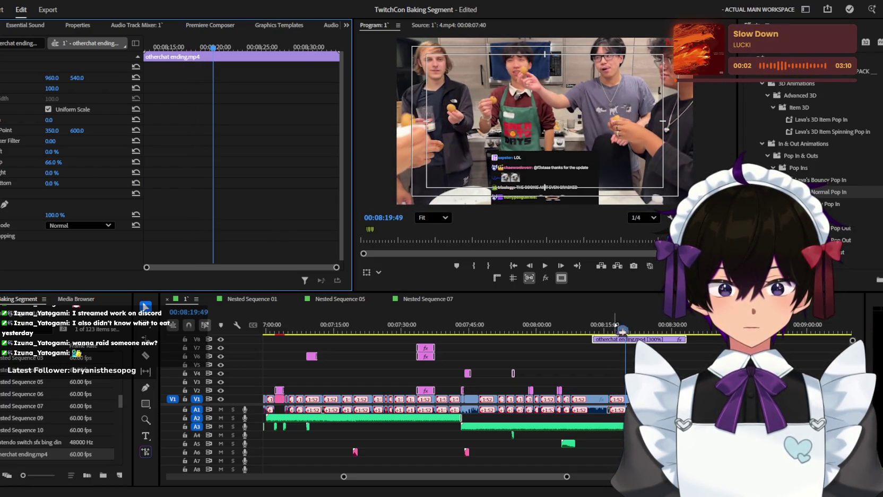
pyautogui.click(591, 317)
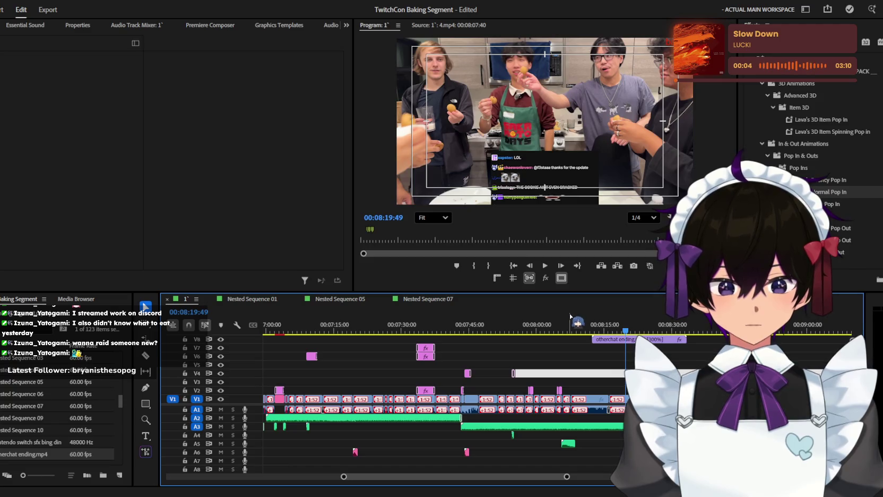
pyautogui.moveTo(571, 318); pyautogui.dragTo(495, 324)
pyautogui.press('=')
pyautogui.press('space')
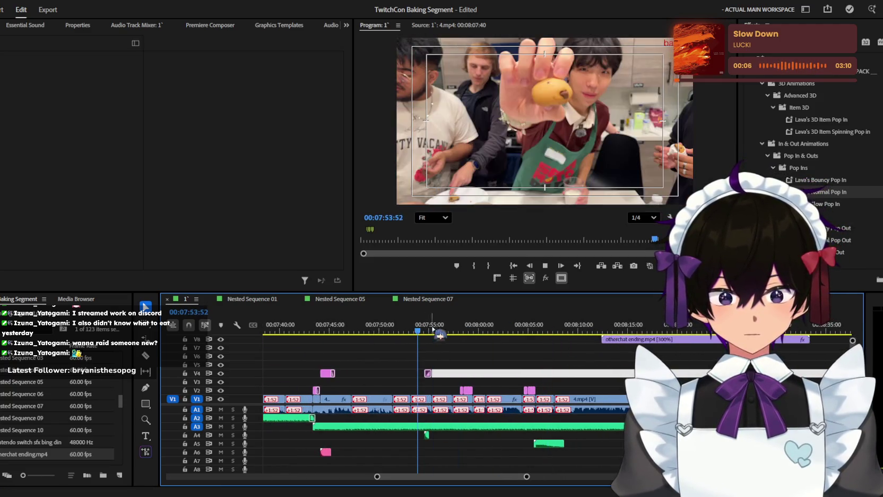
# Step: Move the otherchat ending overlay onto V7 and raise it higher in the frame
pyautogui.click(528, 328)
pyautogui.moveTo(609, 339)
pyautogui.mouseDown()
pyautogui.moveTo(561, 355)
pyautogui.moveTo(595, 359)
pyautogui.mouseUp()
pyautogui.moveTo(77, 78); pyautogui.dragTo(53, 78)
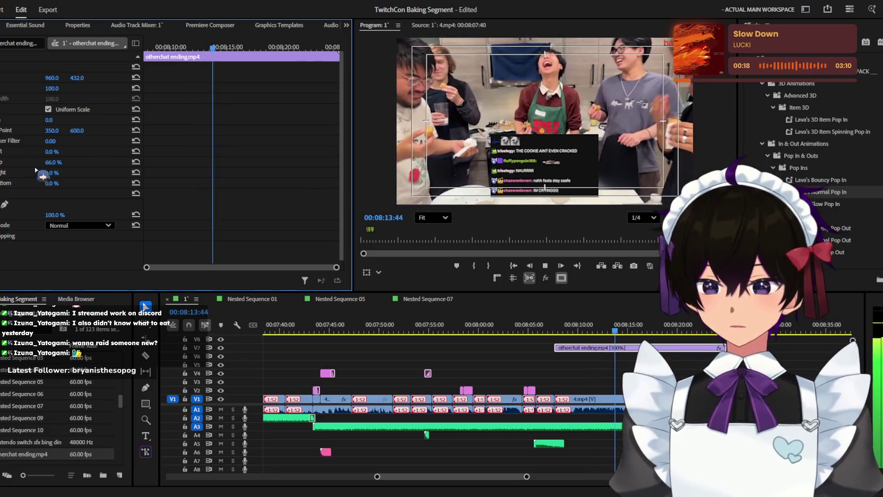
pyautogui.press('space')
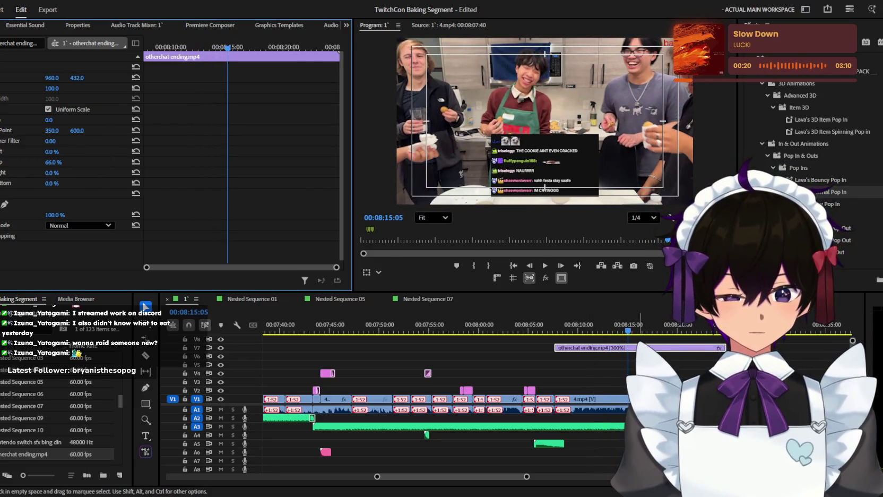
# Step: Try shifting the otherchat ending overlay earlier in time, then undo the move
pyautogui.click(682, 351)
pyautogui.press('space')
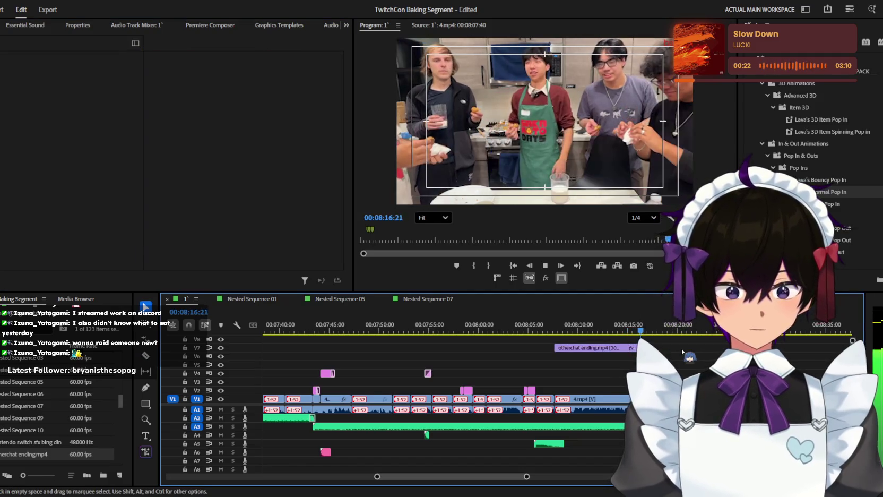
pyautogui.click(535, 329)
pyautogui.scroll(3, 597, 366)
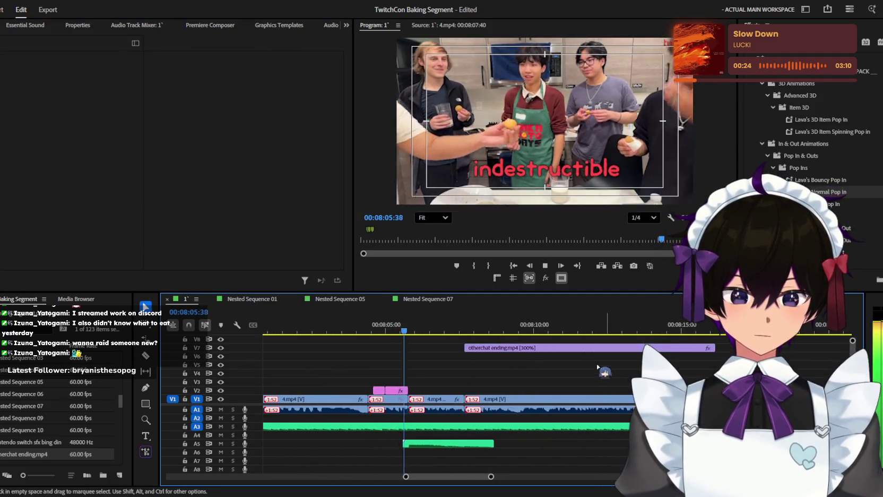
pyautogui.scroll(2, 597, 366)
pyautogui.click(522, 348)
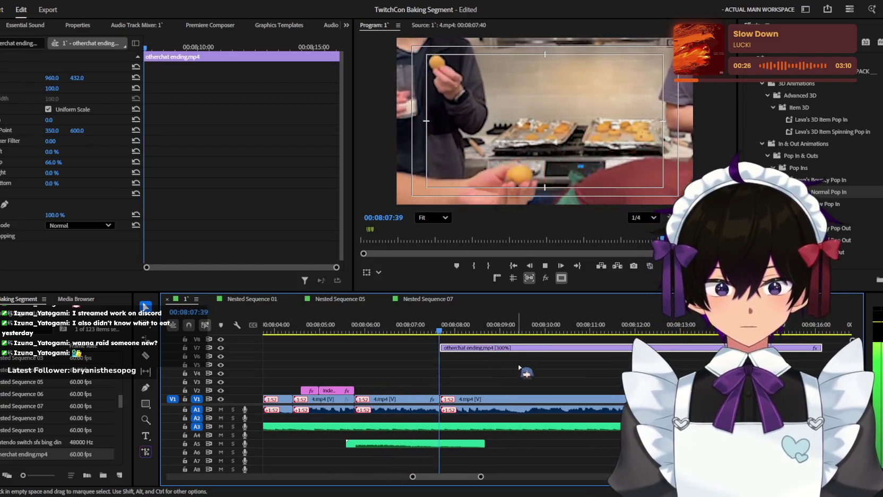
pyautogui.scroll(-2, 523, 365)
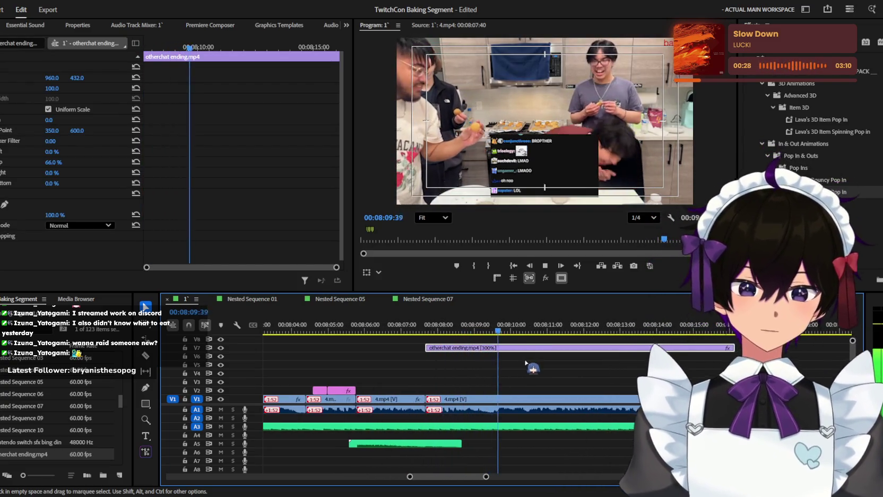
pyautogui.moveTo(530, 348); pyautogui.dragTo(489, 344)
pyautogui.hotkey('ctrl', 'z')
pyautogui.press('c')
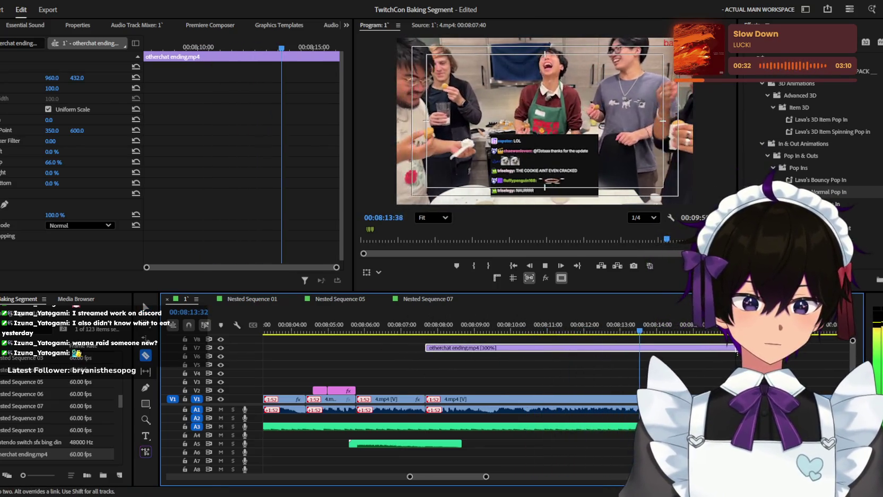
pyautogui.press('v')
# Step: Zoom the timeline out and play through the later scenes toward 09:48
pyautogui.press('-')
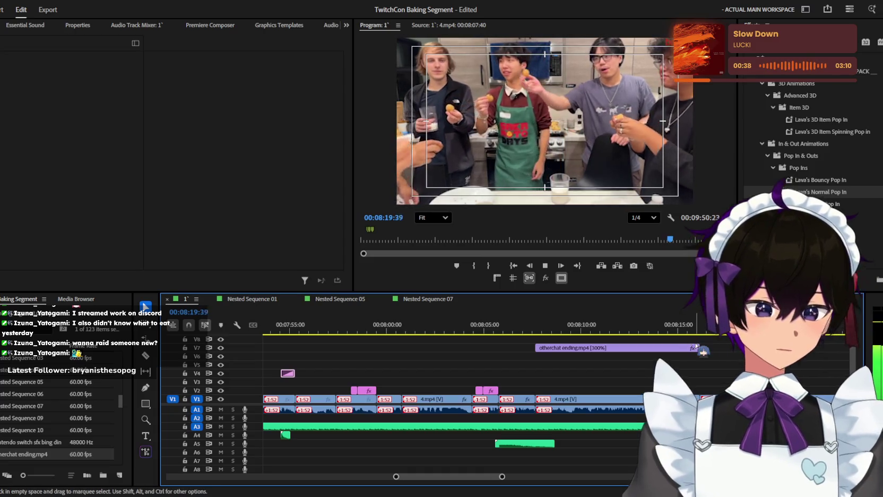
pyautogui.press('-')
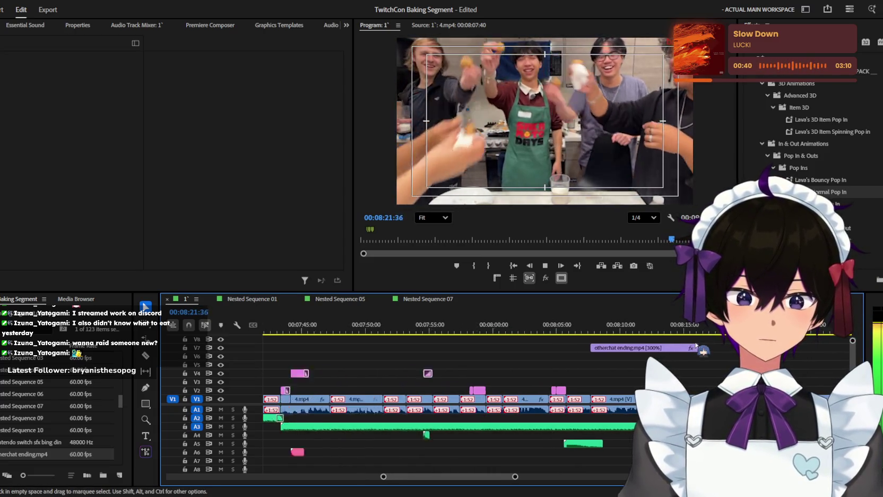
pyautogui.press('-')
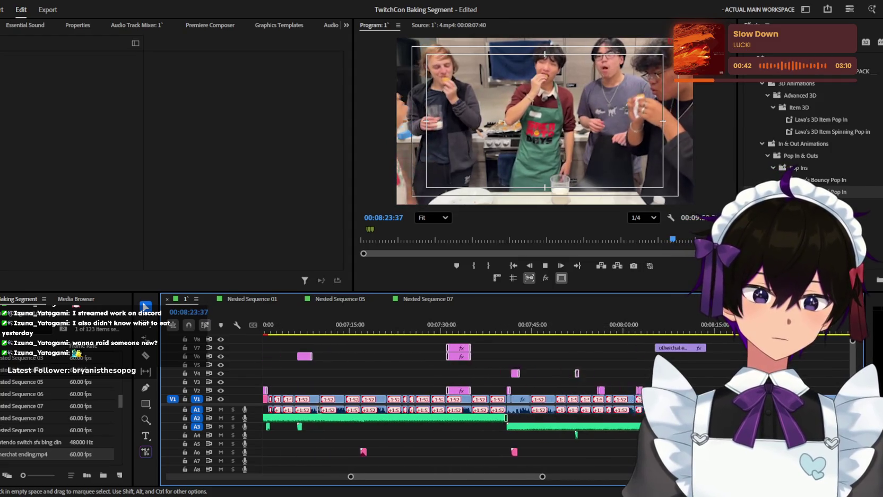
pyautogui.press('-')
pyautogui.press('space')
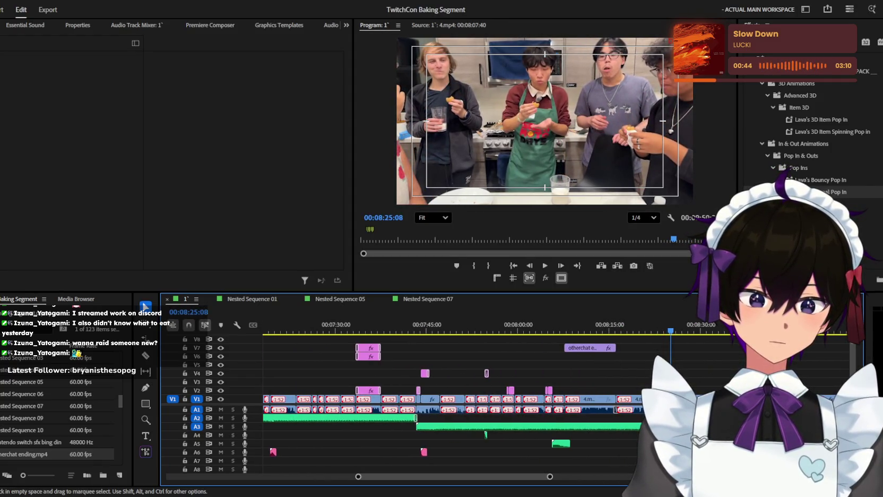
pyautogui.press('=')
pyautogui.press('=')
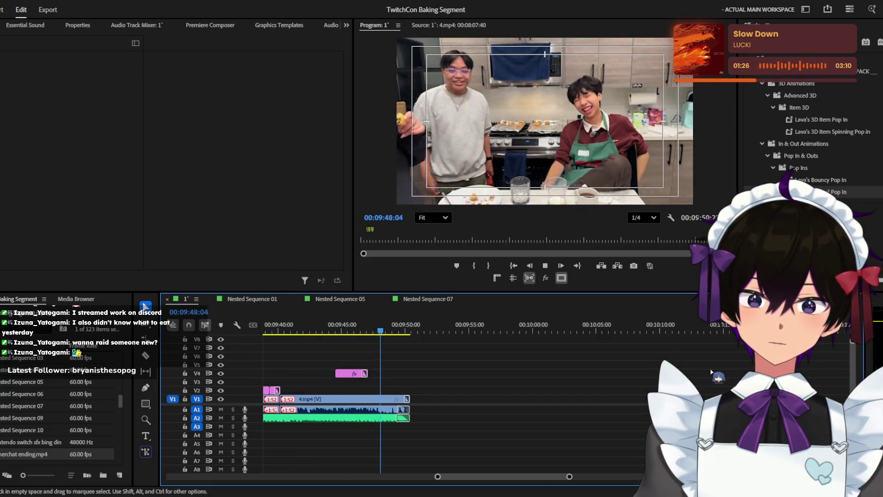
# Step: Stop on the dimmed closing frame near 09:50:12 and zoom around the ending clips
pyautogui.press('space')
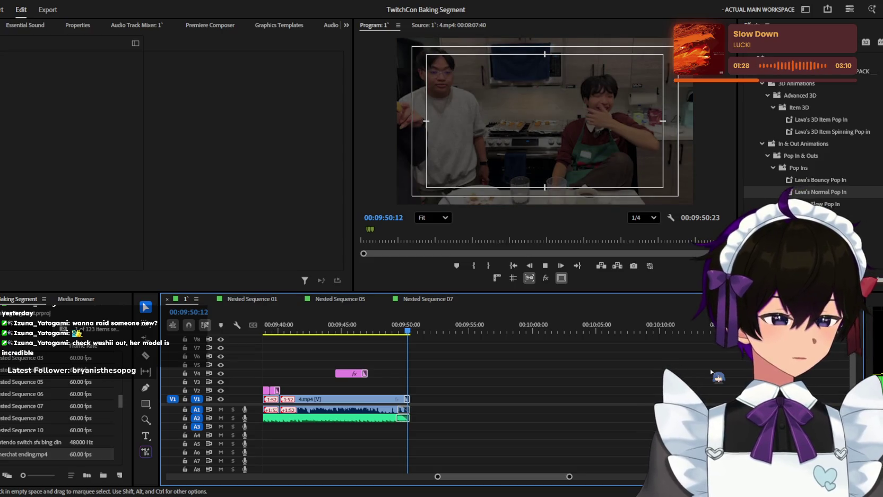
pyautogui.press('=')
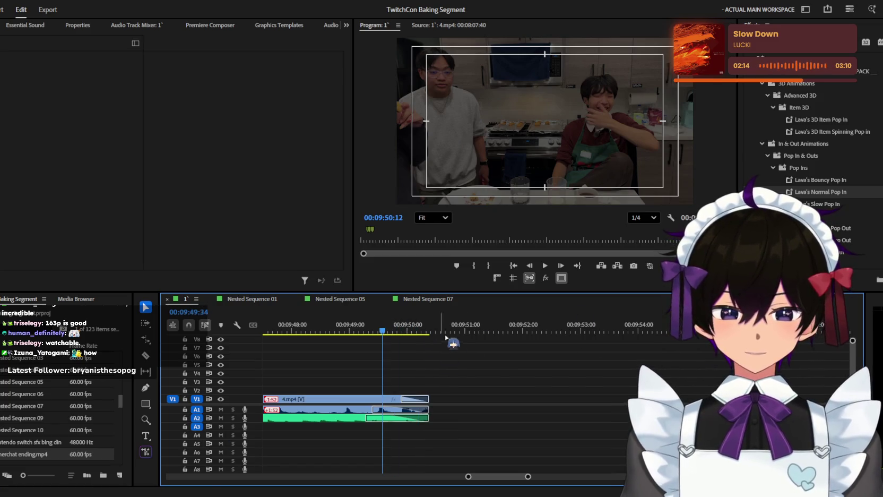
pyautogui.press('-')
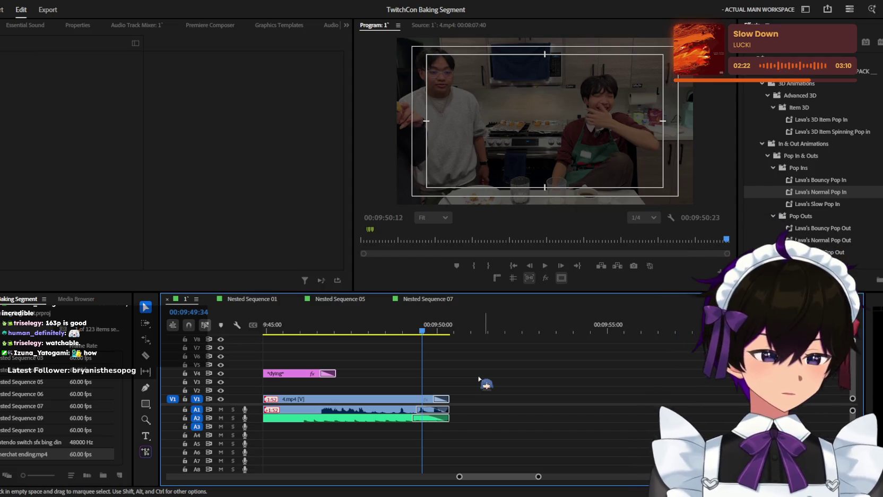
pyautogui.press('-')
pyautogui.press('-')
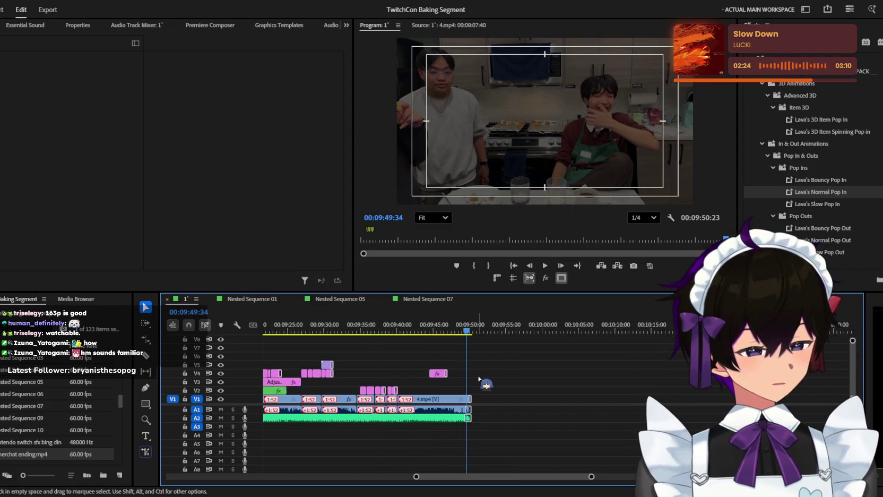
pyautogui.press('-')
# Step: Scrub the playhead back from about 7:06 past the four-minute mark toward the start
pyautogui.moveTo(469, 332); pyautogui.dragTo(460, 336)
pyautogui.press('-')
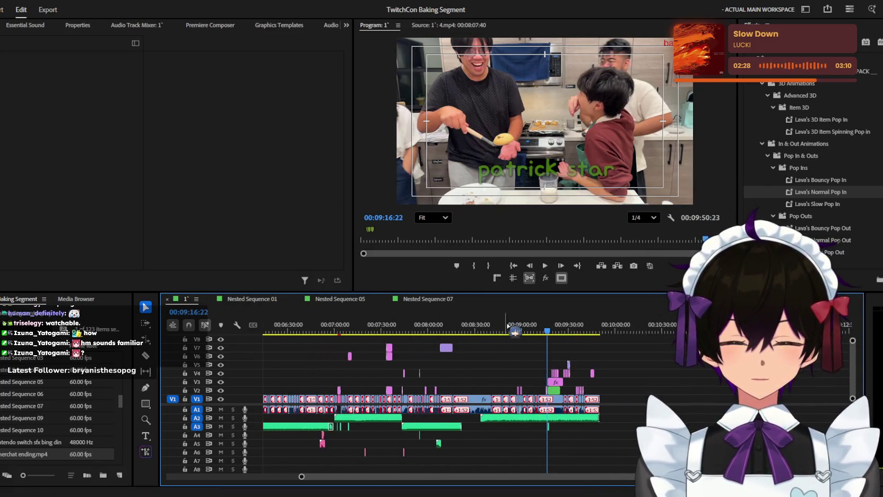
pyautogui.click(344, 331)
pyautogui.press('-')
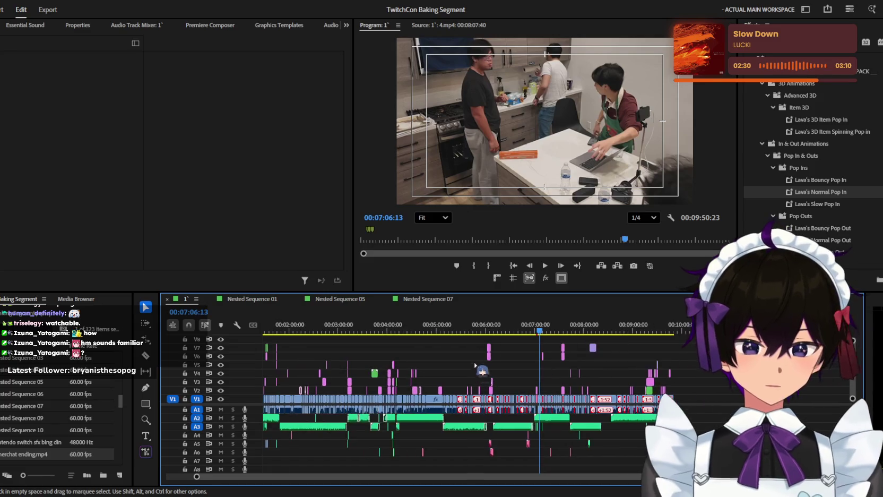
pyautogui.moveTo(512, 321)
pyautogui.mouseDown()
pyautogui.moveTo(391, 317)
pyautogui.moveTo(278, 333)
pyautogui.mouseUp()
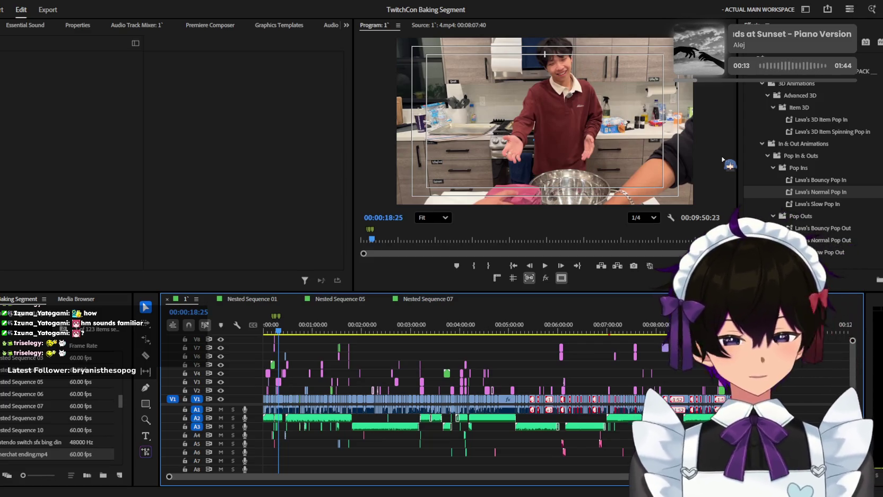
# Step: Move the playhead from 29s and 22s back to 00:00:07:07 and refit the Program monitor
pyautogui.scroll(3, 394, 366)
pyautogui.scroll(2, 394, 366)
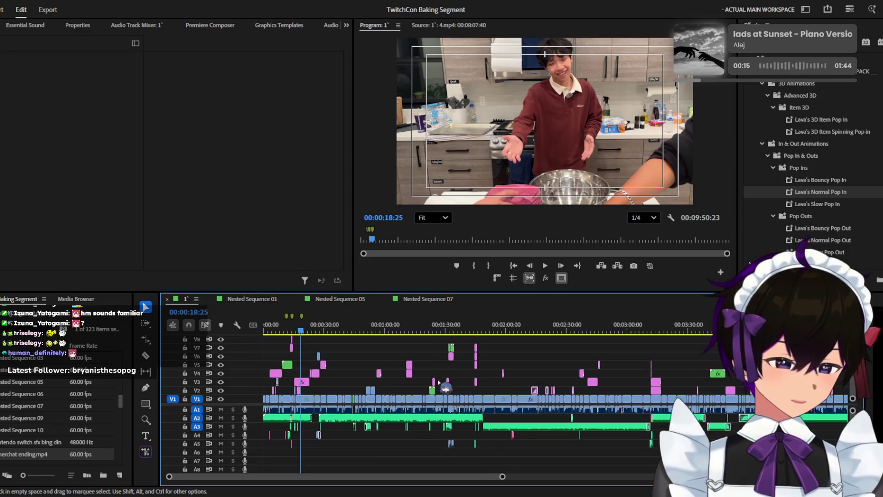
pyautogui.scroll(2, 478, 358)
pyautogui.scroll(-3, 507, 356)
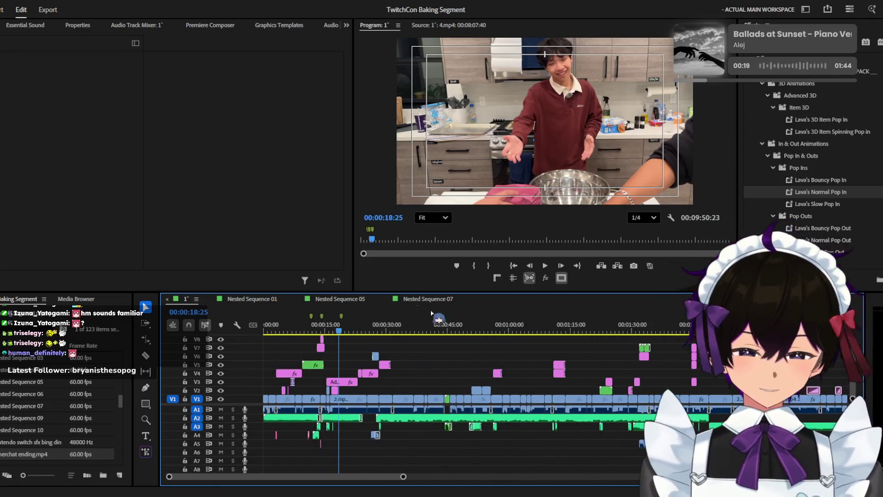
pyautogui.click(382, 329)
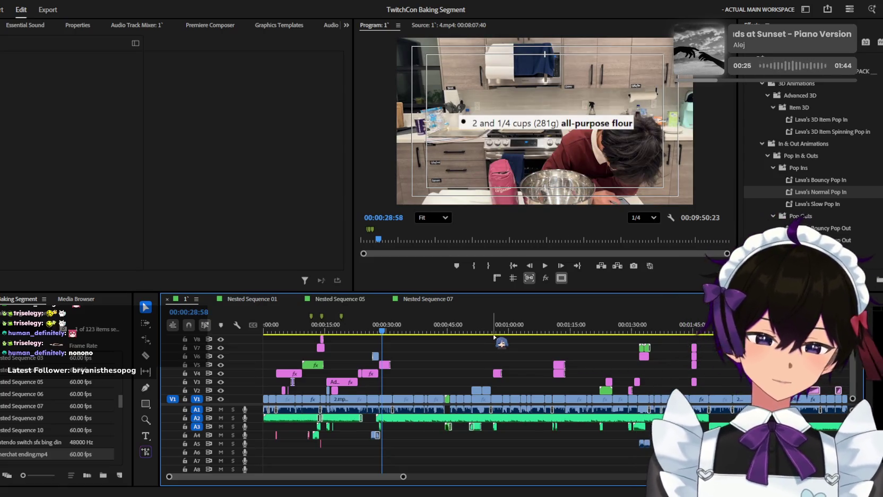
pyautogui.click(355, 330)
pyautogui.moveTo(363, 335)
pyautogui.mouseDown()
pyautogui.moveTo(274, 335)
pyautogui.moveTo(295, 326)
pyautogui.mouseUp()
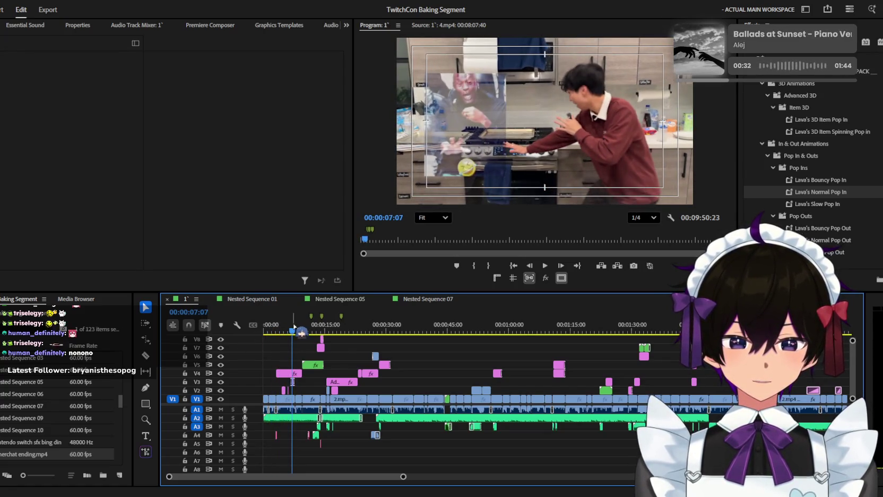
pyautogui.scroll(2, 483, 89)
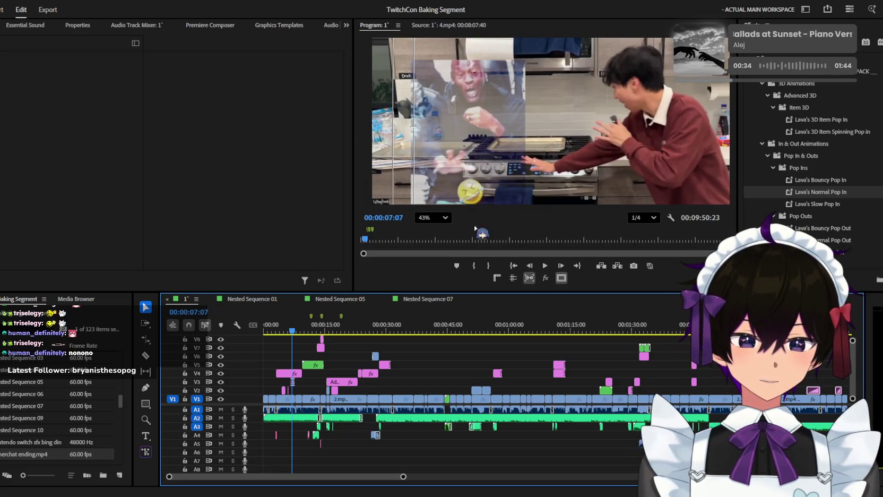
pyautogui.click(438, 233)
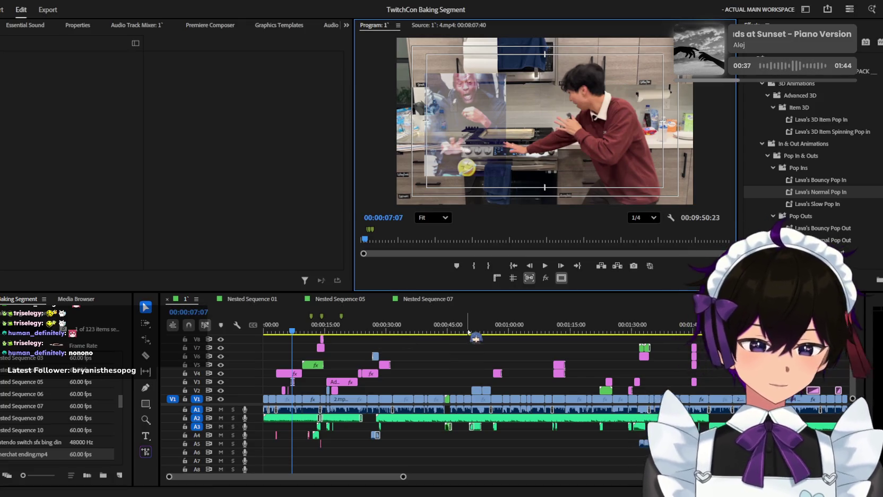
pyautogui.scroll(-3, 522, 329)
pyautogui.scroll(1, 588, 363)
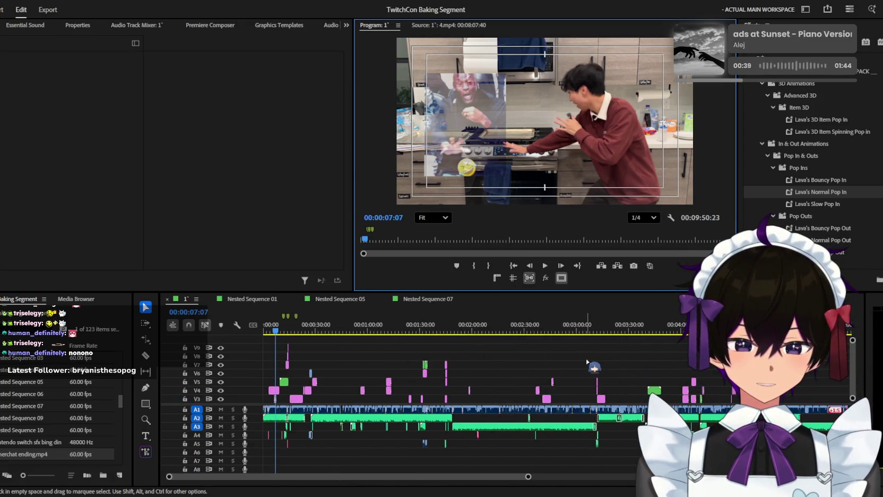
pyautogui.scroll(-2, 587, 361)
pyautogui.scroll(-1, 587, 361)
pyautogui.scroll(-1, 587, 361)
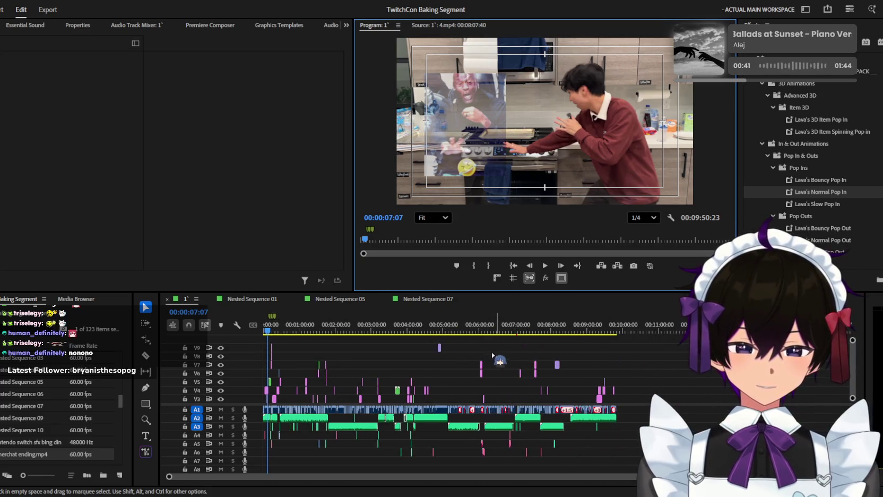
pyautogui.scroll(1, 511, 363)
pyautogui.scroll(1, 511, 365)
pyautogui.scroll(1, 512, 368)
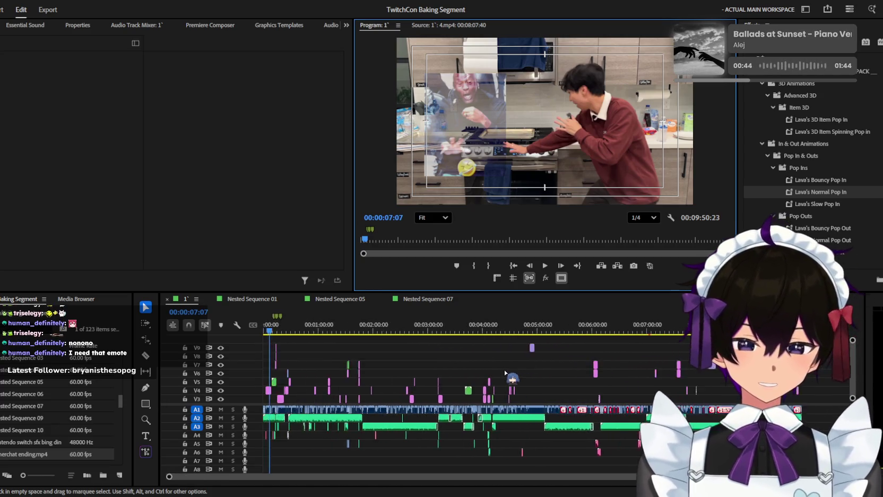
pyautogui.scroll(1, 513, 371)
pyautogui.scroll(-1, 513, 369)
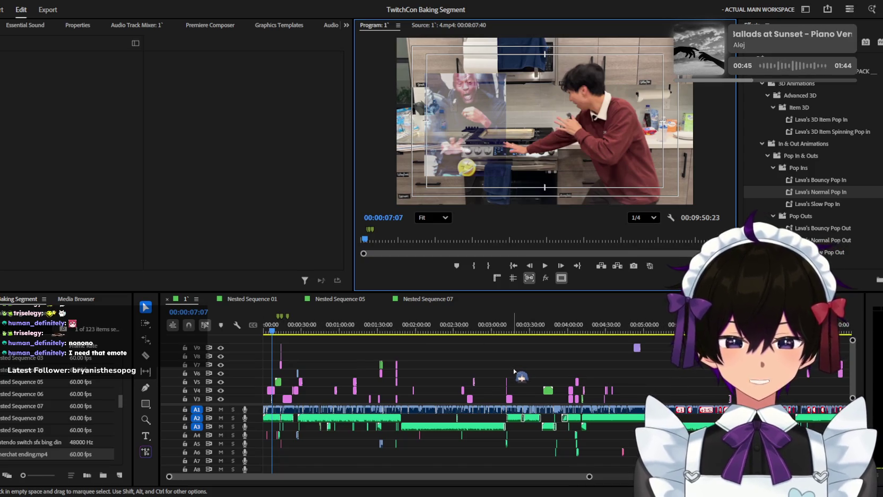
pyautogui.scroll(-1, 513, 363)
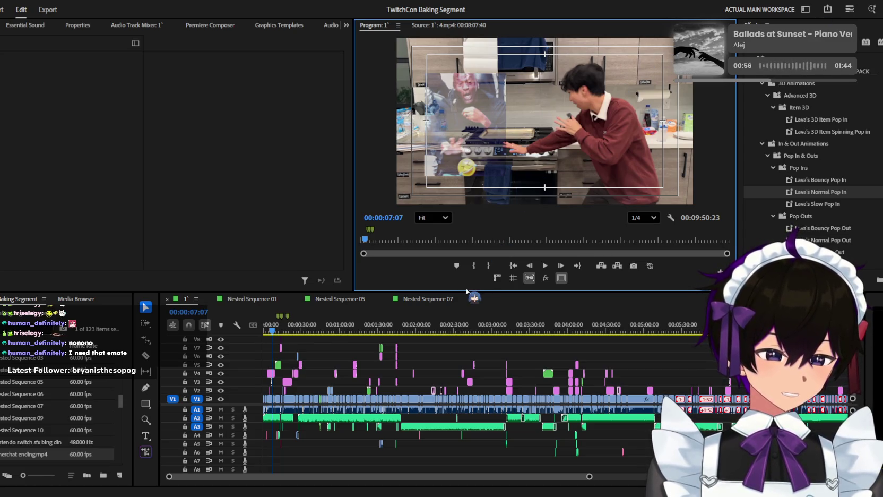
# Step: Preview the footage from 5:52 to about 6:04, then return the playhead to 00:00:00:00
pyautogui.click(565, 332)
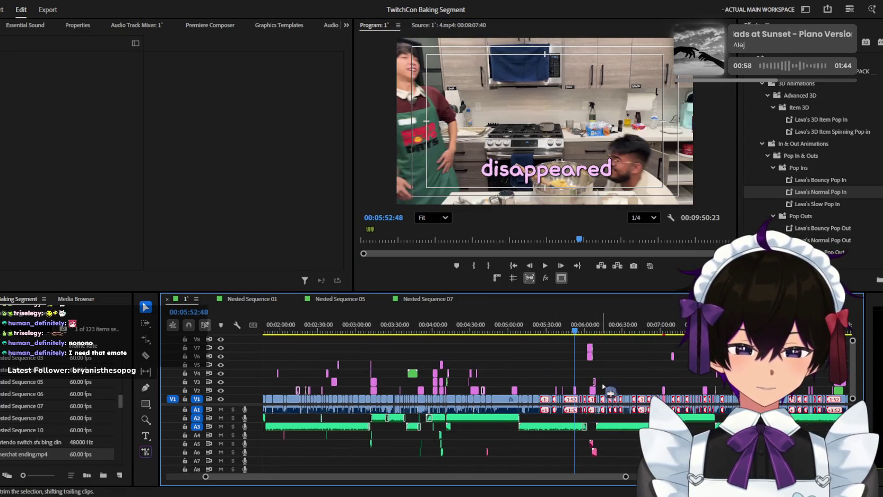
pyautogui.scroll(3, 617, 382)
pyautogui.moveTo(479, 331); pyautogui.dragTo(556, 331)
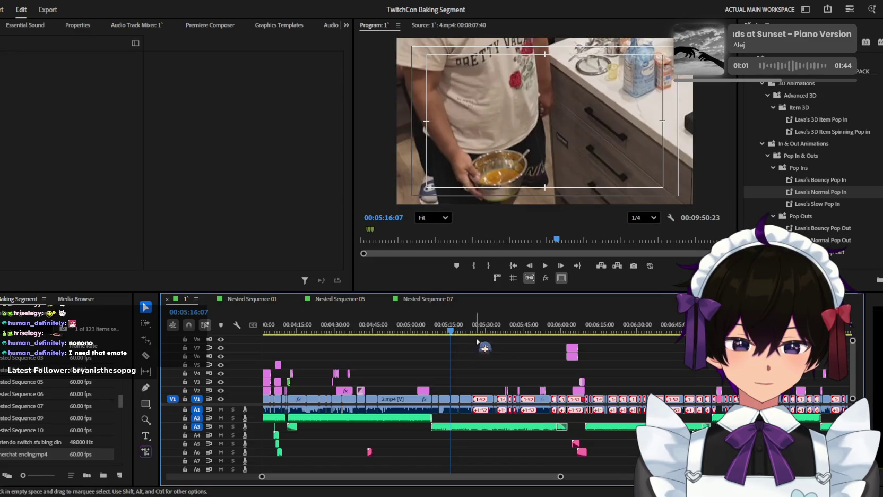
pyautogui.scroll(-1, 520, 331)
pyautogui.press('space')
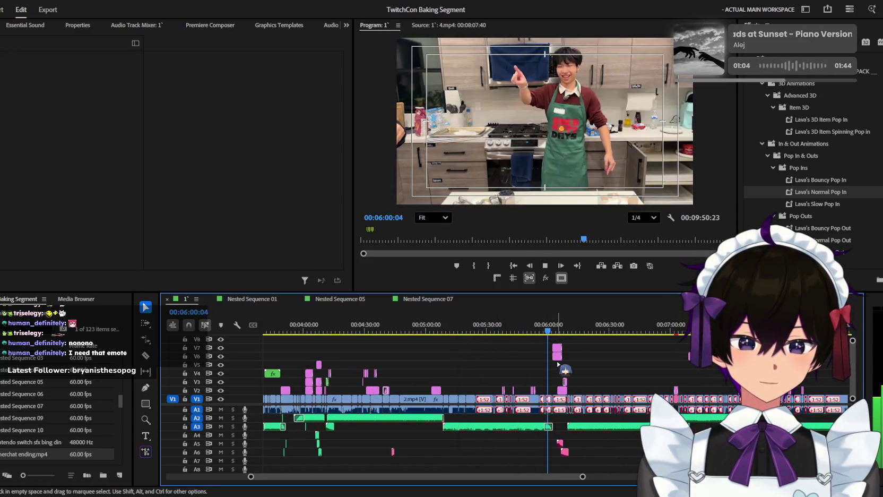
pyautogui.scroll(-5, 618, 366)
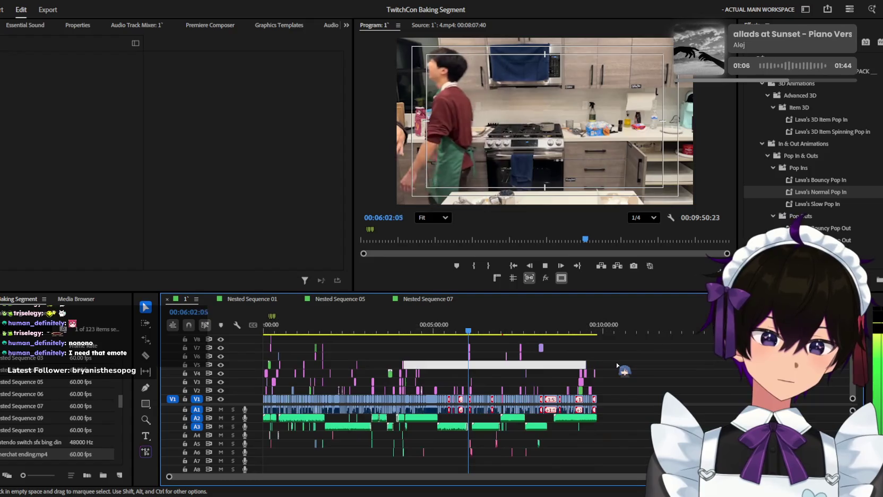
pyautogui.press('space')
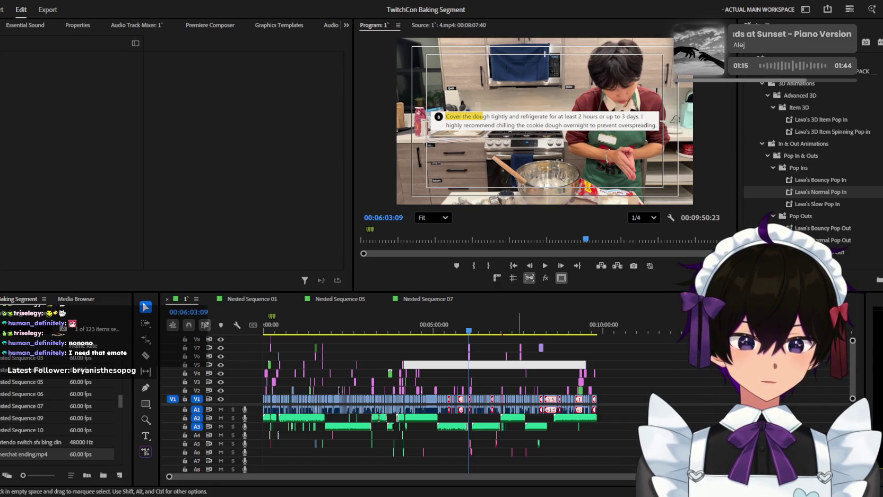
pyautogui.click(590, 340)
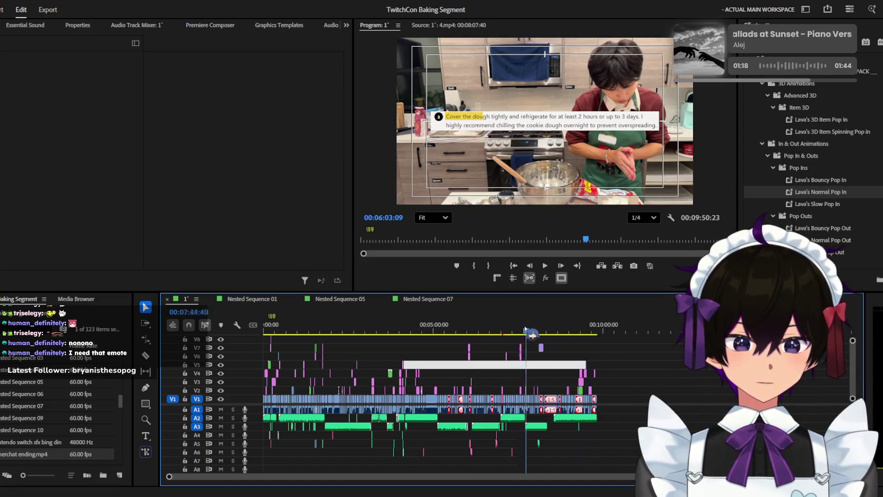
pyautogui.press('Home')
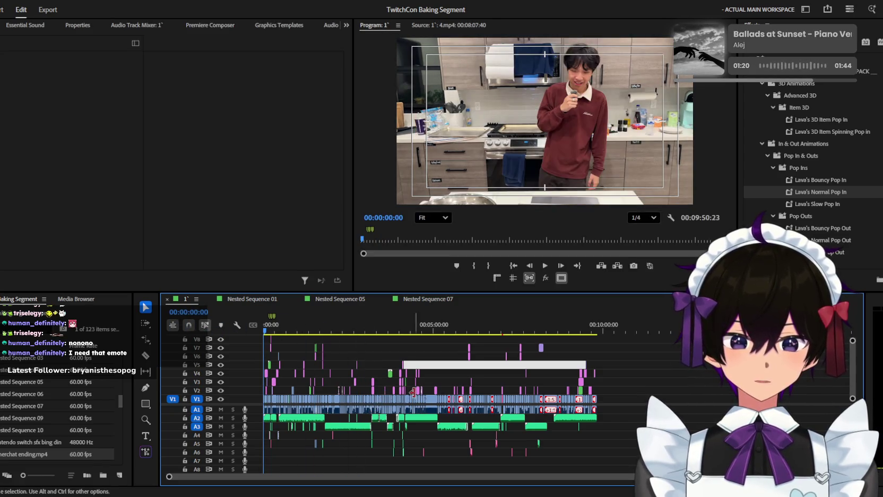
# Step: Start playback from around 4:49 and zoom the timeline out while it plays
pyautogui.keyDown('alt'); pyautogui.scroll(2, 433, 342); pyautogui.keyUp('alt')
pyautogui.keyDown('alt'); pyautogui.scroll(3, 432, 342); pyautogui.keyUp('alt')
pyautogui.click(411, 327)
pyautogui.press('space')
pyautogui.keyDown('alt'); pyautogui.scroll(2, 433, 345); pyautogui.keyUp('alt')
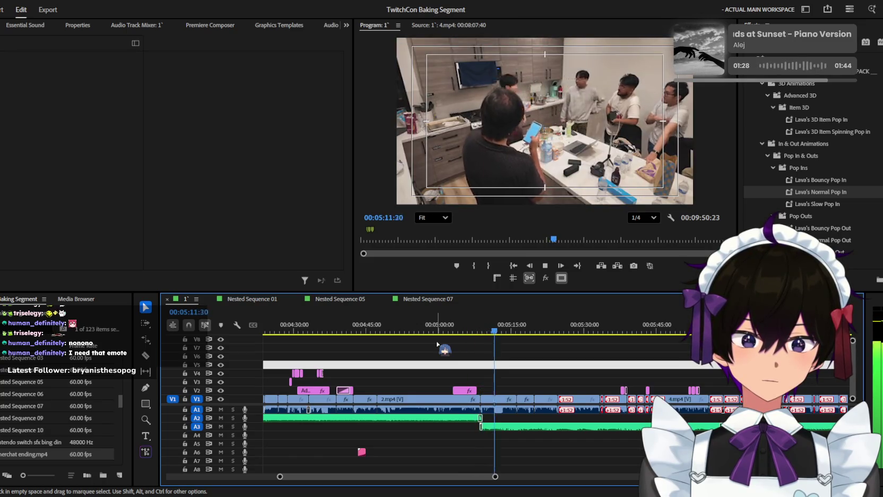
pyautogui.press('-')
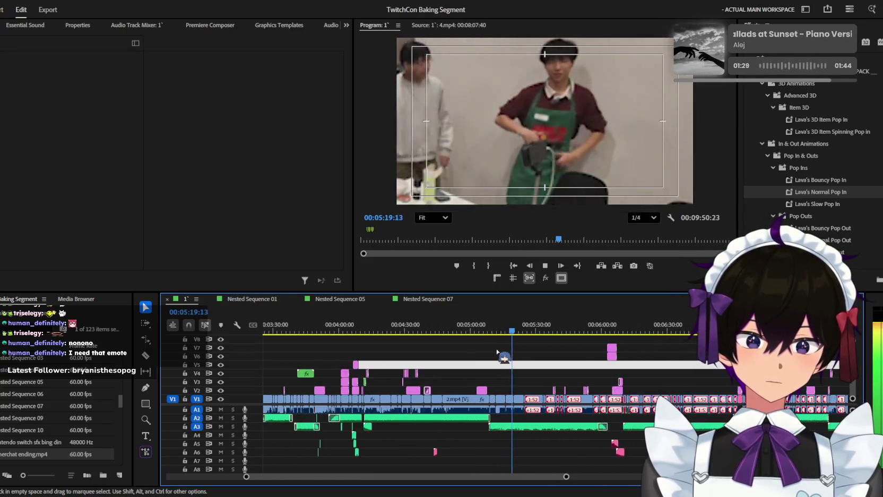
pyautogui.press('-')
pyautogui.scroll(1, 497, 352)
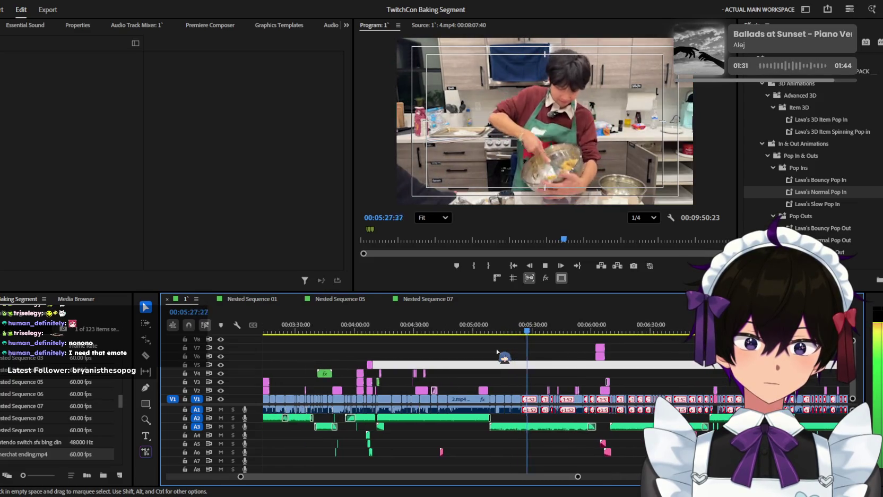
pyautogui.press('-')
pyautogui.press('-')
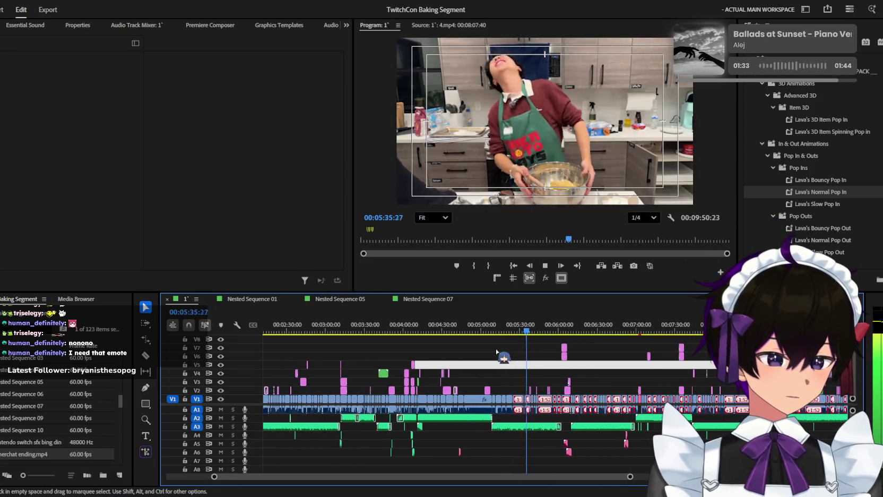
pyautogui.press('-')
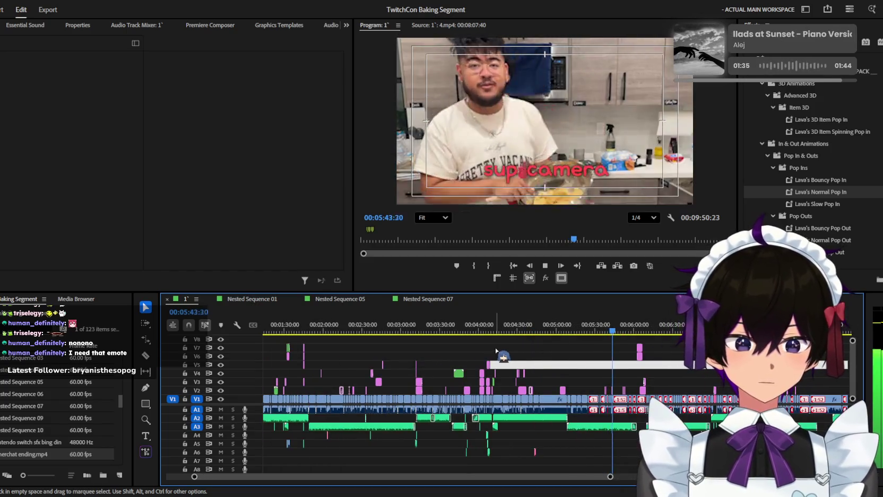
# Step: Follow the playhead through the closing kitchen shots until the edit ends on black at 09:50:23
pyautogui.scroll(-1, 497, 351)
pyautogui.scroll(2, 557, 367)
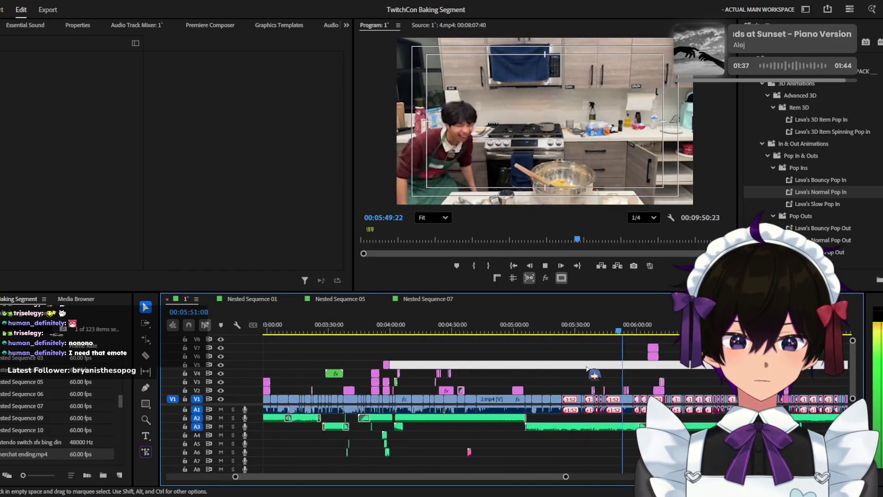
pyautogui.scroll(2, 568, 369)
pyautogui.scroll(2, 578, 370)
pyautogui.scroll(2, 589, 373)
pyautogui.scroll(-2, 586, 368)
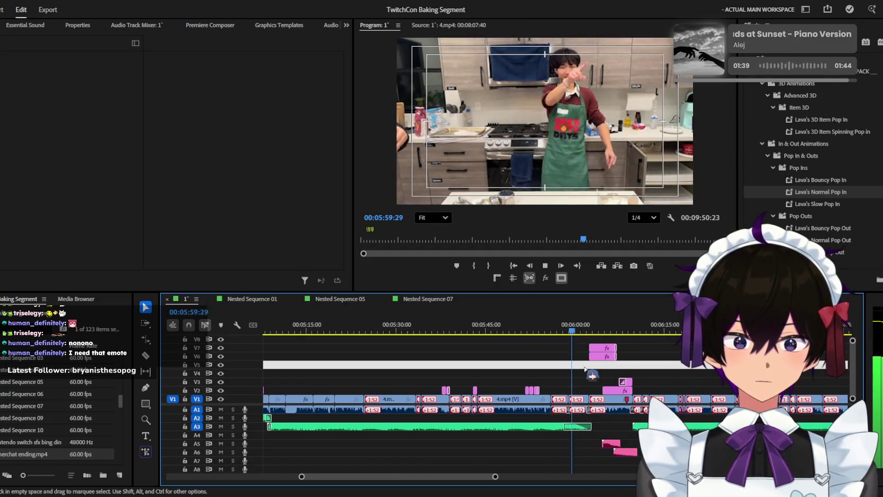
pyautogui.scroll(-1, 584, 368)
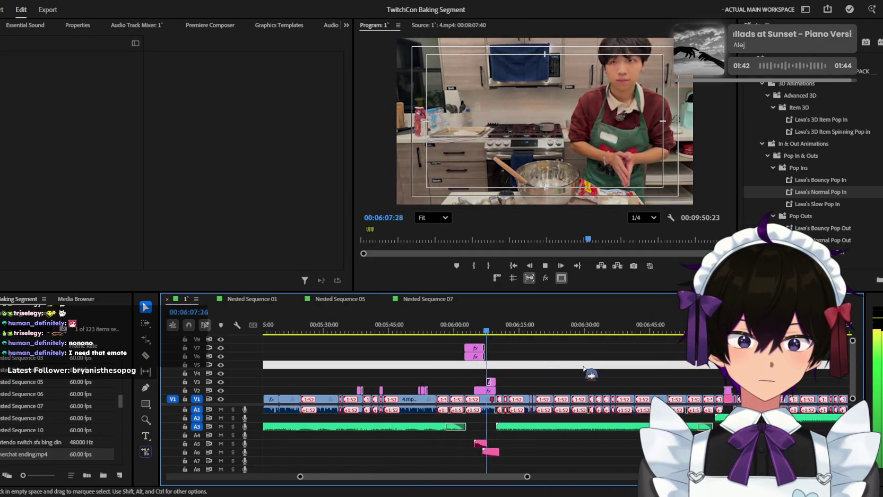
pyautogui.scroll(-2, 584, 367)
pyautogui.scroll(-2, 584, 369)
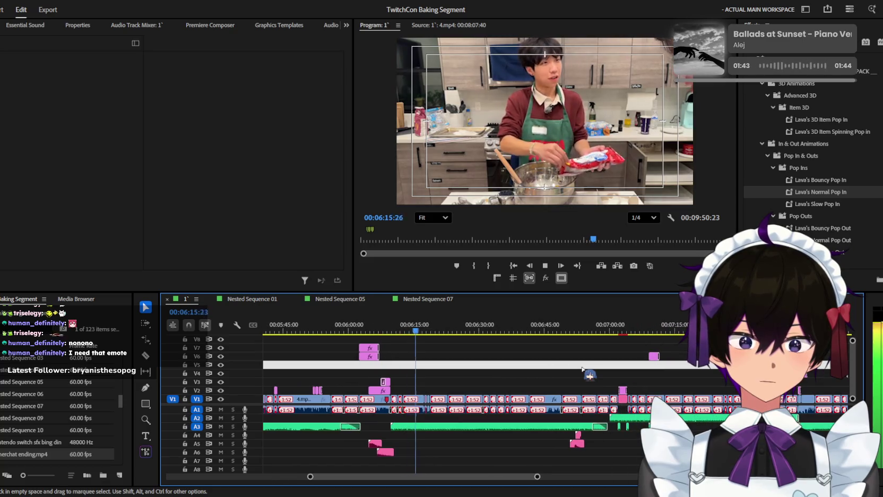
pyautogui.scroll(-1, 583, 369)
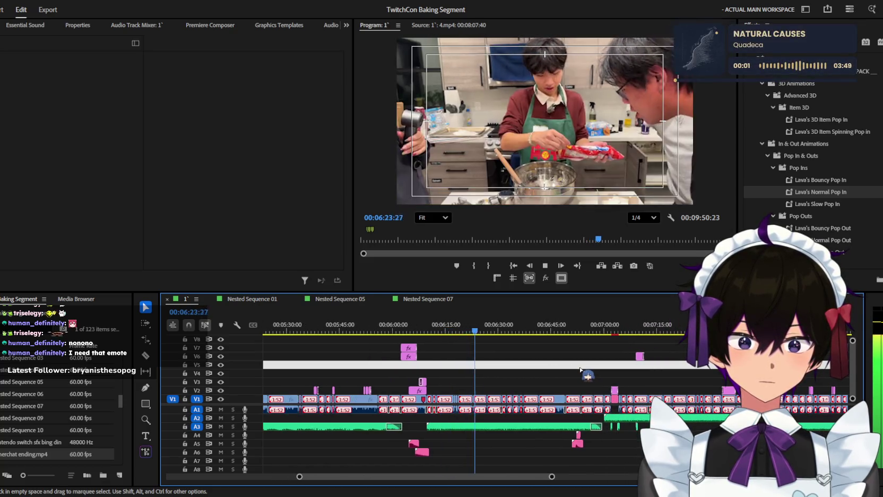
pyautogui.scroll(-2, 579, 369)
pyautogui.scroll(-1, 580, 368)
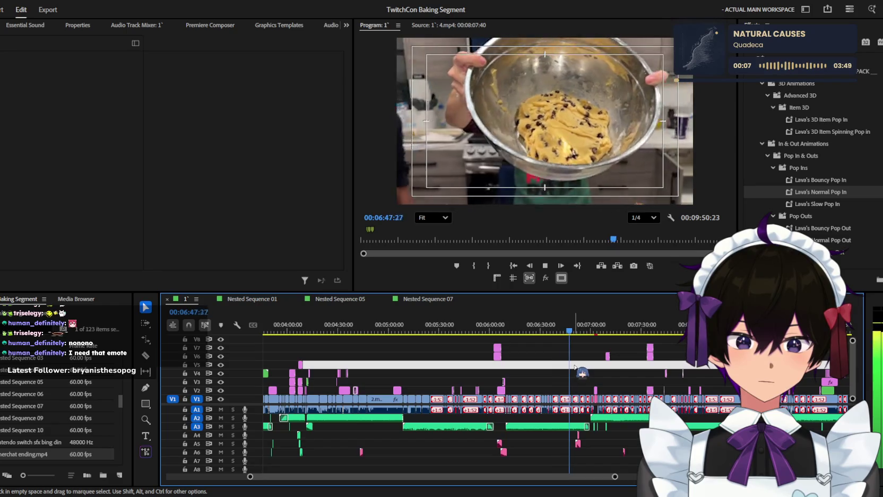
pyautogui.scroll(-1, 574, 365)
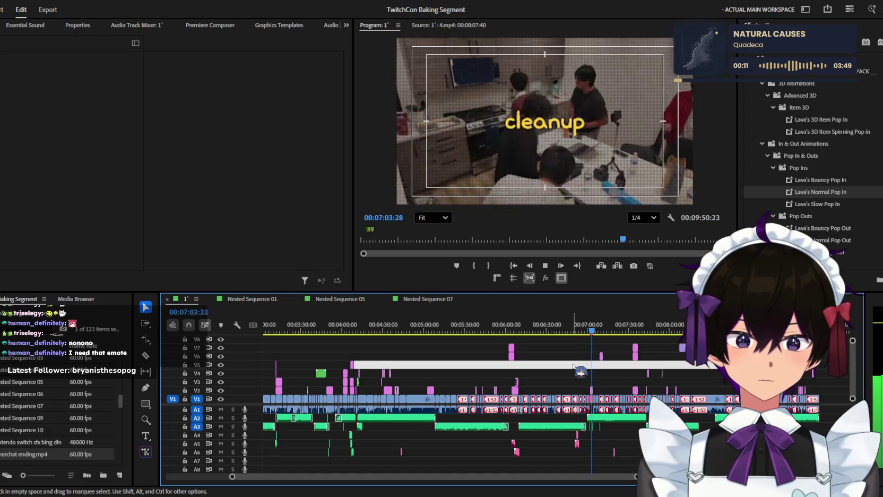
pyautogui.scroll(1, 574, 365)
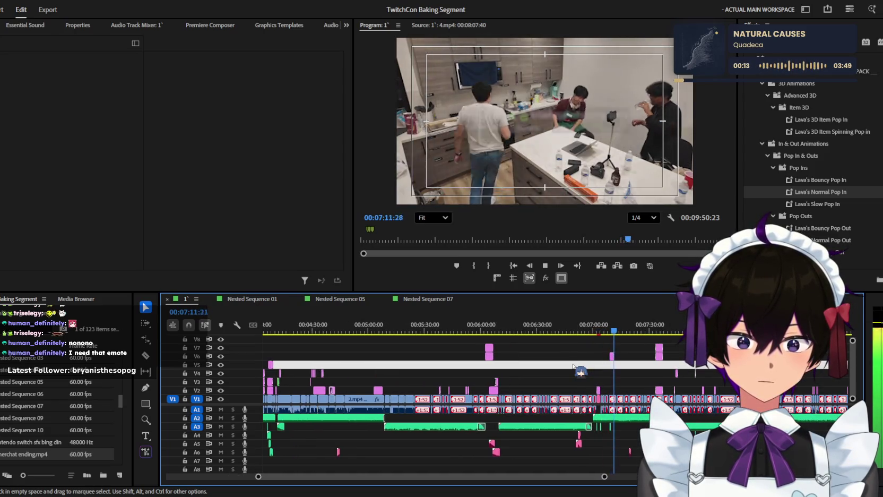
pyautogui.scroll(1, 574, 365)
pyautogui.scroll(-1, 573, 365)
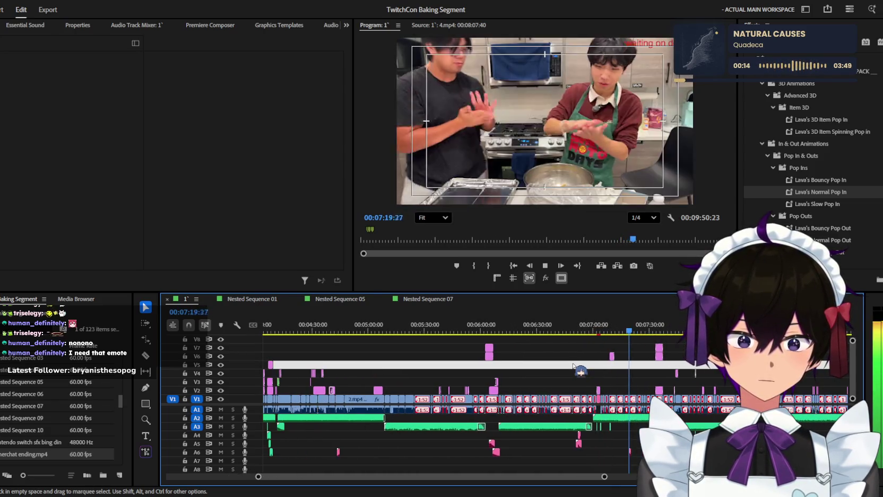
pyautogui.scroll(-1, 574, 365)
pyautogui.scroll(-2, 573, 365)
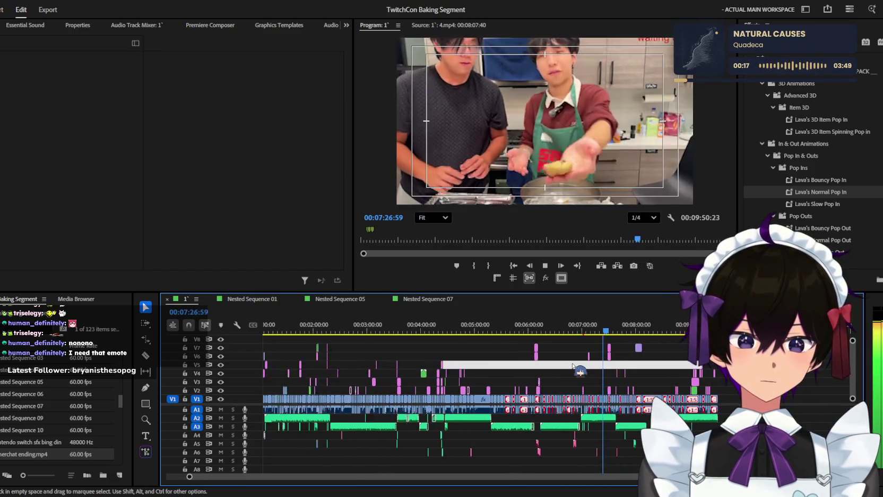
pyautogui.scroll(1, 573, 364)
pyautogui.scroll(1, 574, 364)
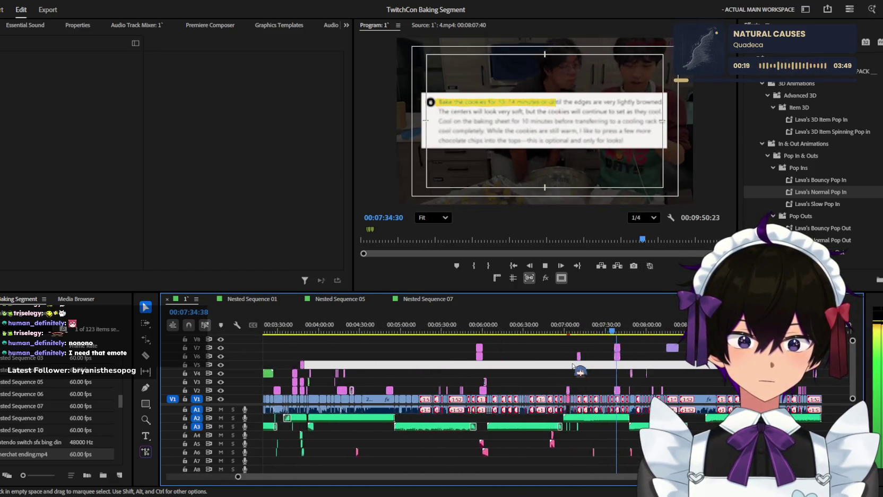
pyautogui.scroll(1, 574, 365)
pyautogui.scroll(1, 573, 365)
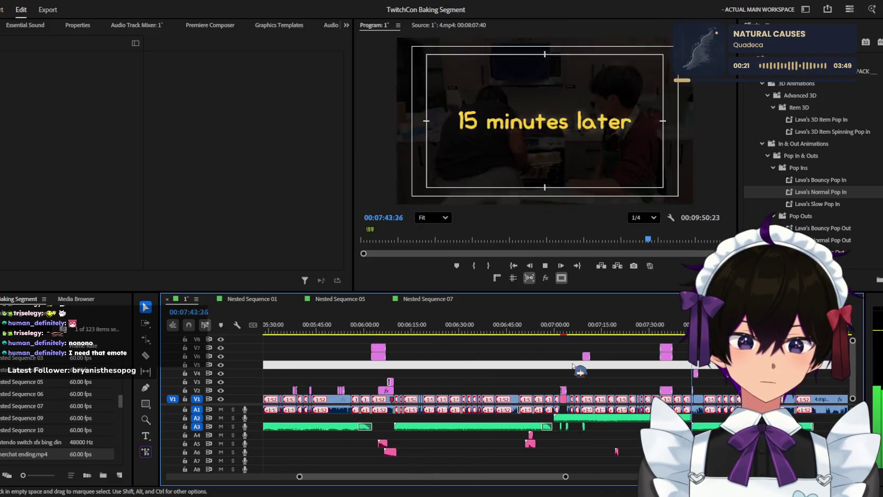
pyautogui.scroll(3, 573, 365)
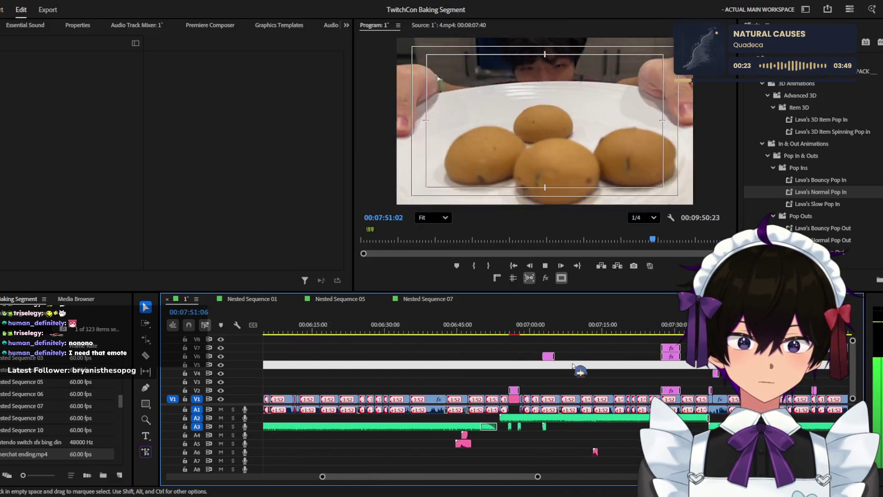
pyautogui.scroll(-1, 670, 383)
pyautogui.scroll(-1, 665, 382)
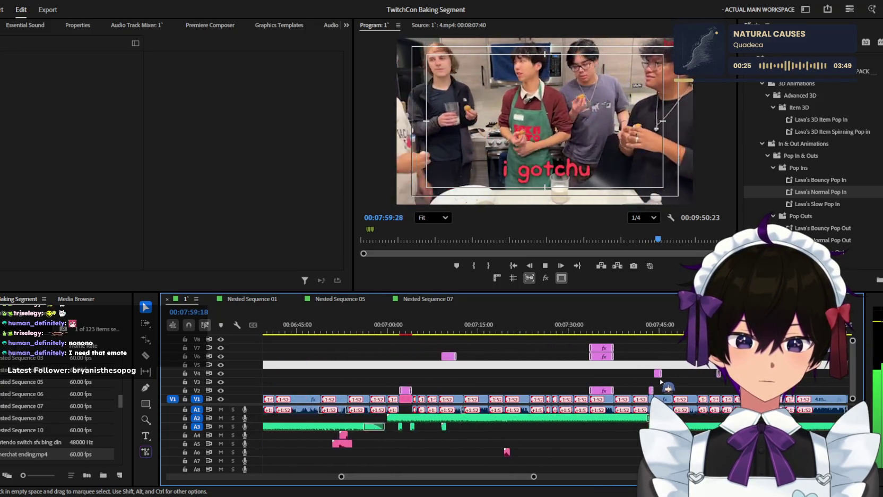
pyautogui.scroll(-1, 662, 381)
pyautogui.scroll(-1, 658, 381)
pyautogui.scroll(-1, 658, 381)
pyautogui.scroll(-1, 658, 380)
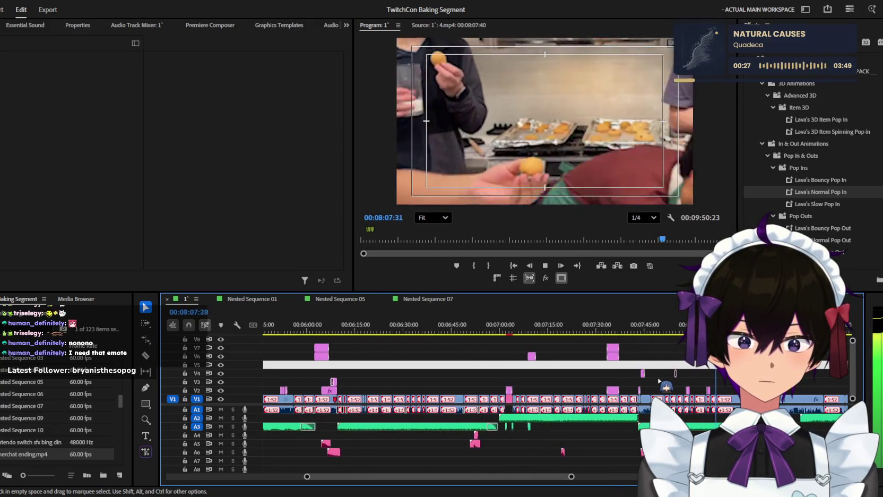
pyautogui.scroll(-1, 658, 380)
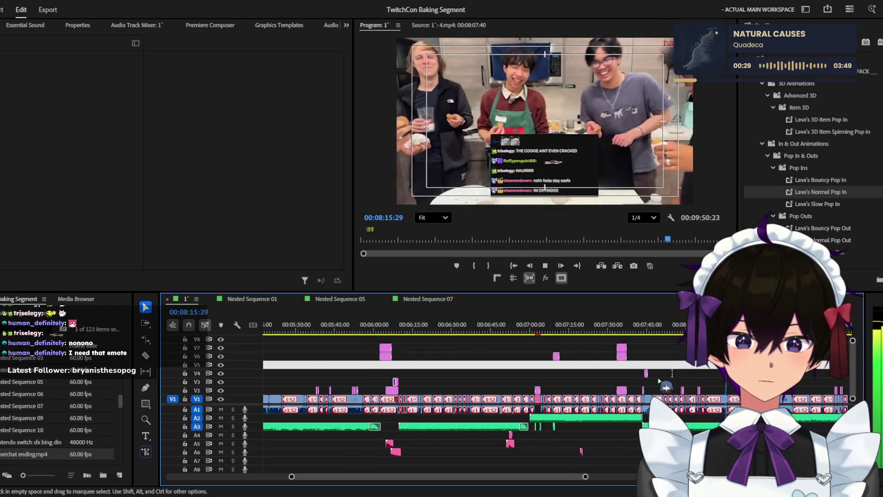
pyautogui.scroll(-2, 658, 380)
pyautogui.scroll(-2, 658, 380)
pyautogui.scroll(-1, 658, 380)
pyautogui.scroll(-1, 658, 381)
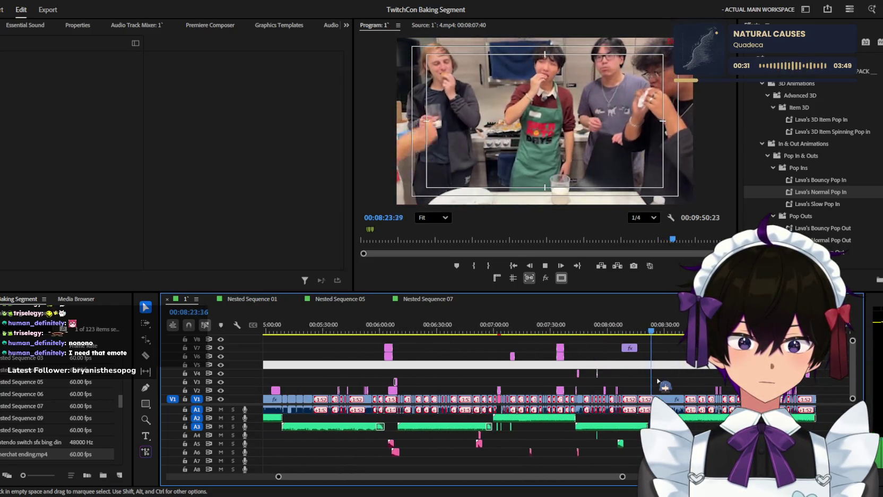
pyautogui.scroll(-1, 658, 381)
pyautogui.scroll(-1, 658, 381)
pyautogui.scroll(-1, 658, 381)
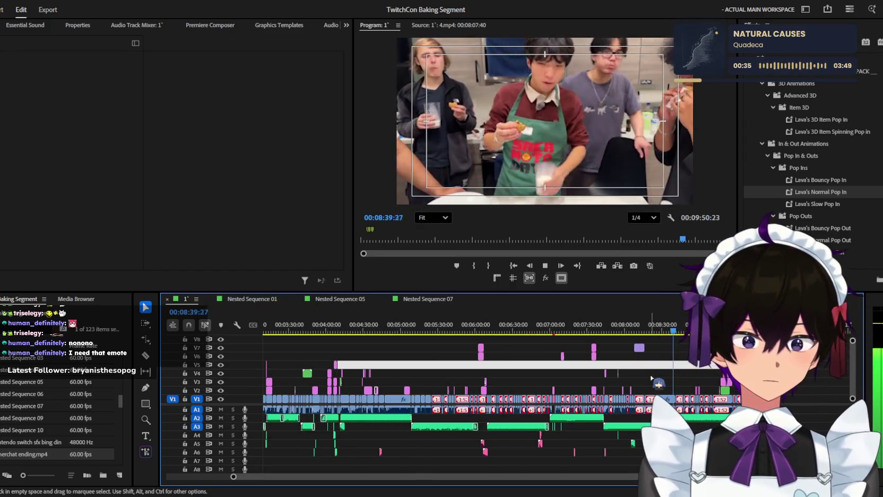
pyautogui.scroll(2, 651, 379)
pyautogui.scroll(2, 652, 379)
pyautogui.scroll(2, 652, 379)
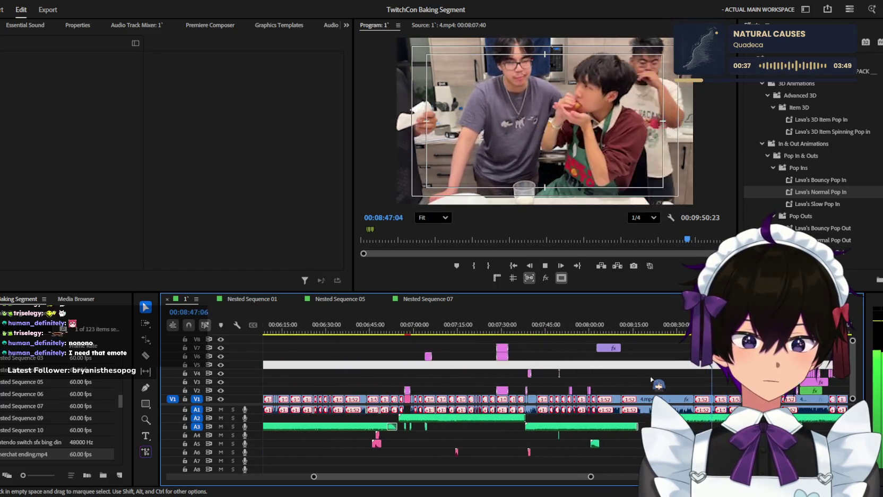
pyautogui.scroll(2, 652, 379)
pyautogui.scroll(1, 651, 378)
pyautogui.scroll(1, 651, 379)
pyautogui.scroll(1, 651, 379)
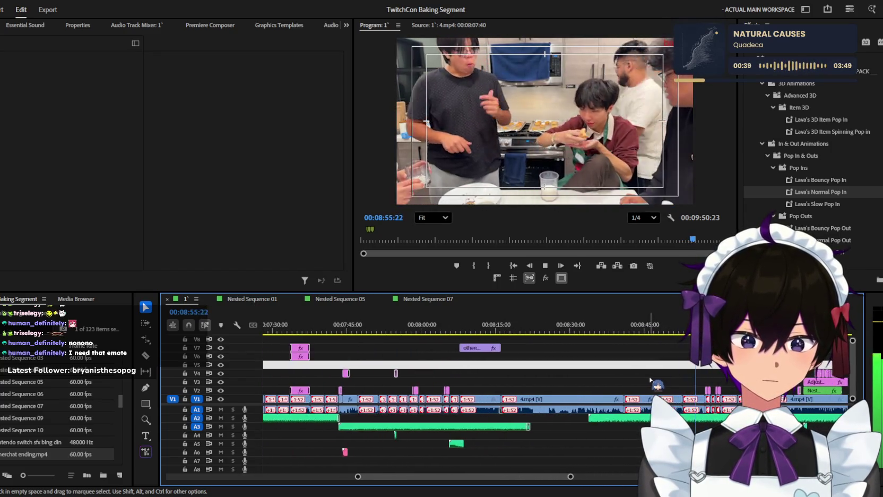
pyautogui.scroll(1, 651, 380)
pyautogui.scroll(-1, 651, 380)
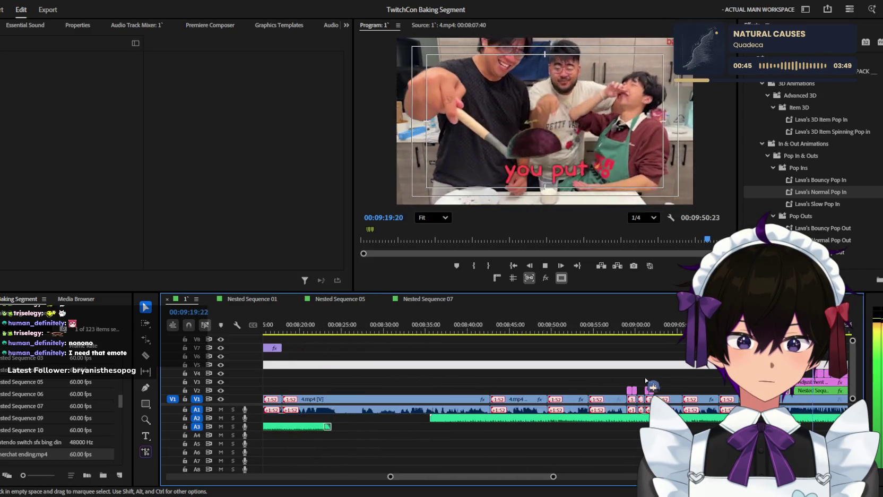
pyautogui.scroll(1, 646, 380)
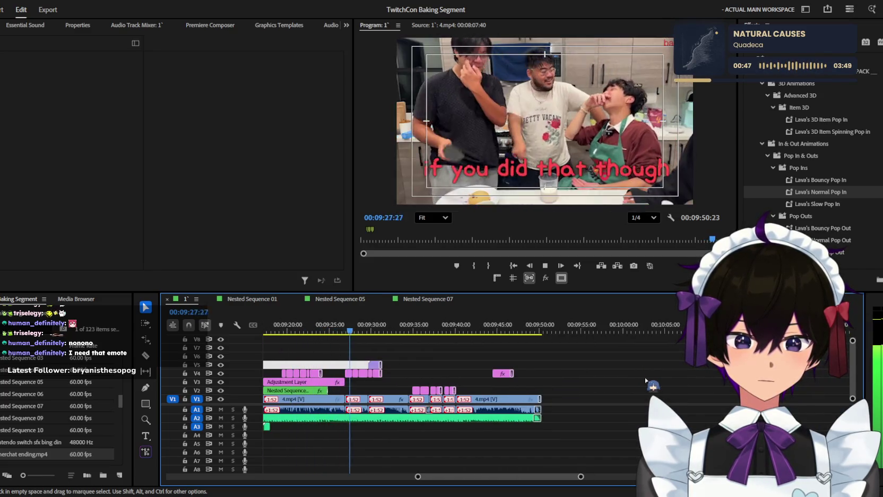
pyautogui.scroll(1, 646, 380)
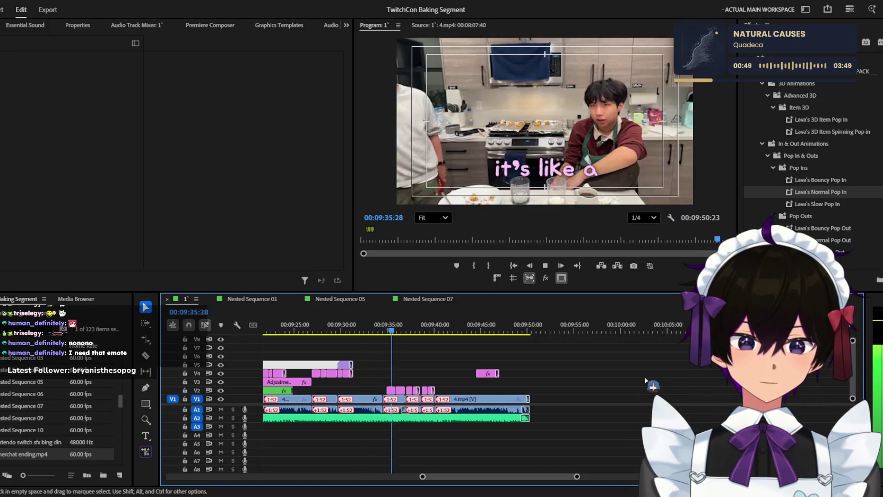
pyautogui.scroll(-1, 644, 381)
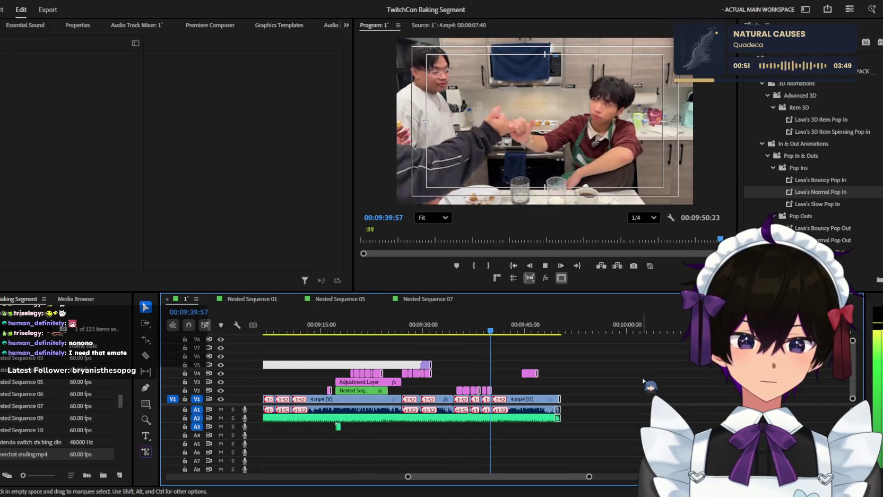
pyautogui.scroll(-1, 631, 382)
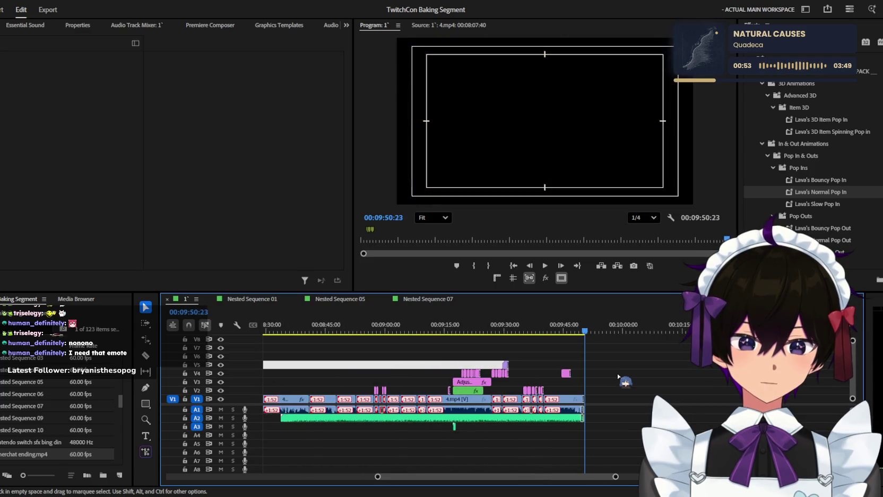
# Step: Play the sequence's opening microphone shot and stop around 00:00:05:16
pyautogui.scroll(-2, 414, 339)
pyautogui.scroll(-2, 361, 329)
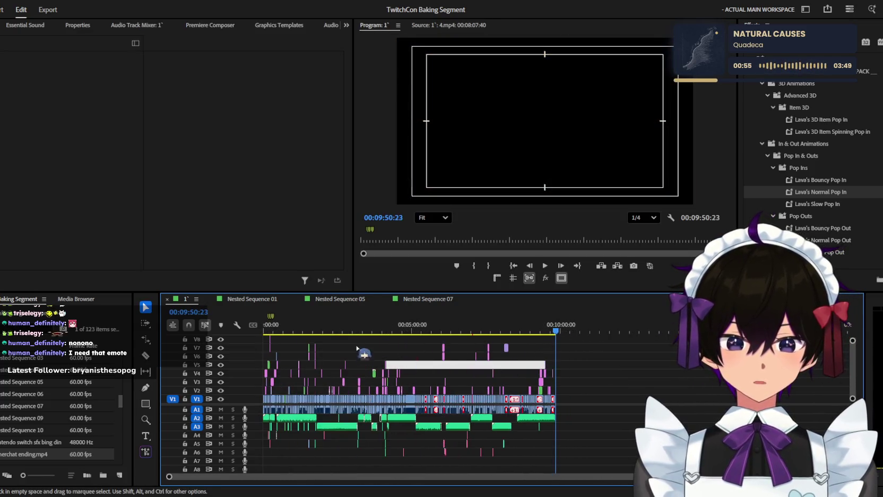
pyautogui.press('space')
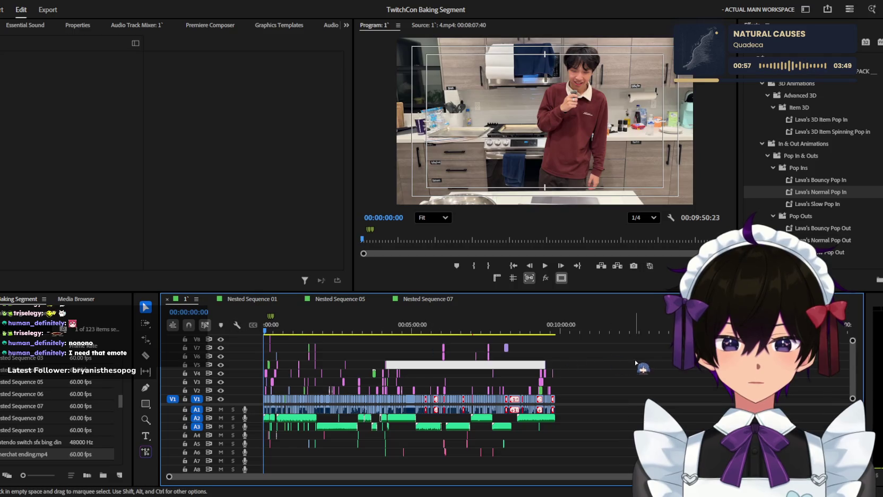
pyautogui.scroll(2, 512, 381)
pyautogui.scroll(2, 512, 381)
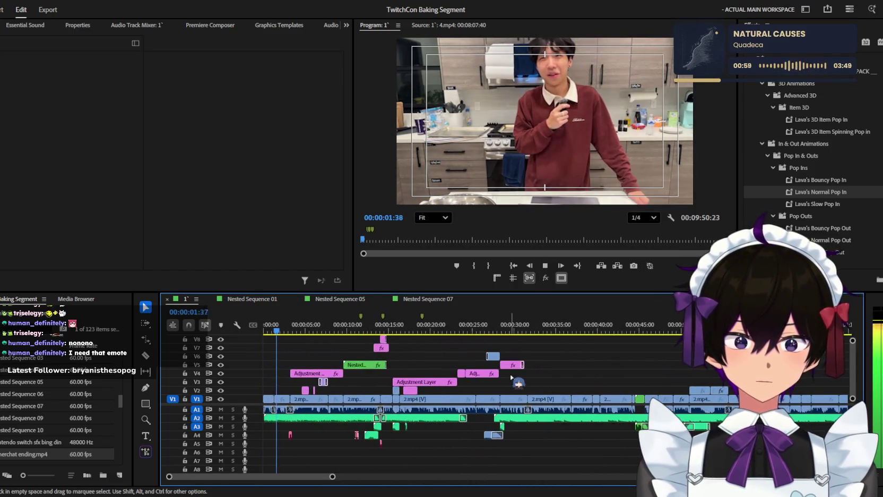
pyautogui.scroll(-2, 616, 380)
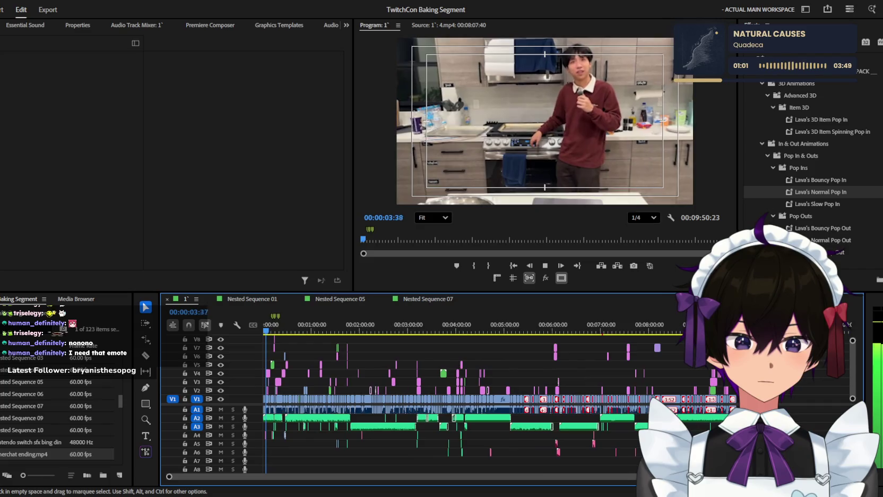
pyautogui.press('space')
pyautogui.scroll(-2, 617, 380)
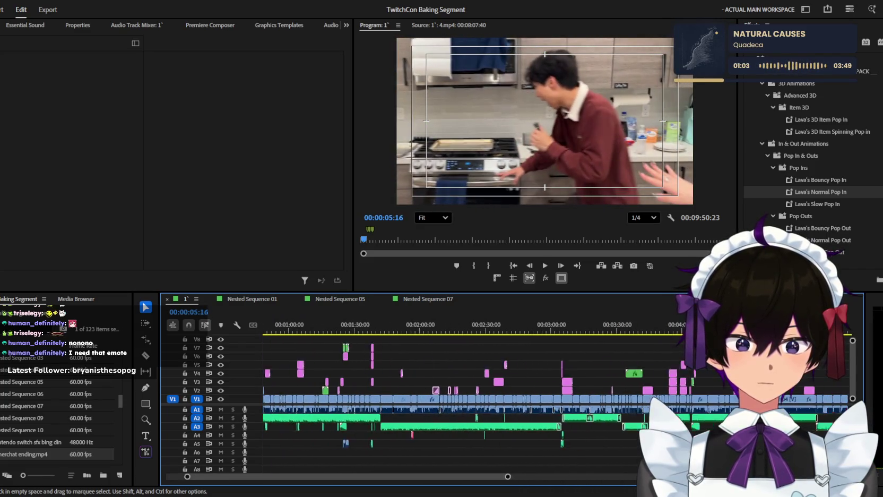
pyautogui.scroll(5, 452, 399)
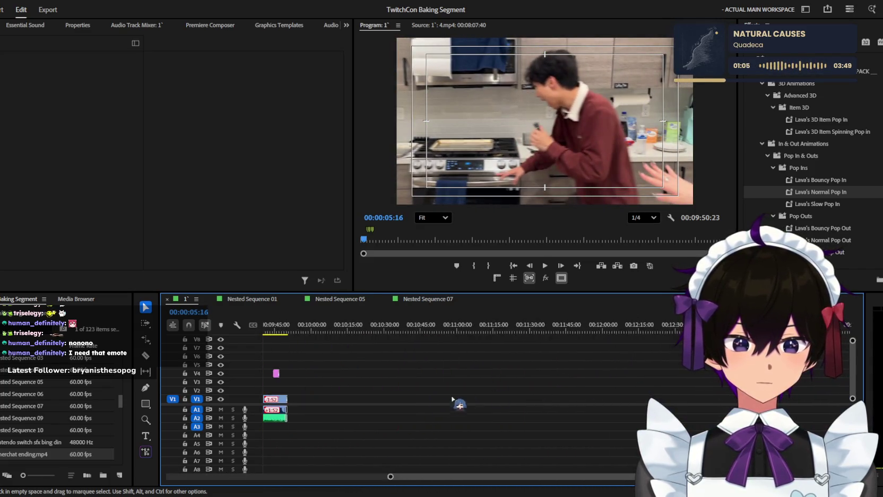